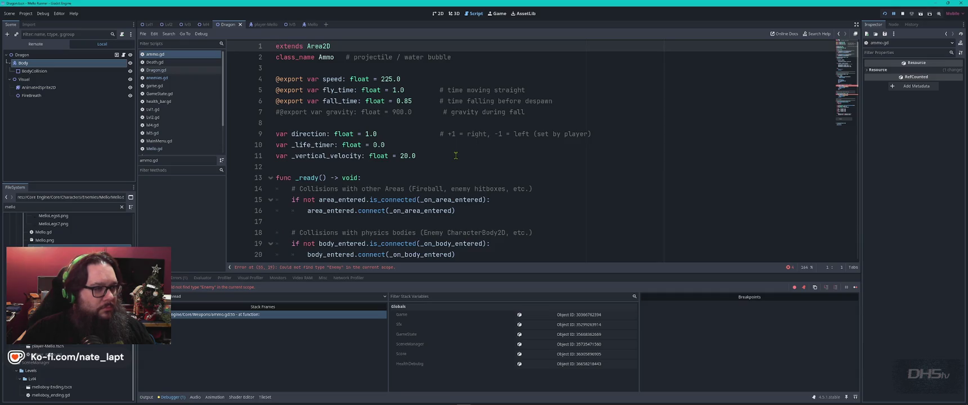
Step: Change line 1 of Dragon.gd from extends Node2D to extends Enemy, save, and run the game
left_click(156, 70)
left_click(537, 149)
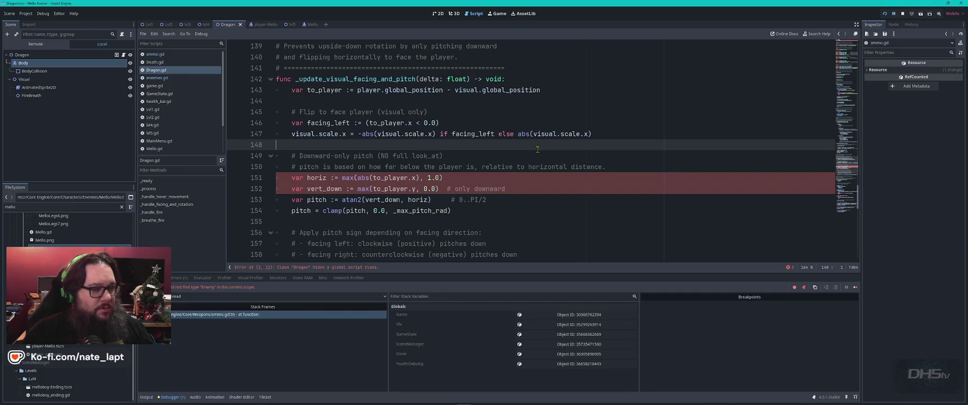
key("ctrl+Home")
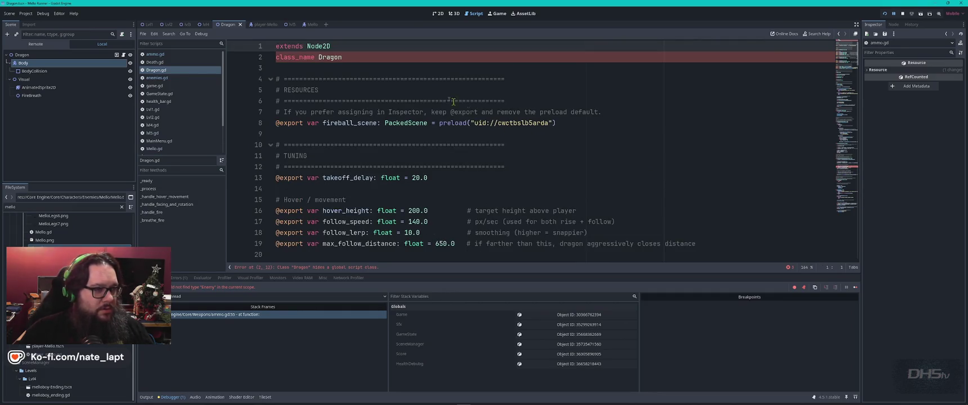
double_click(324, 46)
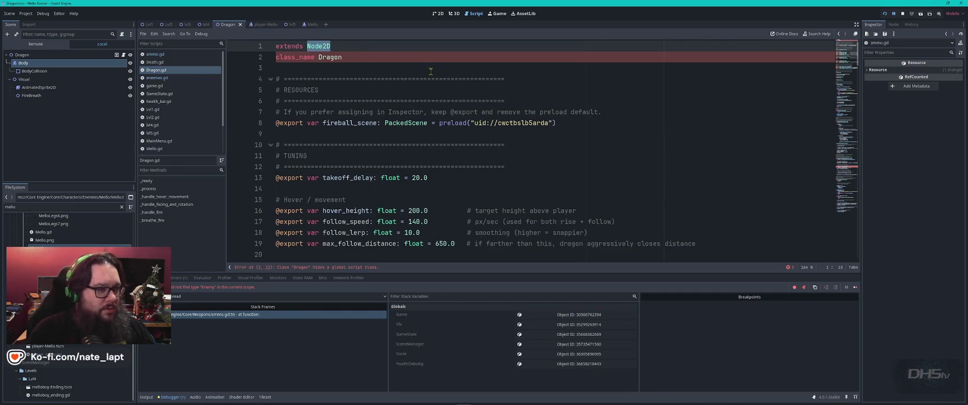
type("Enem")
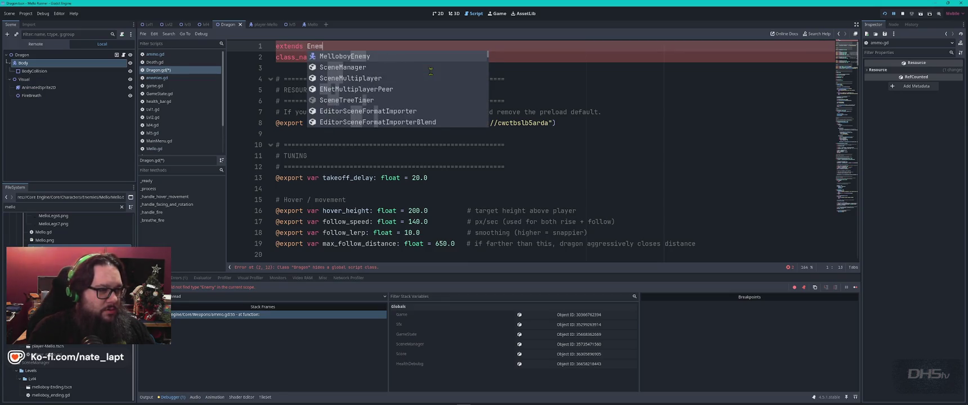
type("y")
key("Escape")
key("Down")
key("Home")
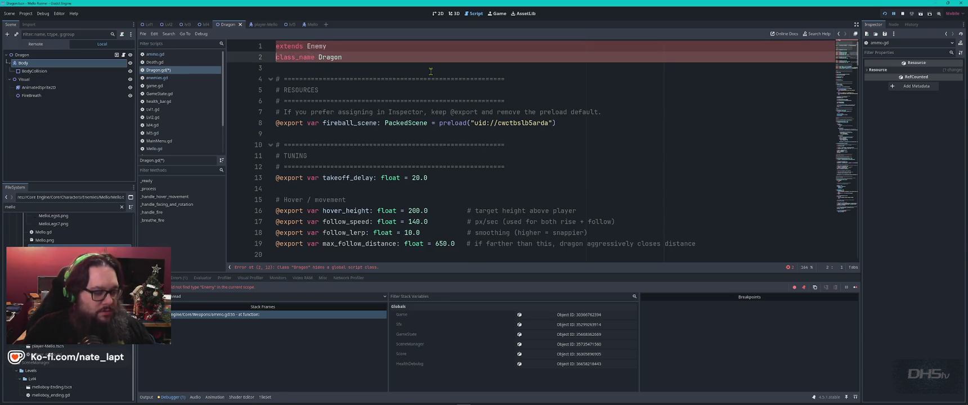
key("ctrl+s")
key("F5")
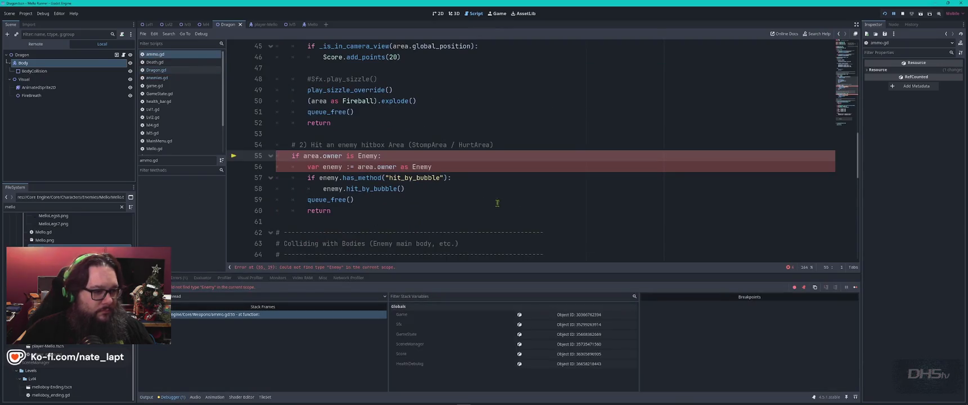
Step: In ammo.gd, add a colon after Enemy on line 55
left_click(513, 203)
left_click(379, 155)
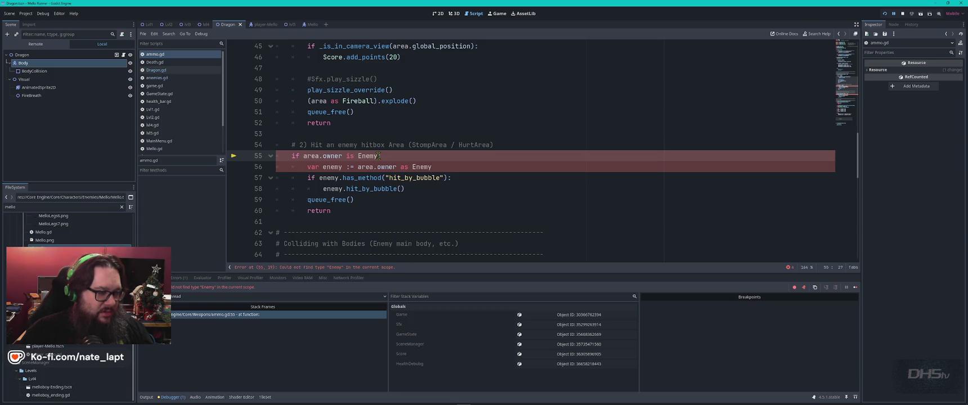
type(":")
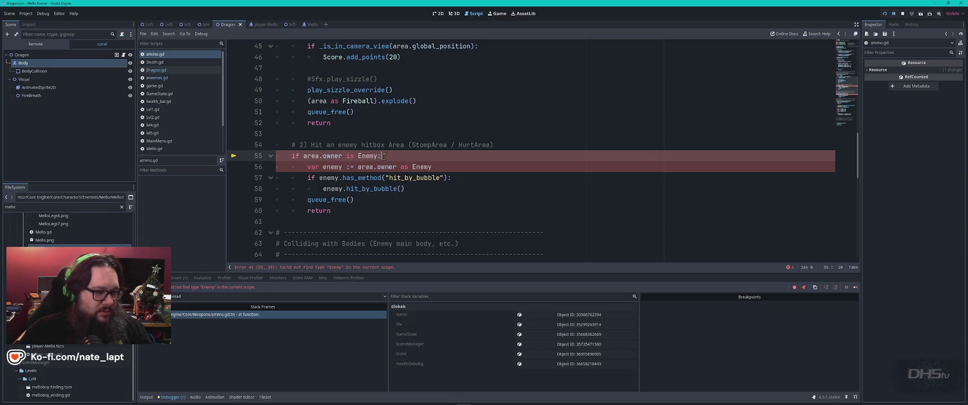
left_click(350, 112)
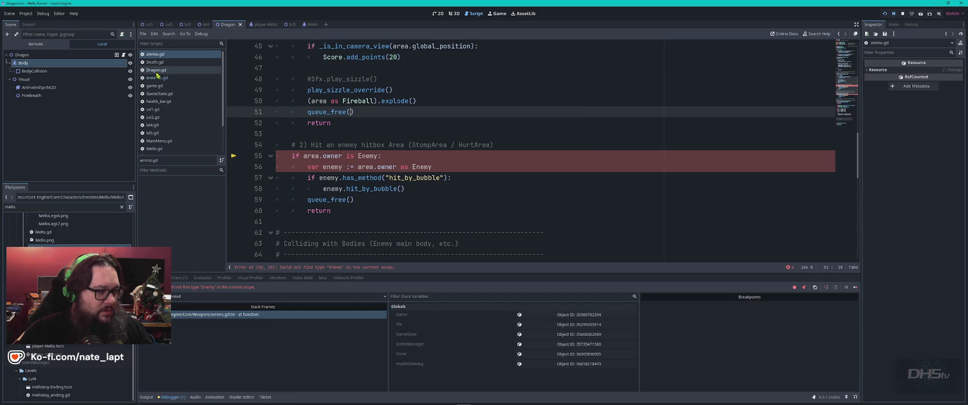
scroll(511, 152, "up", 8)
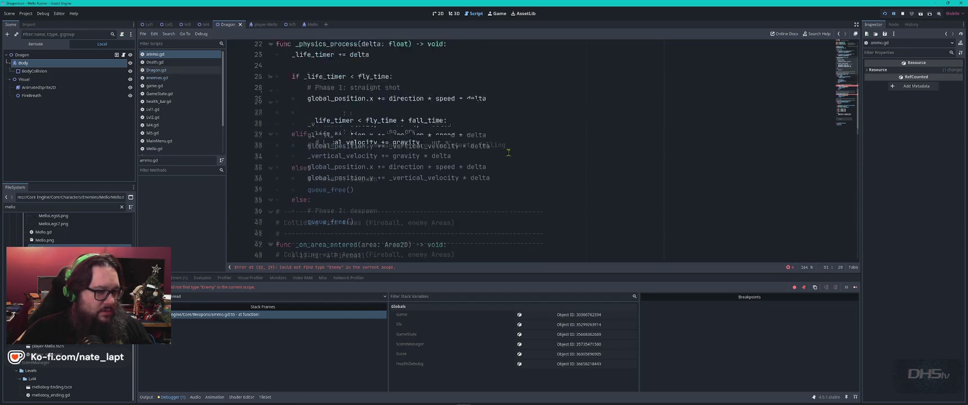
scroll(511, 151, "up", 6)
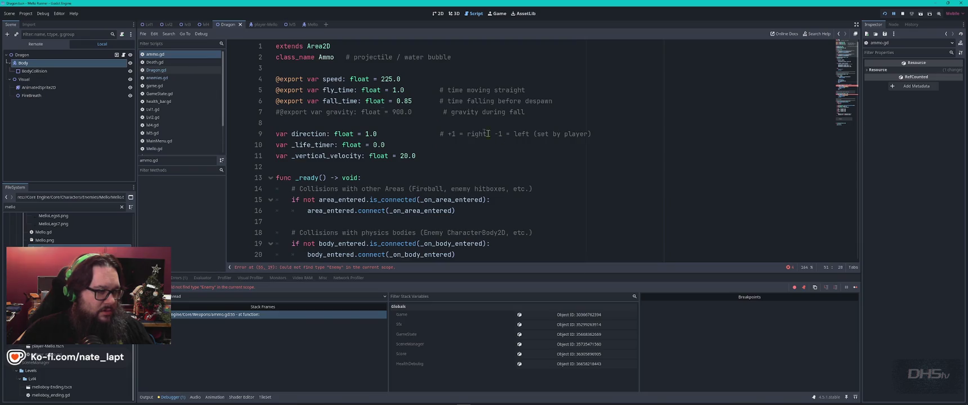
Step: Back in Dragon.gd, select all the code, then run the game and quit it with F8
key("alt+Left")
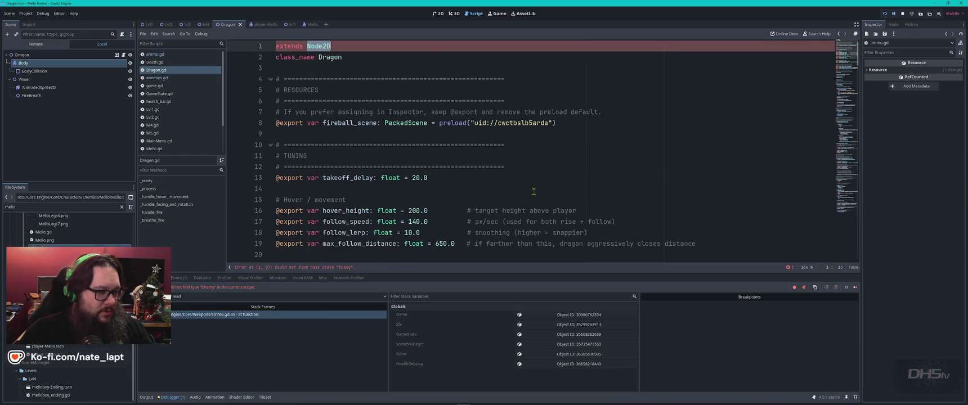
key("ctrl+a")
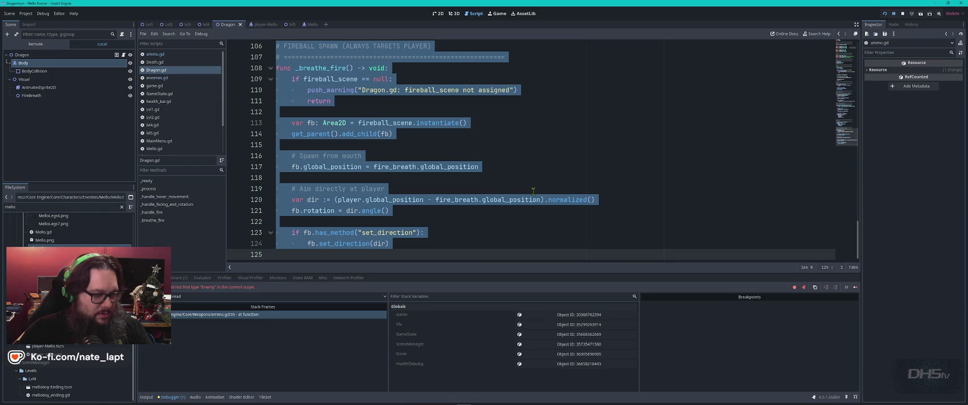
key("F5")
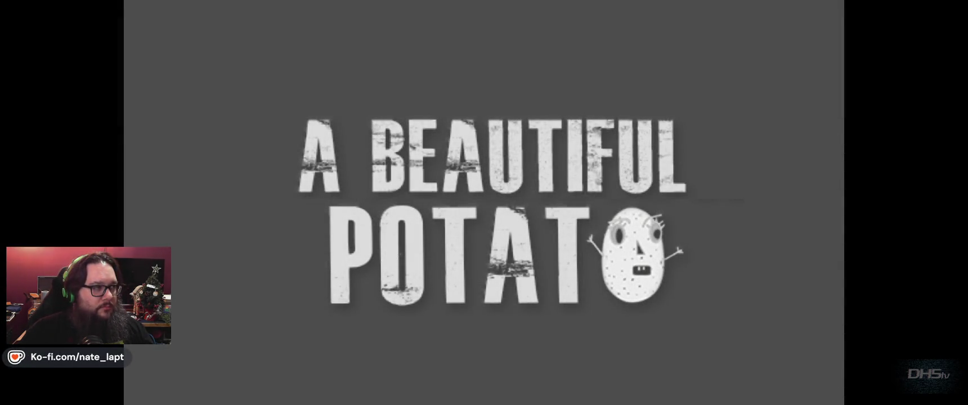
key("F8")
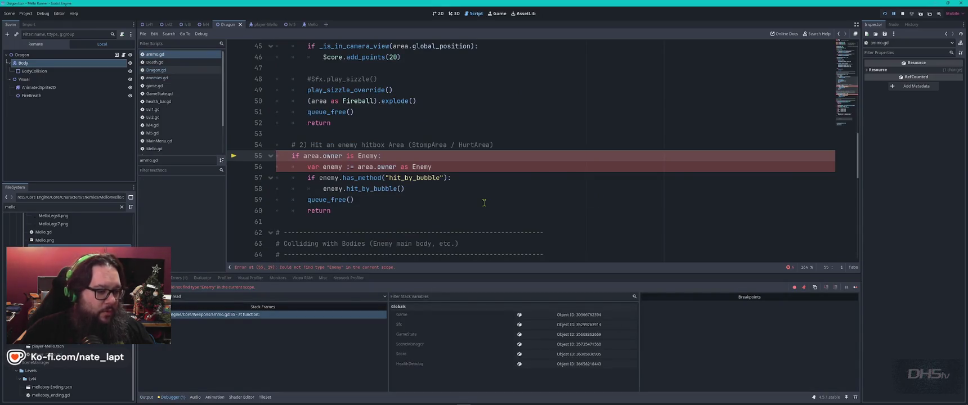
Step: Paste the new code over Dragon.gd and run the game
left_click(191, 70)
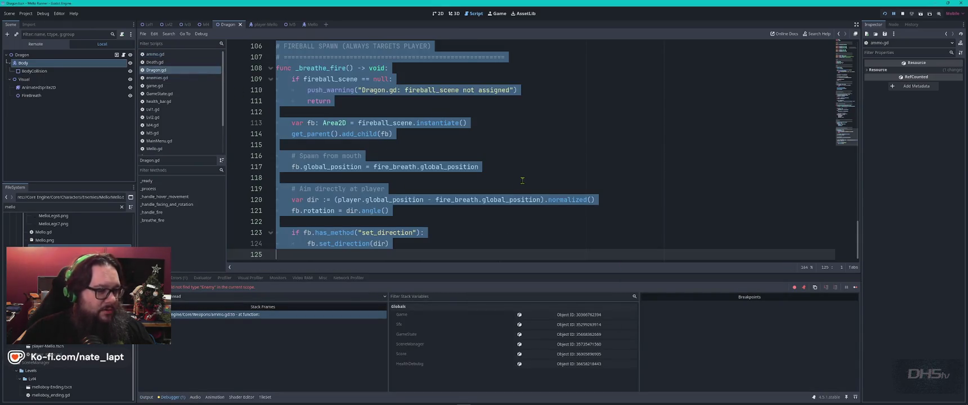
key("ctrl+v")
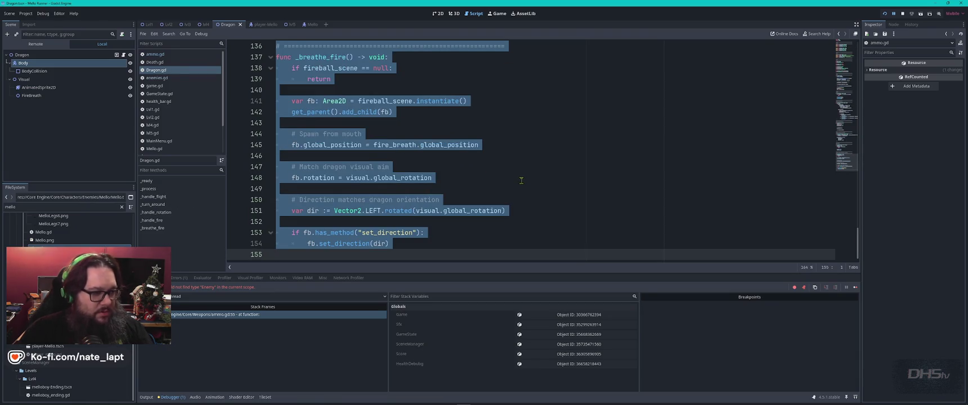
key("F8")
key("F5")
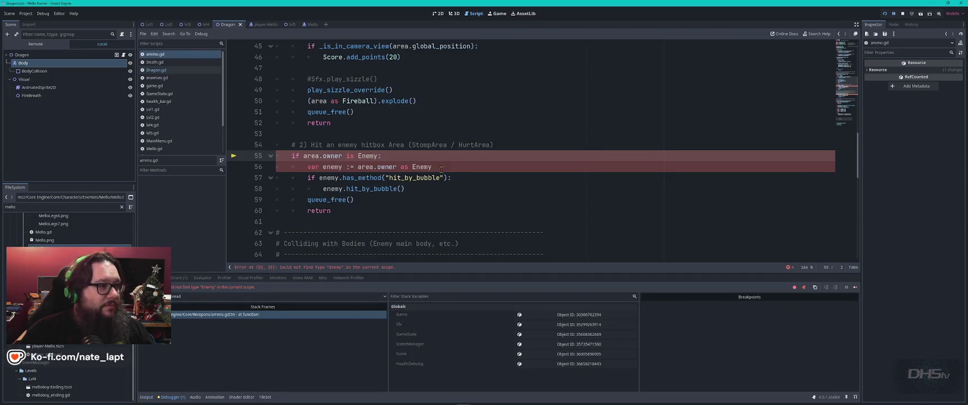
Step: Inspect the Enemy type error at ammo.gd line 55, then return to Dragon.gd
left_click(442, 168)
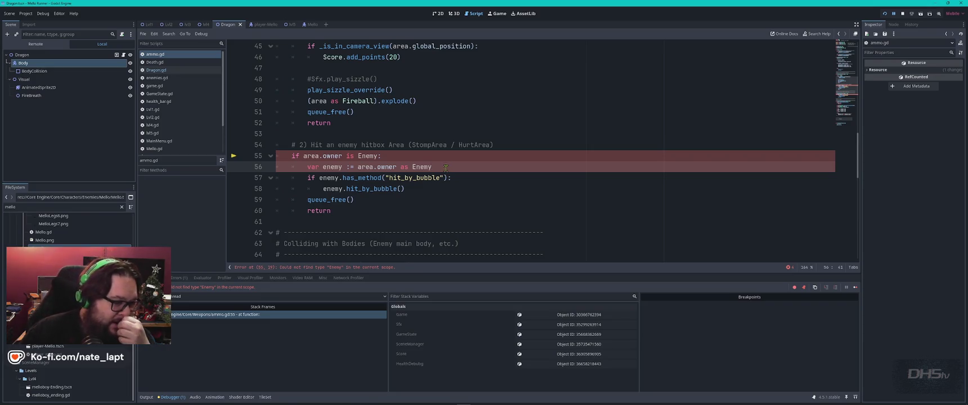
left_click(344, 267)
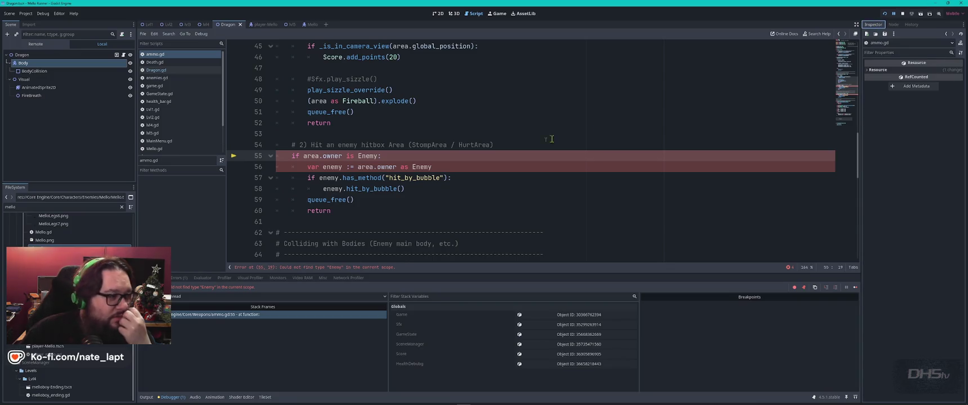
scroll(452, 136, "up", 15)
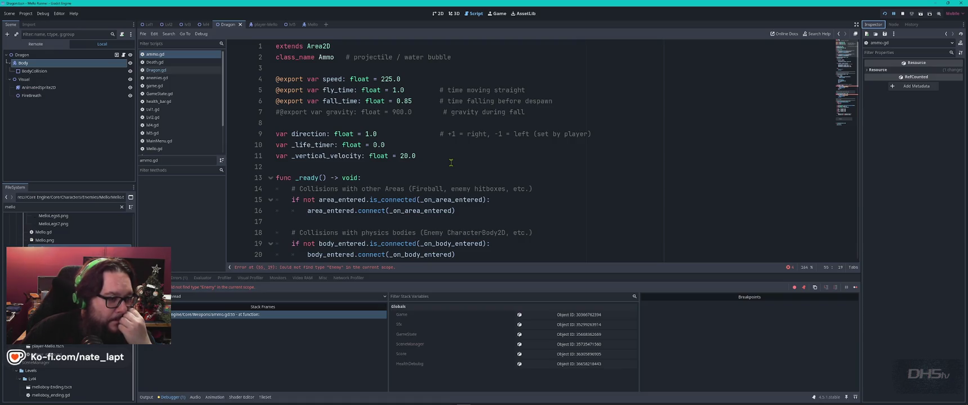
scroll(451, 163, "down", 10)
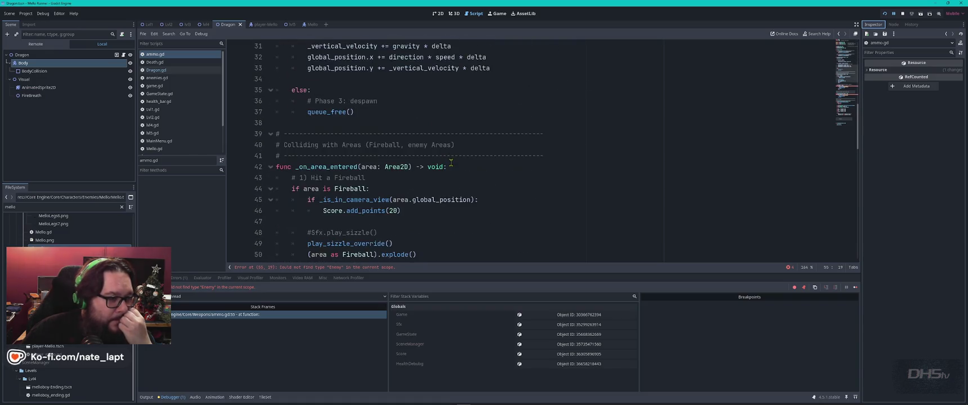
left_click(172, 69)
left_click(516, 154)
key("alt+Tab")
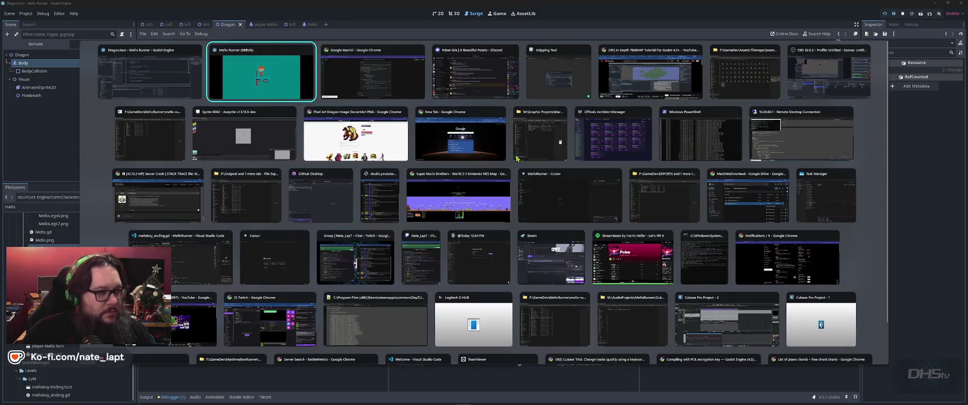
Step: Copy the full Dragon.gd code block from ChatGPT's answer with Copy code
key("ctrl+1")
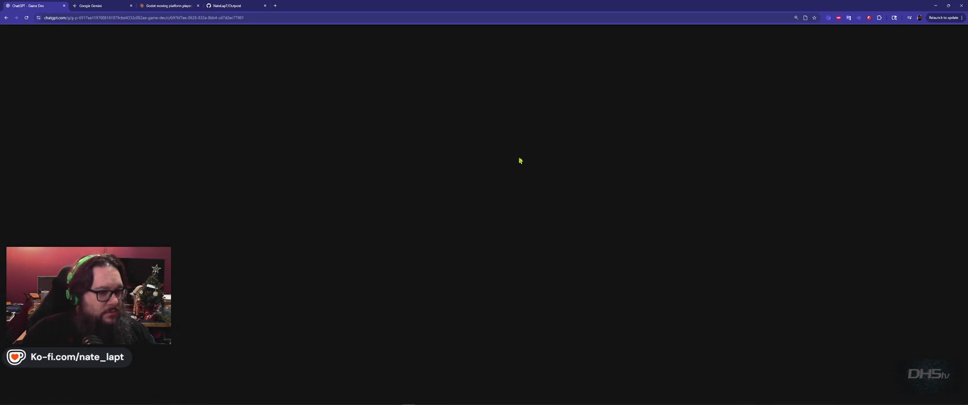
scroll(710, 195, "down", 5)
scroll(710, 195, "down", 15)
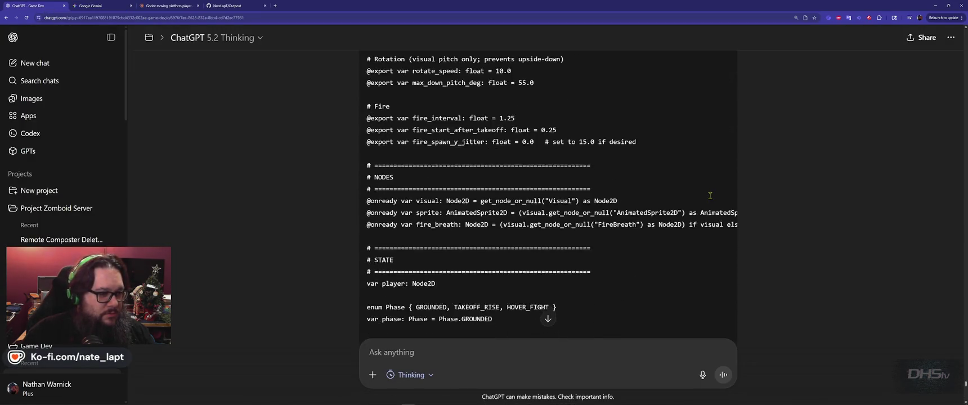
scroll(709, 198, "down", 10)
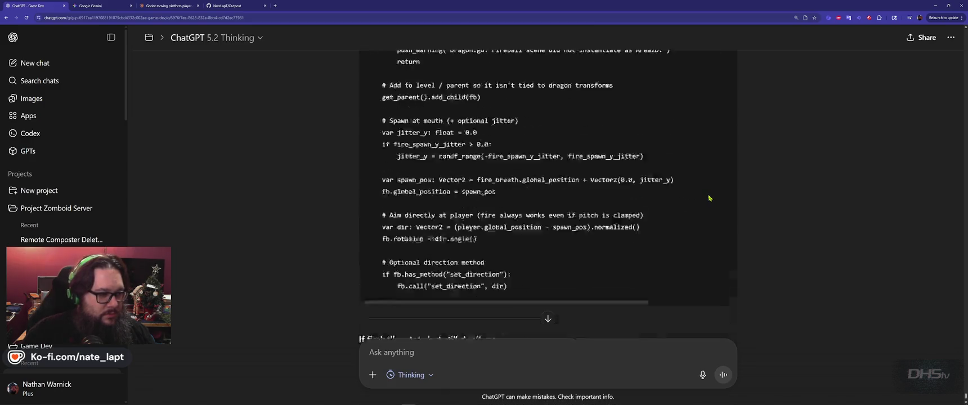
scroll(710, 198, "up", 15)
scroll(710, 197, "up", 15)
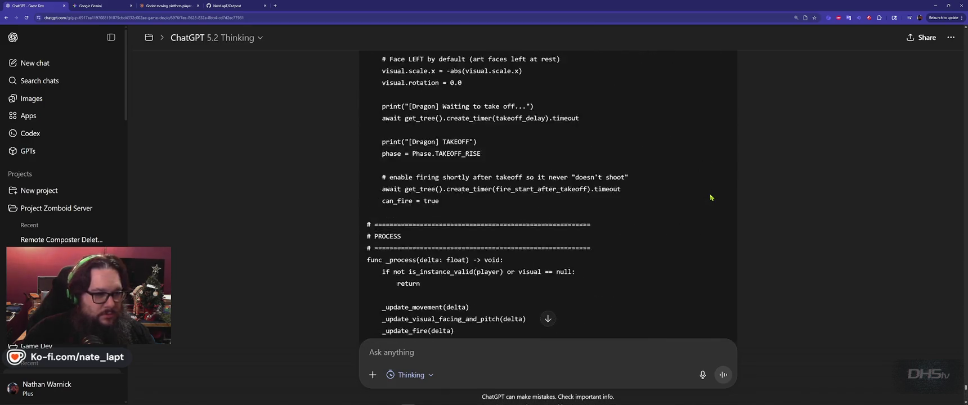
left_click(713, 124)
key("alt+Tab")
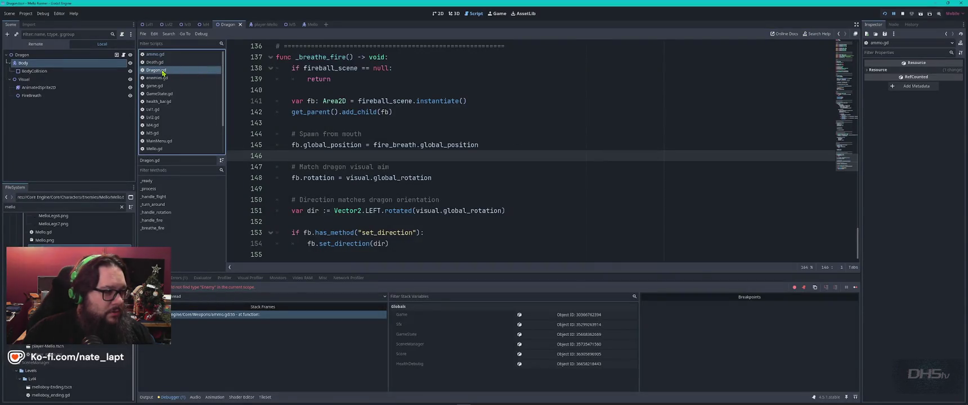
Step: Replace all of Dragon.gd with the copied code, save it, and run the game
left_click(500, 124)
key("ctrl+a")
key("ctrl+v")
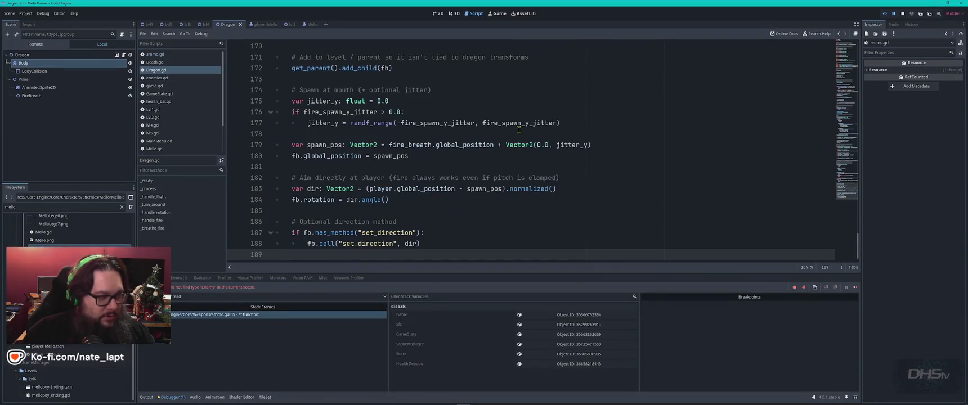
key("ctrl+s")
key("F5")
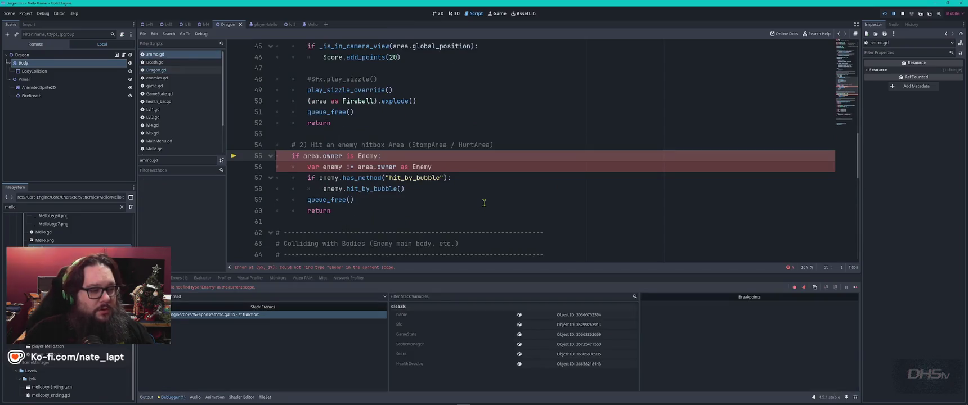
key("alt+Tab")
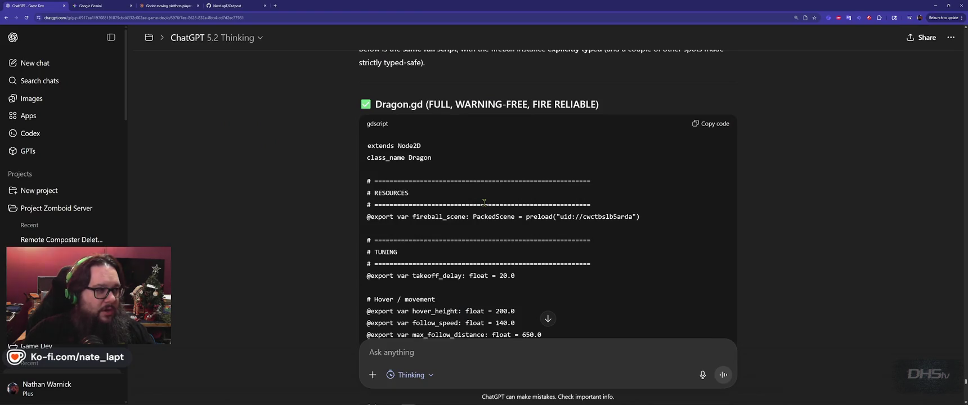
Step: Go to the repository owner's GitHub profile and list their repositories
key("ctrl+4")
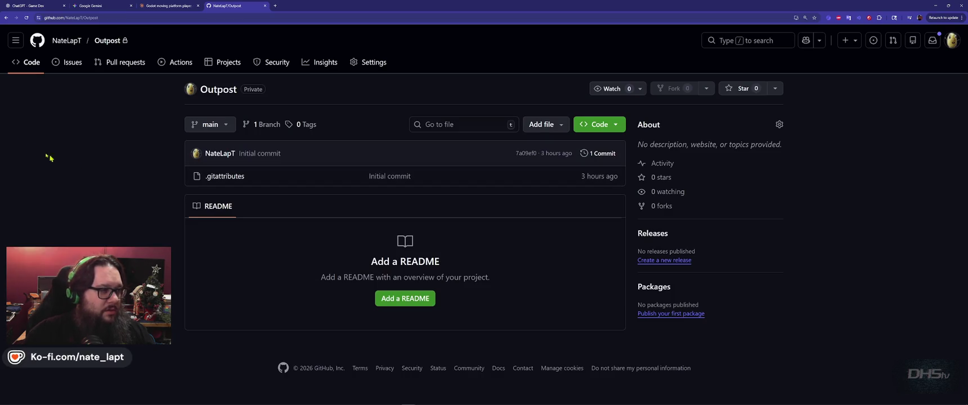
left_click(66, 40)
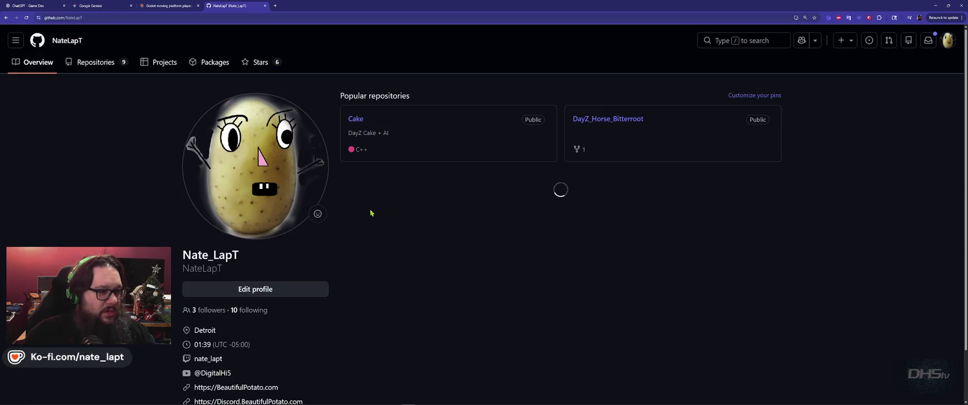
left_click(110, 70)
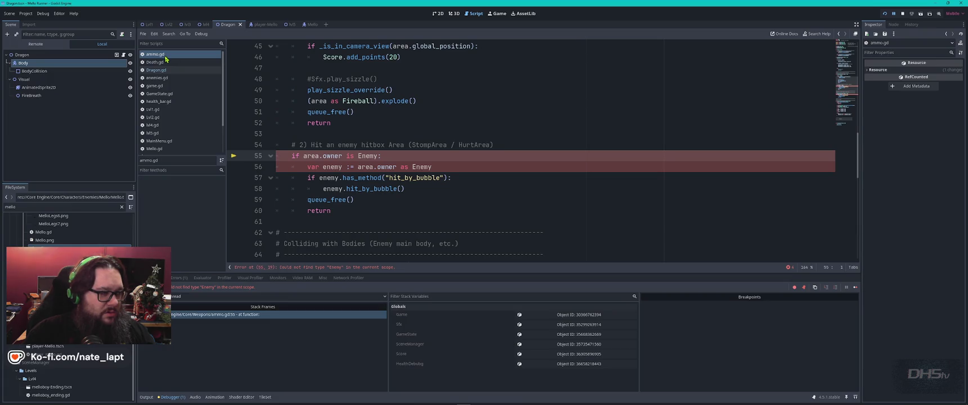
key("alt+Tab")
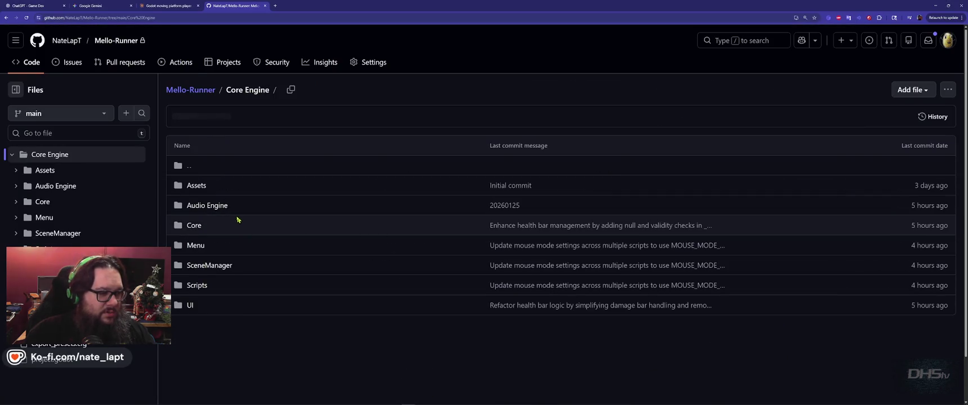
Step: Open Core/Weapons/ammo.gd in Mello-Runner and copy the raw file
left_click(198, 225)
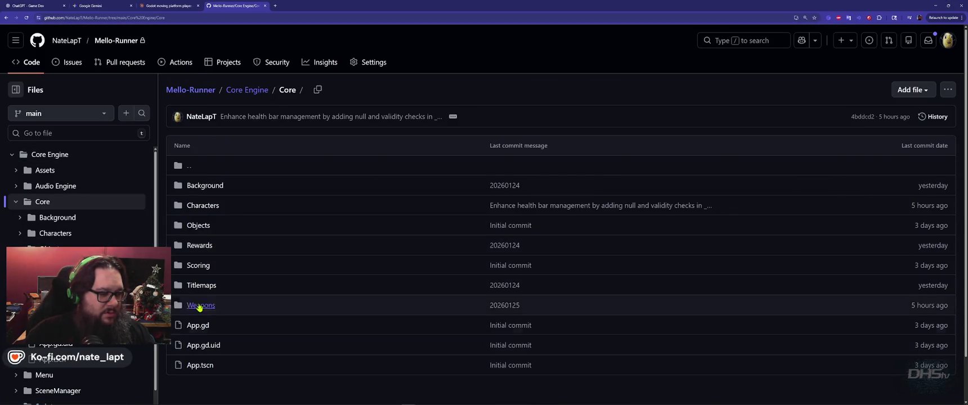
left_click(203, 306)
left_click(201, 248)
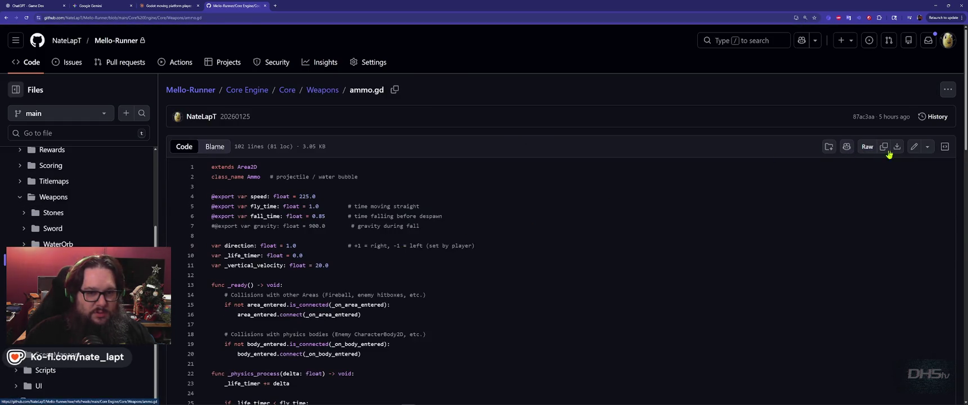
left_click(883, 147)
key("alt+Tab")
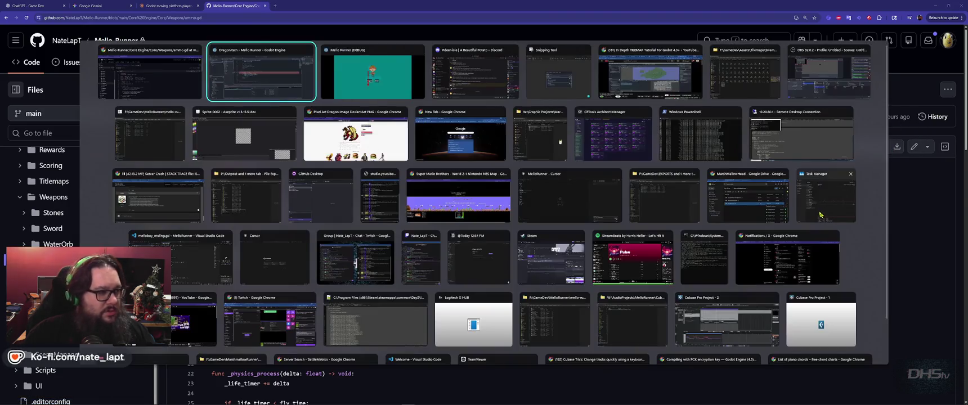
Step: Paste the GitHub version over ammo.gd, then review lines 59 and 55
key("ctrl+a")
key("ctrl+v")
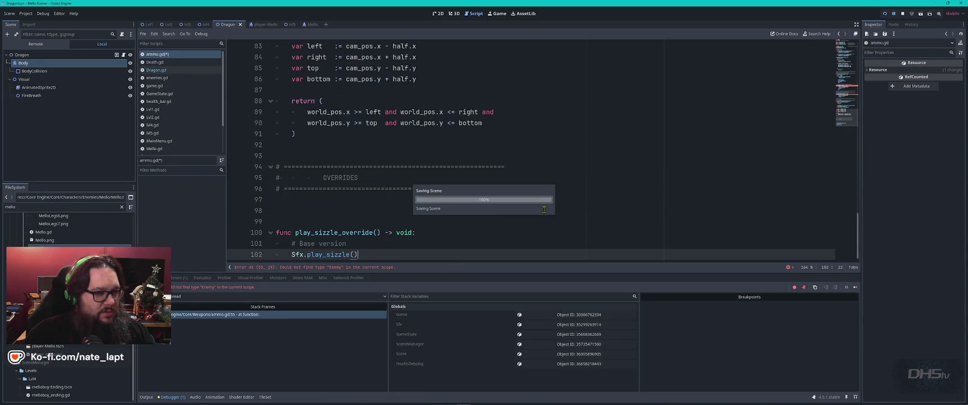
key("F5")
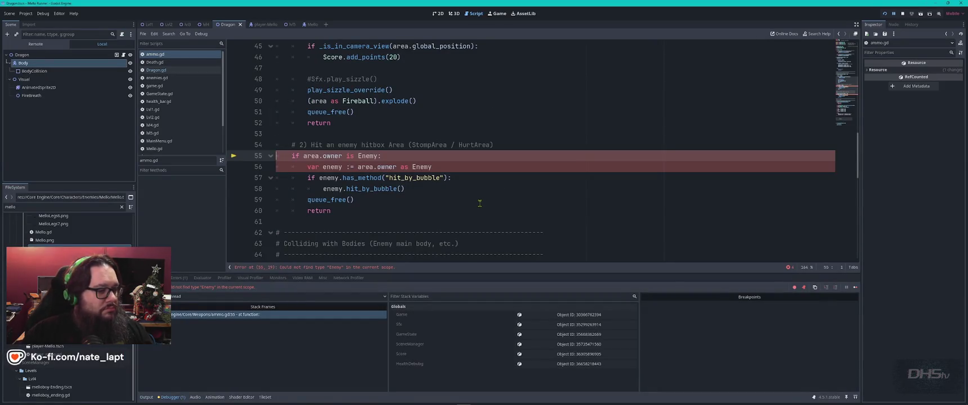
left_click(479, 203)
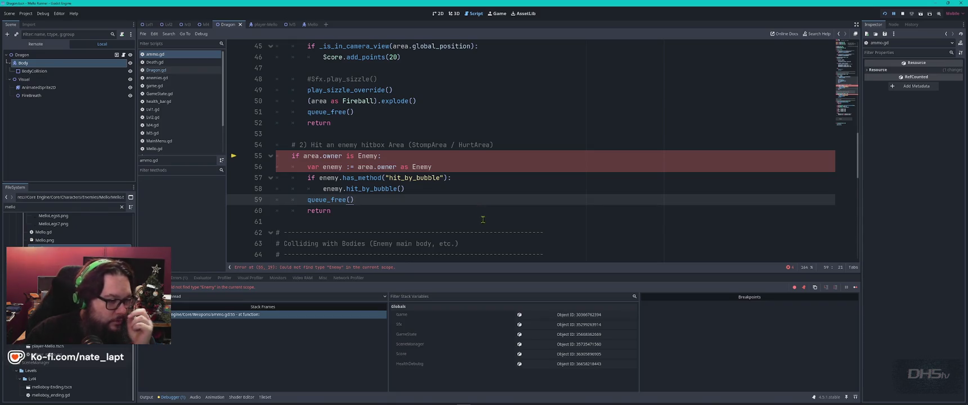
left_click(453, 158)
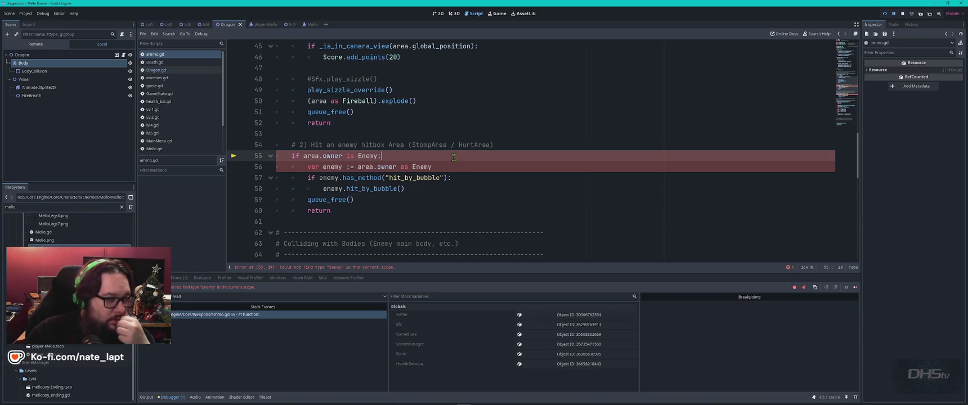
Step: Look through enemies.gd from the top, then run the game to its Start/End screen
key("alt+Left")
key("alt+Left")
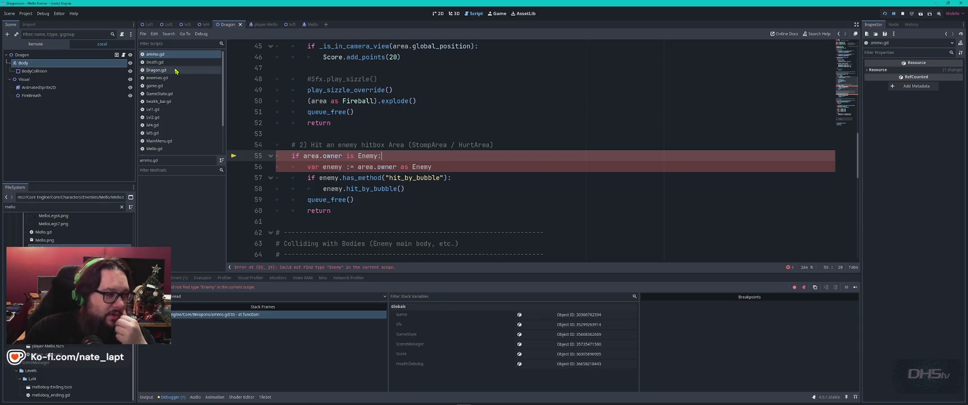
scroll(442, 125, "up", 10)
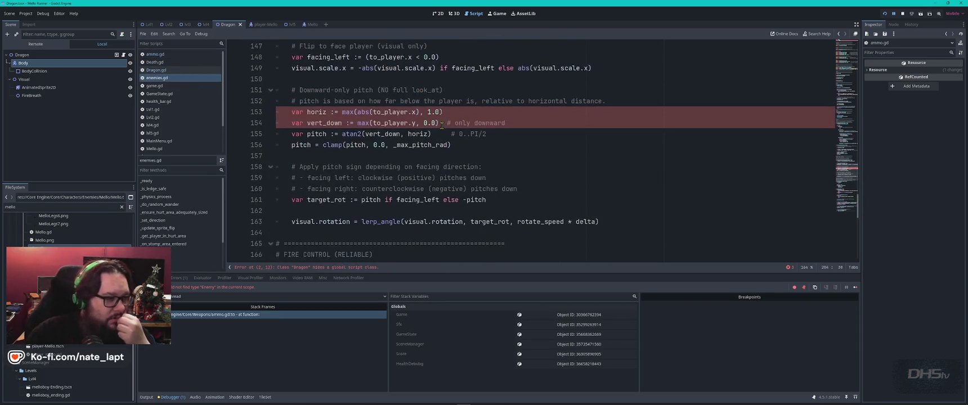
scroll(442, 125, "down", 5)
scroll(442, 125, "down", 2)
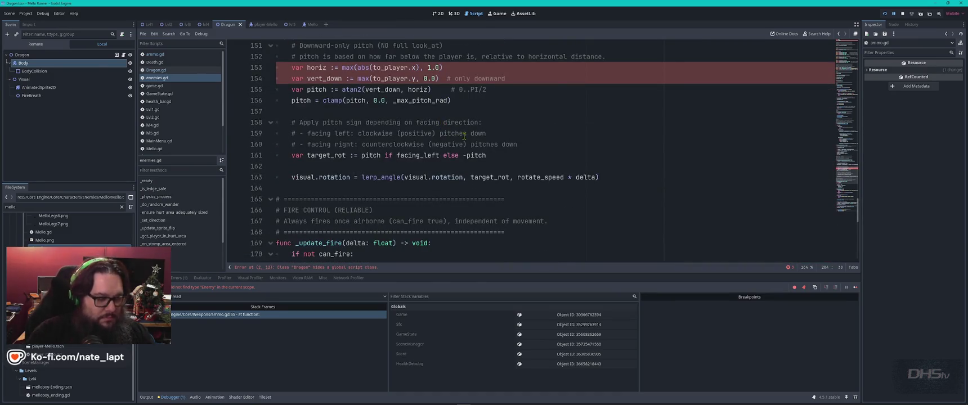
key("ctrl+Home")
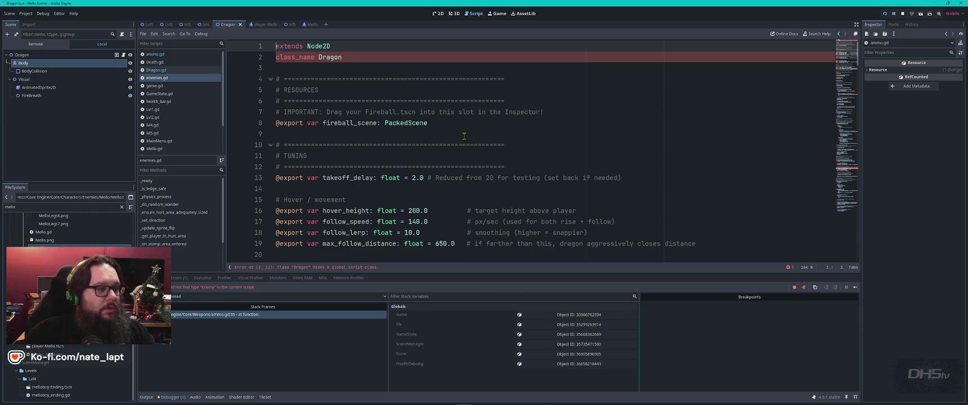
key("F5")
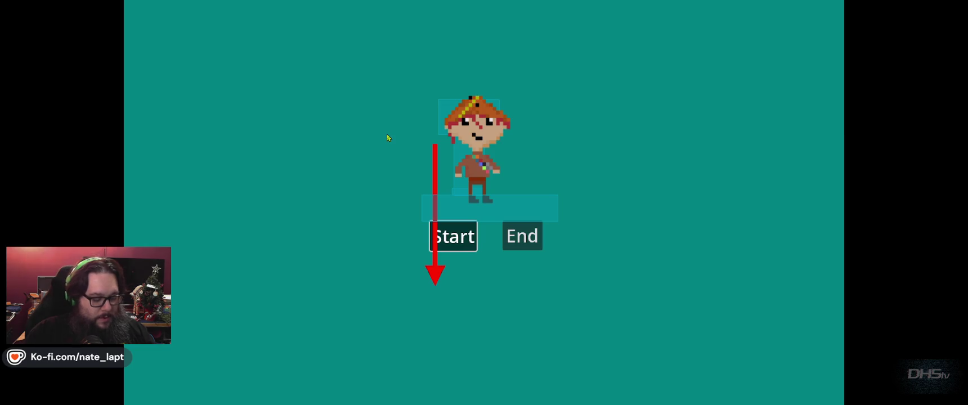
key("alt+Tab")
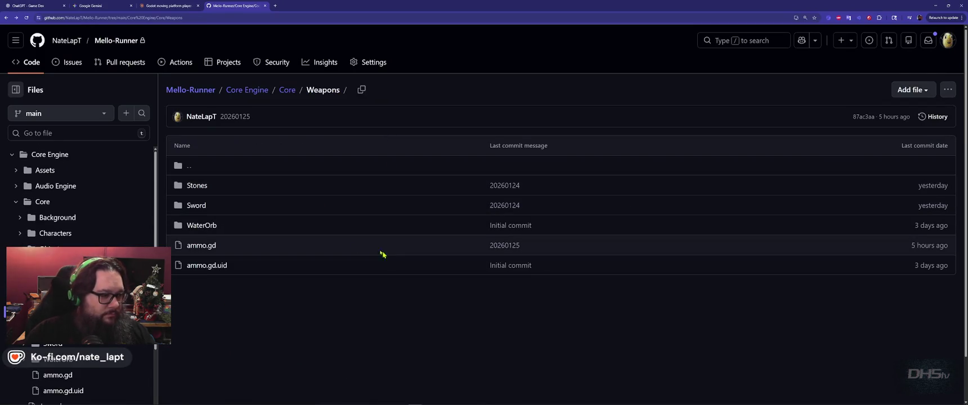
Step: Browse from Core through Characters/Enemies to Mello-Runner's Core Engine/Scripts folder
key("alt+Left")
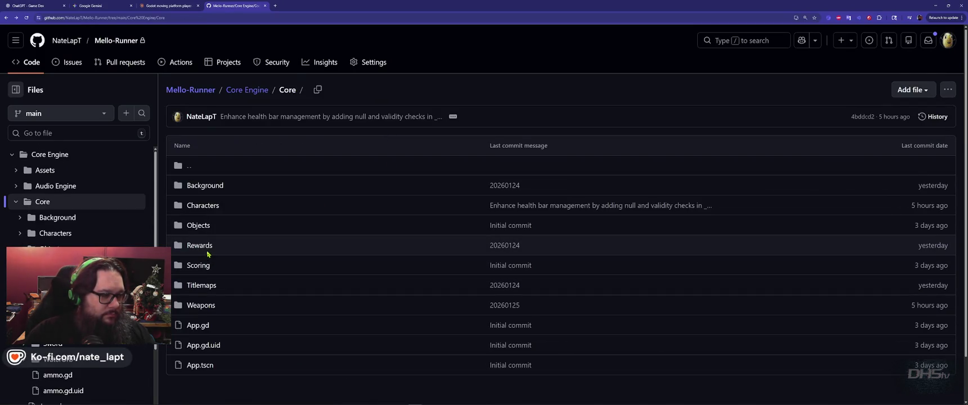
left_click(201, 206)
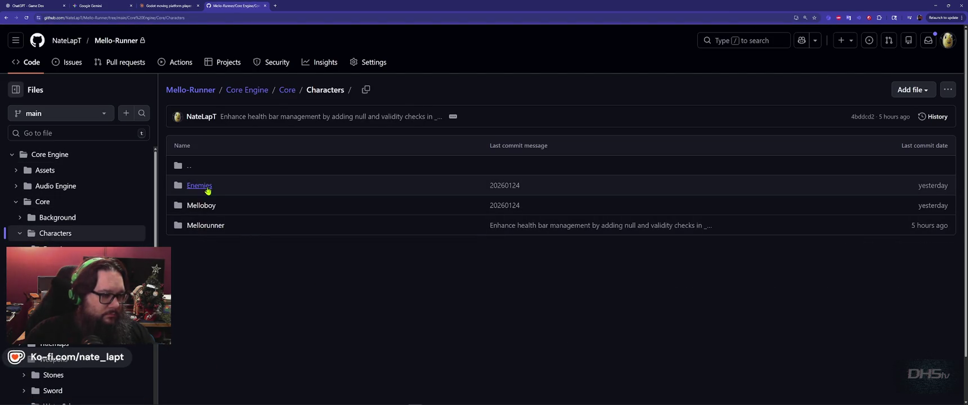
left_click(197, 186)
key("alt+Left")
key("alt+Left")
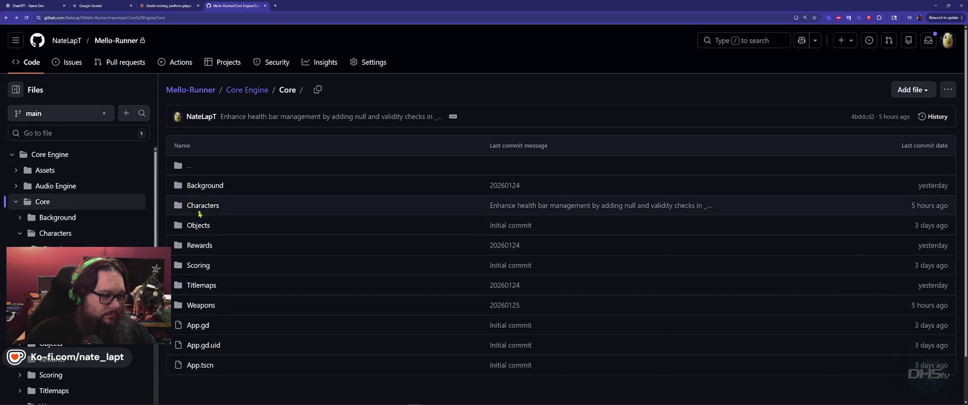
left_click(247, 90)
left_click(195, 284)
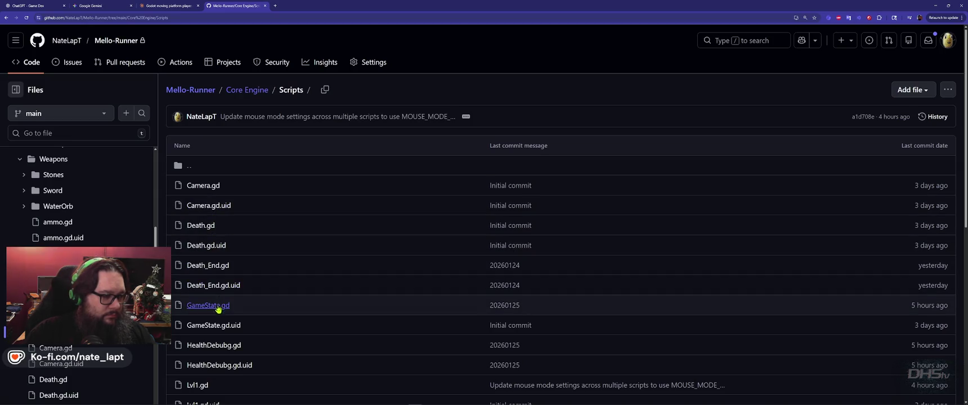
scroll(215, 268, "down", 1)
key("alt+Tab")
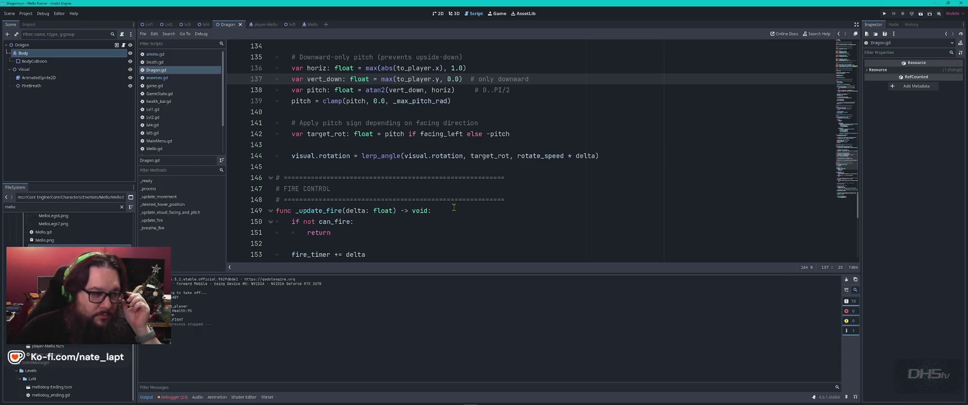
Step: Search Dragon.gd for 'rotat' and step through the matches
scroll(454, 207, "down", 7)
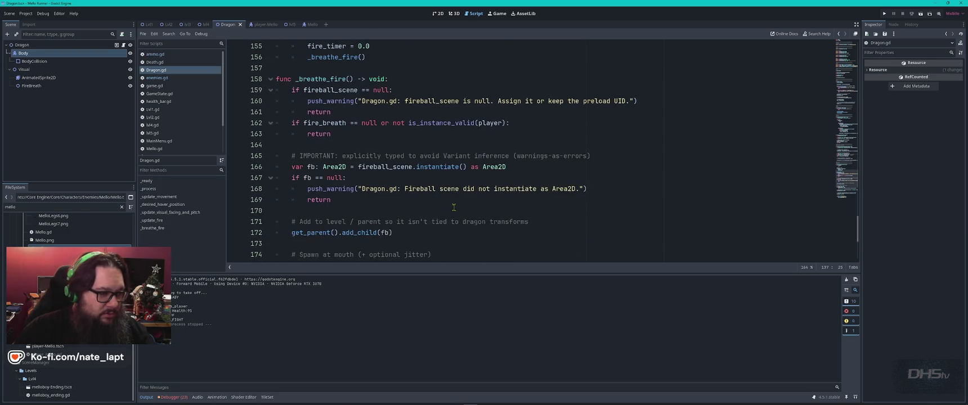
scroll(453, 207, "down", 5)
key("ctrl+f")
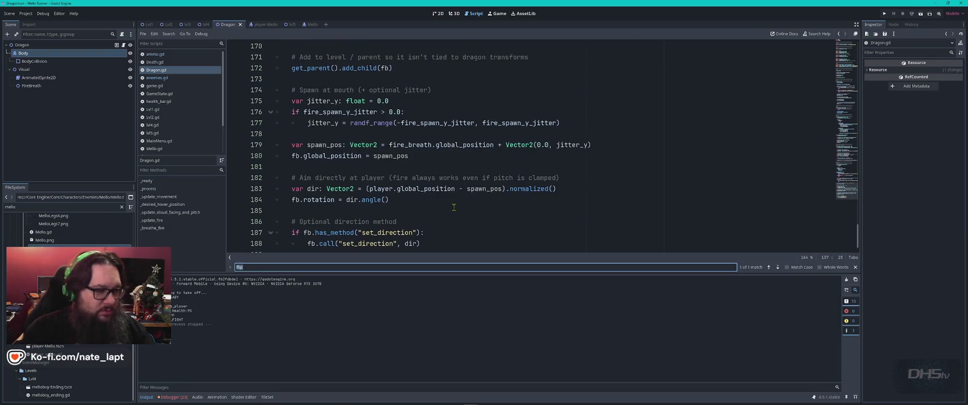
type("rotat")
key("Return")
key("Return")
key("Return")
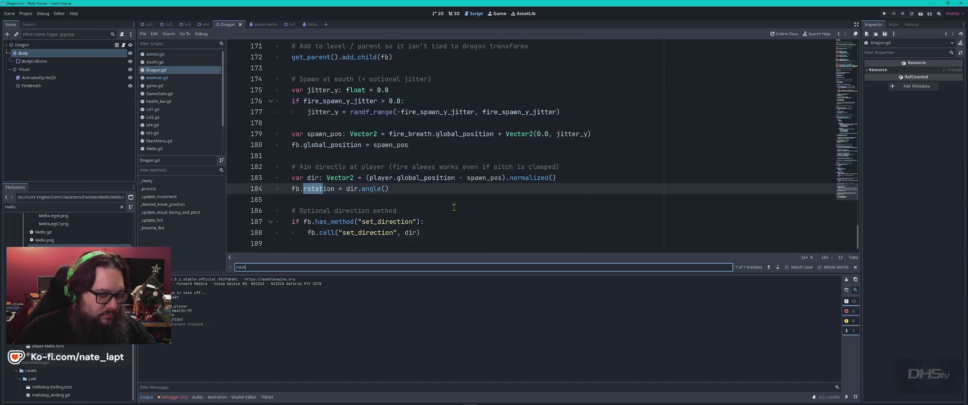
key("Return")
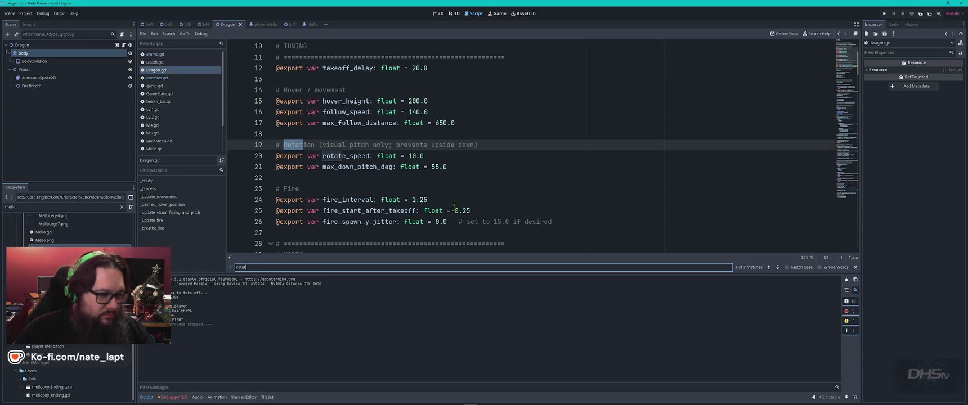
key("Return")
key("Return")
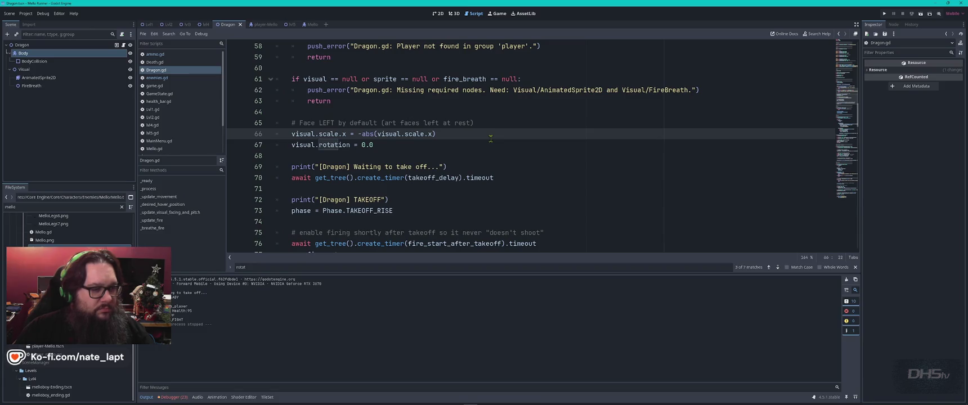
Step: Jump to the rotation match on line 144, close the search, and switch to GitHub's enemies.gd
key("ctrl+f")
key("Return")
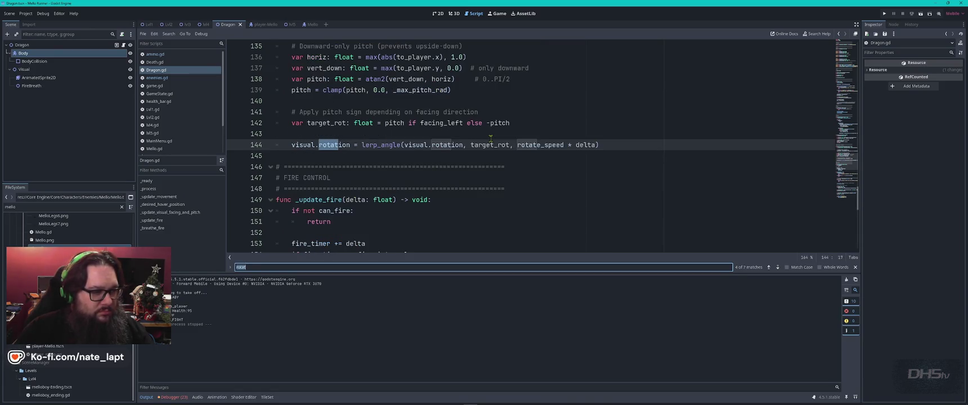
key("Escape")
key("alt+Tab")
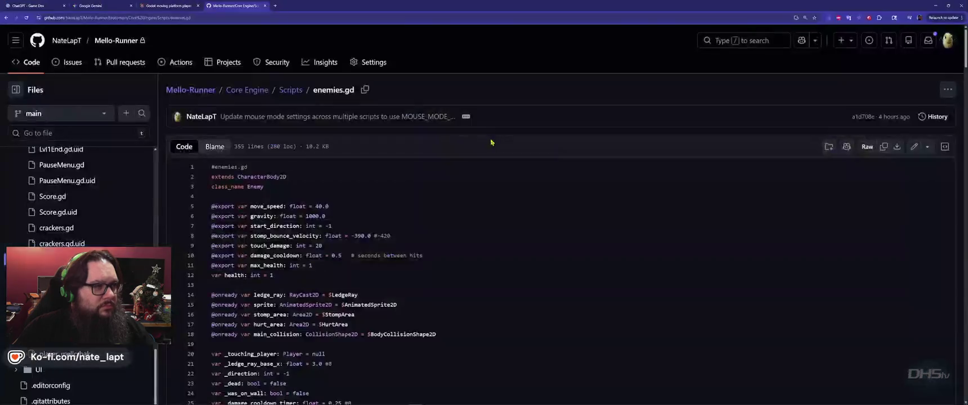
Step: Select all of Dragon.gd in Godot, then jump to the end of ChatGPT's latest Dragon.gd reply
key("alt+Tab")
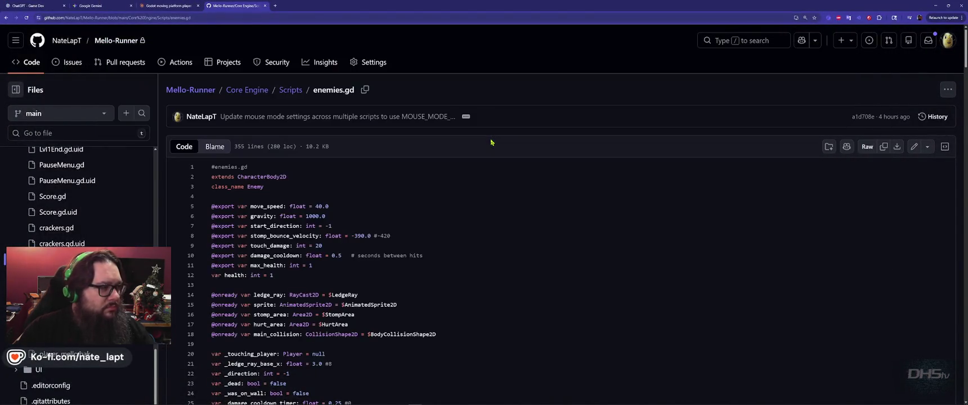
key("ctrl+1")
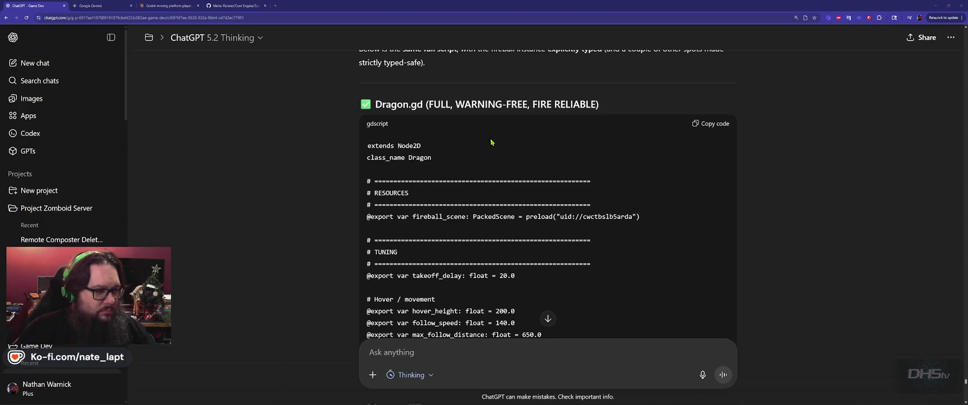
key("alt+Tab")
key("ctrl+a")
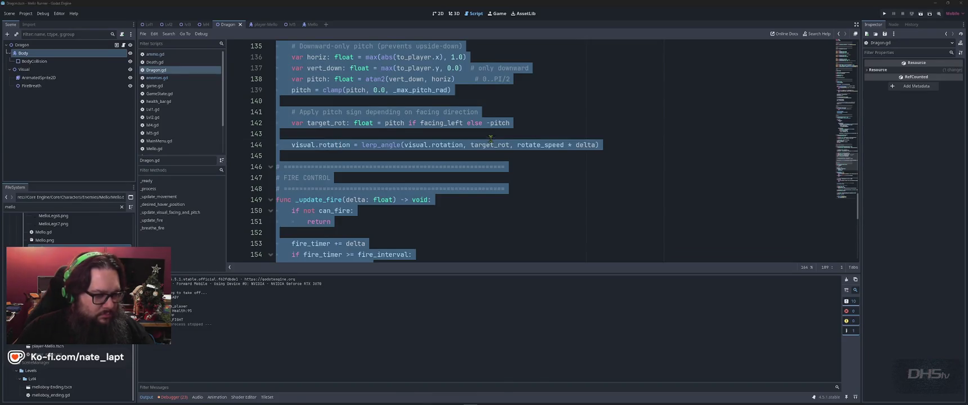
key("alt+Tab")
scroll(491, 138, "down", 10)
left_click(556, 320)
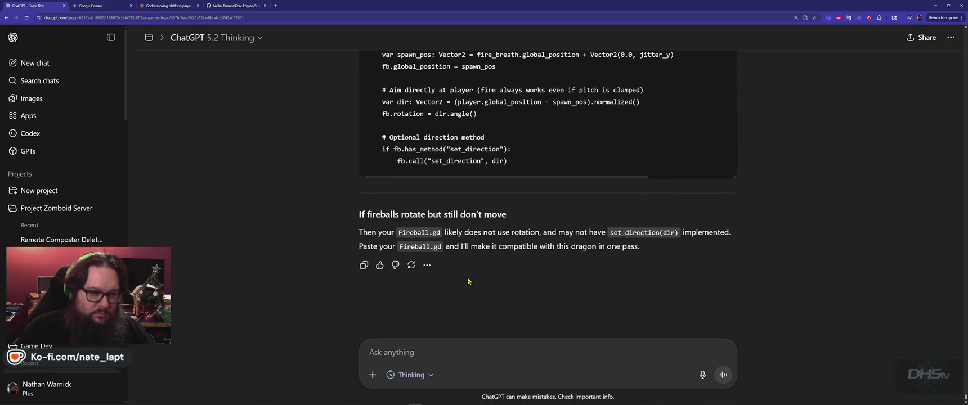
Step: Start a ChatGPT message reporting that the dragon rotates upward when facing the player
left_click(447, 352)
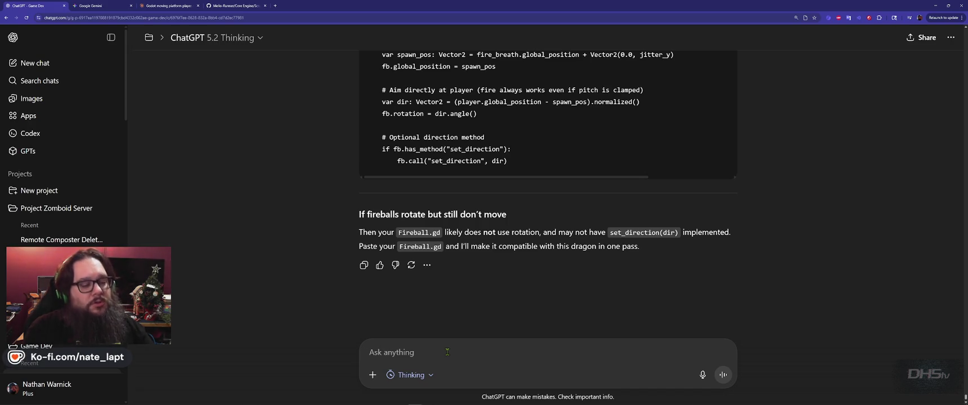
type("This code")
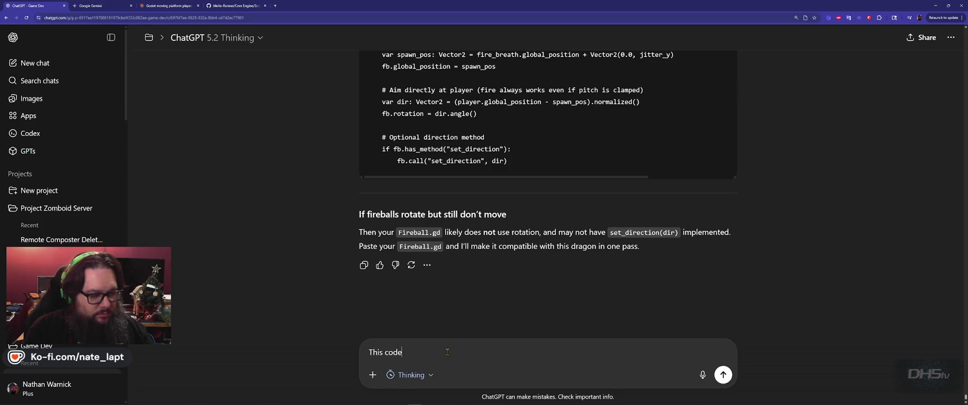
type(" is better.")
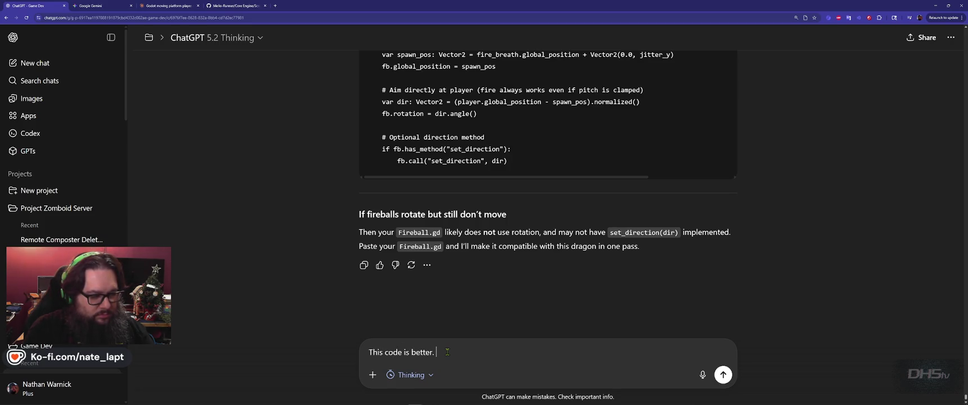
type("I fi")
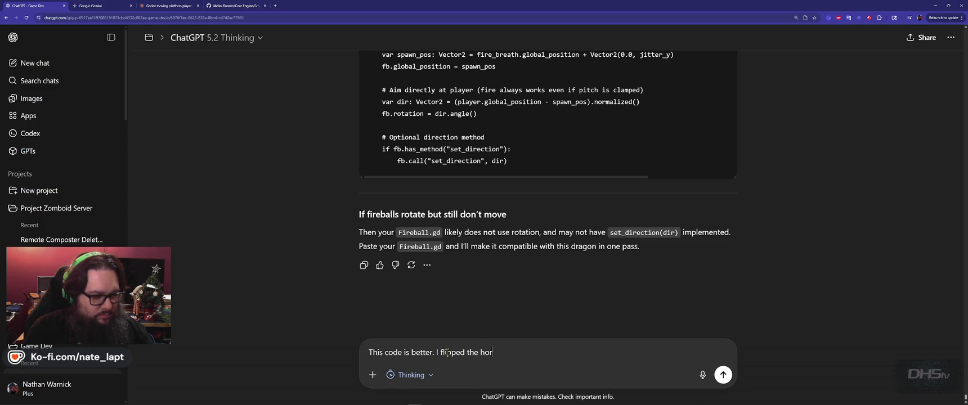
type(" flip.")
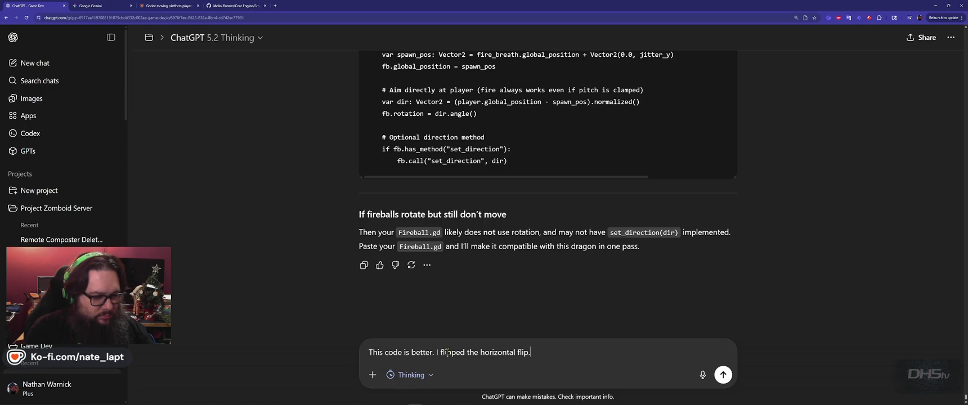
type(" to correct it")
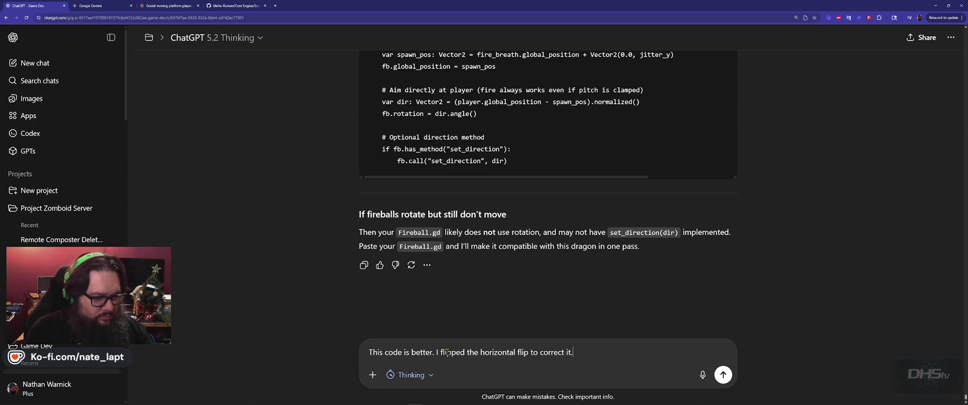
key("shift+Return")
key("shift+Return")
type("The dragon is rotating")
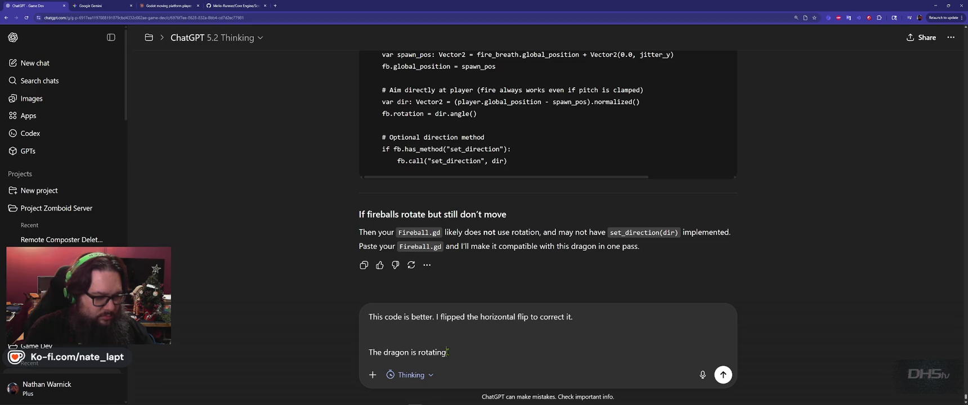
type(" up when facing the player, it should be facing right at the plac")
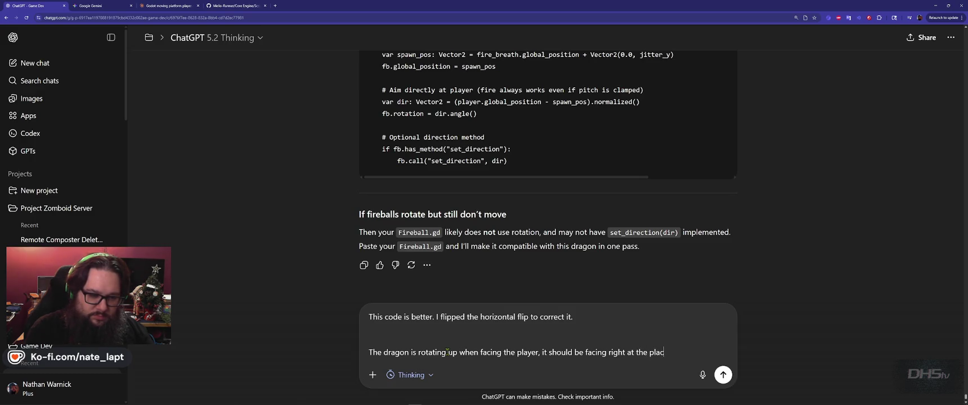
key("BackSpace")
type("yer.")
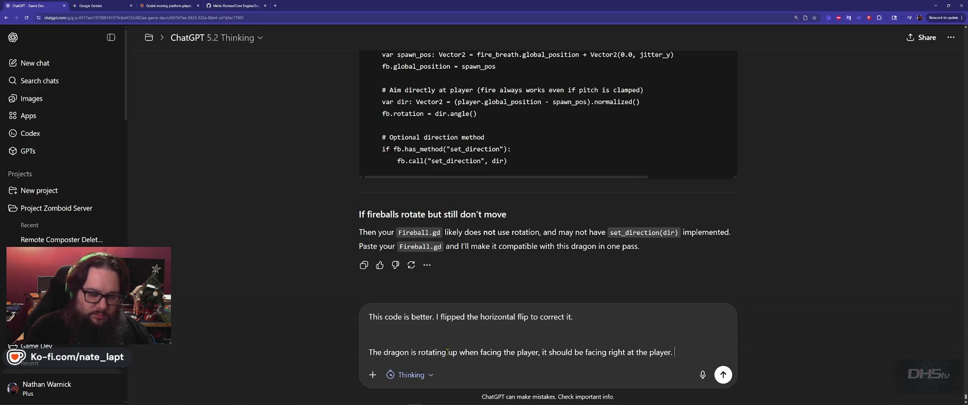
key("shift+Return")
type("fireballs are")
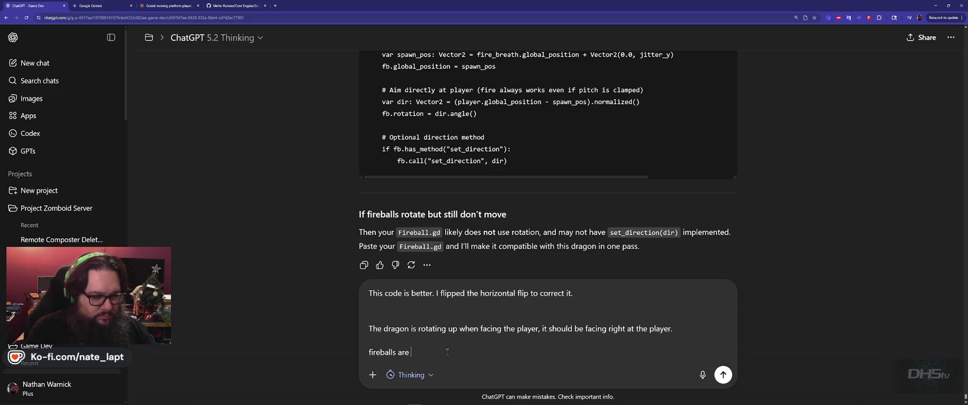
Step: Add requests about shooting at the player and flying 300 pixels away, paste Dragon.gd, and send
type("only shooting when flying, but they a")
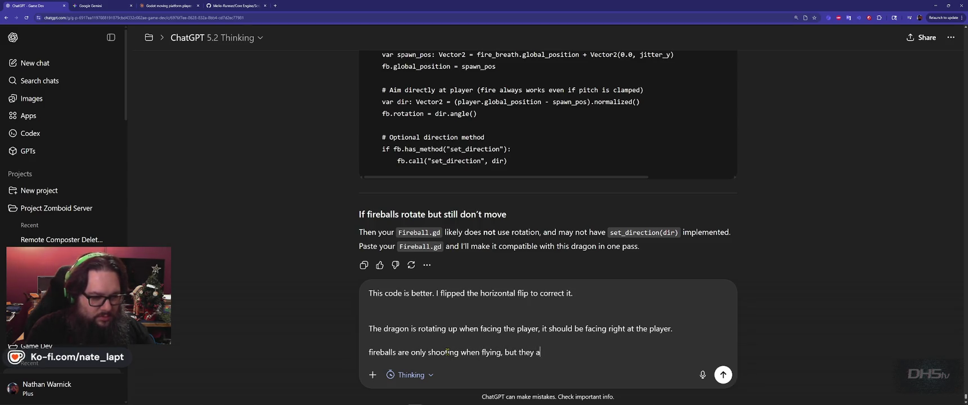
type("re not shooting down at the player.")
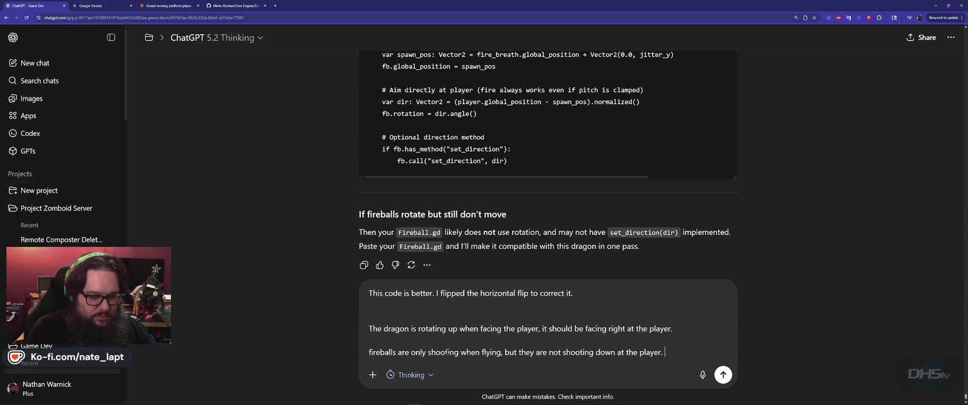
key("shift+Return")
type("The dragon should free fly,")
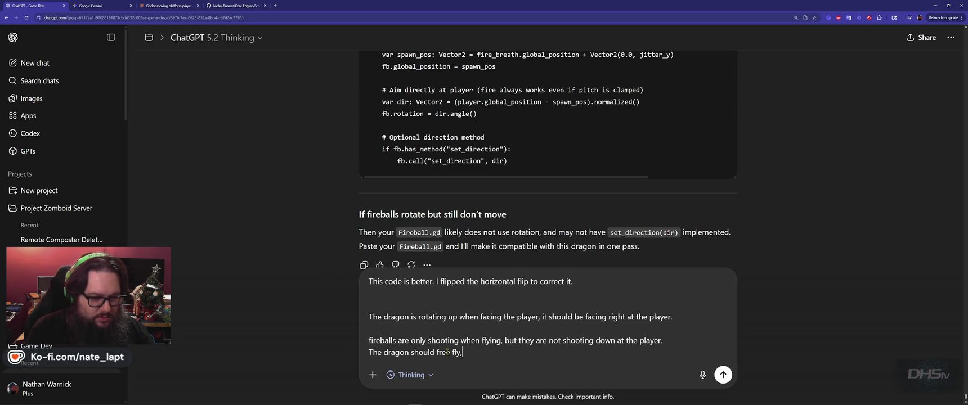
type(" not be locked with the player!!")
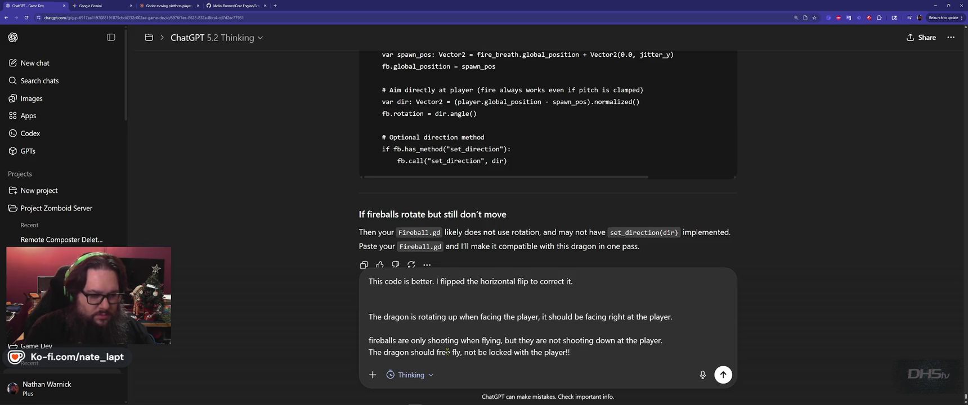
type(" Let it fly back and forth about")
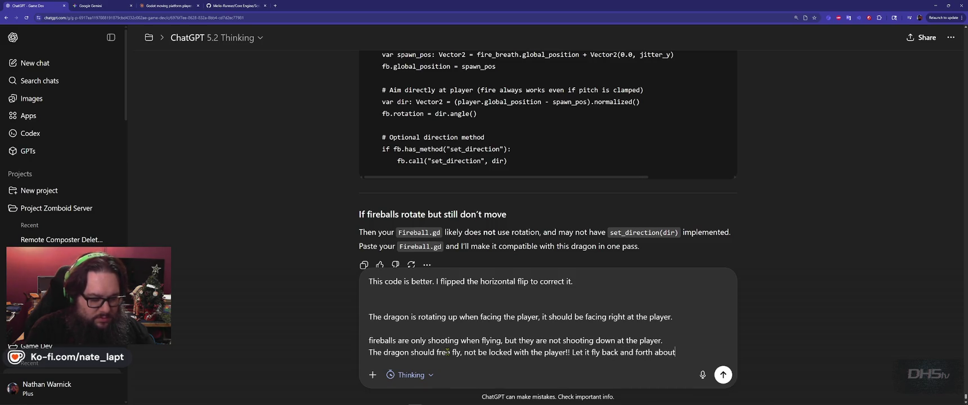
type(" 300 pixels")
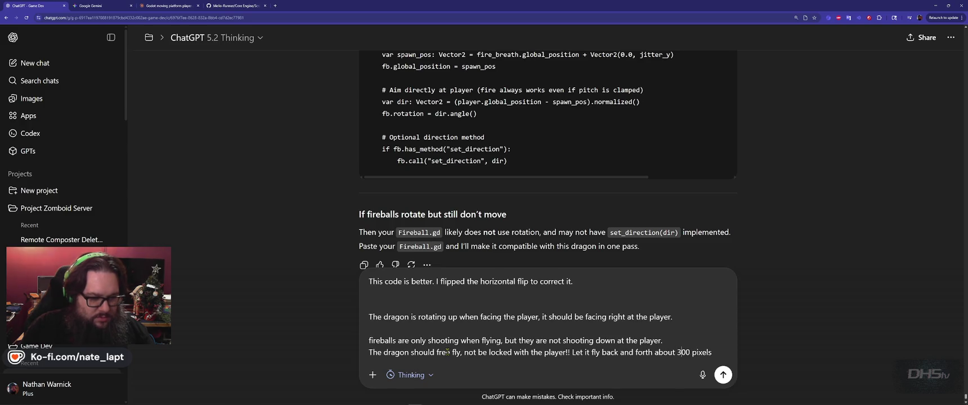
type(" from th")
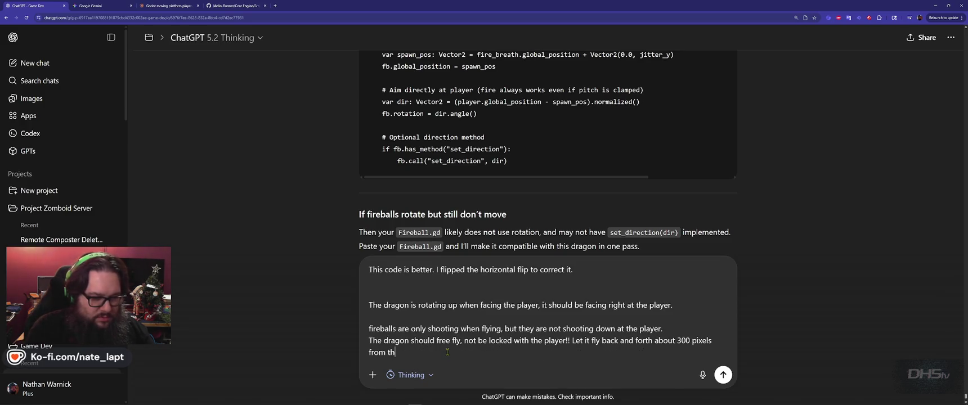
type("e player!")
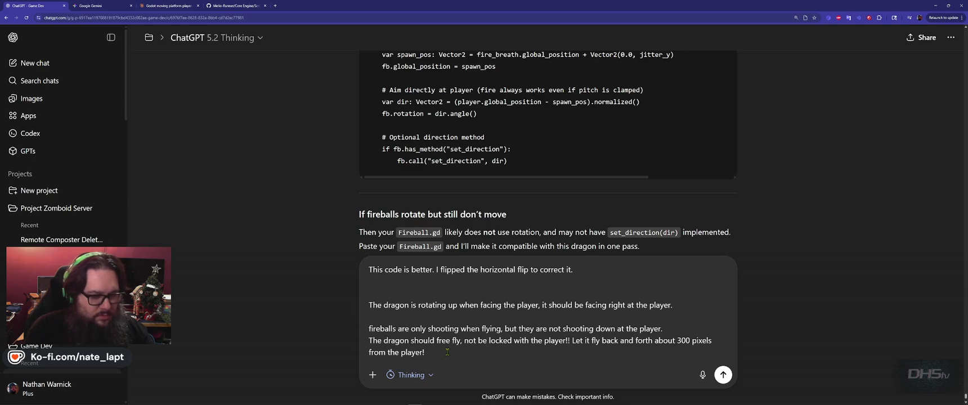
key("shift+Return")
key("shift+Return")
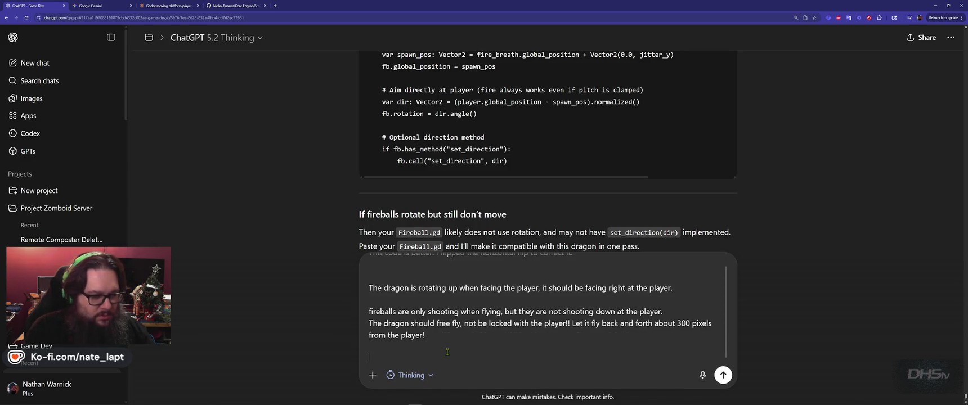
key("BackSpace")
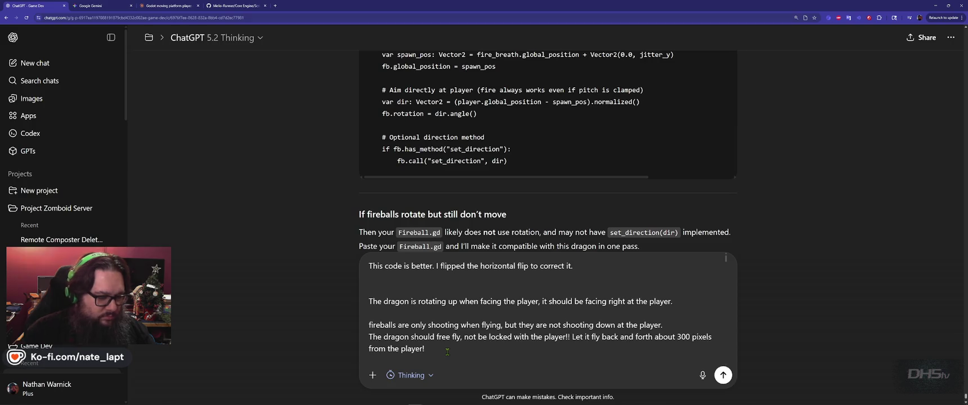
key("ctrl+v")
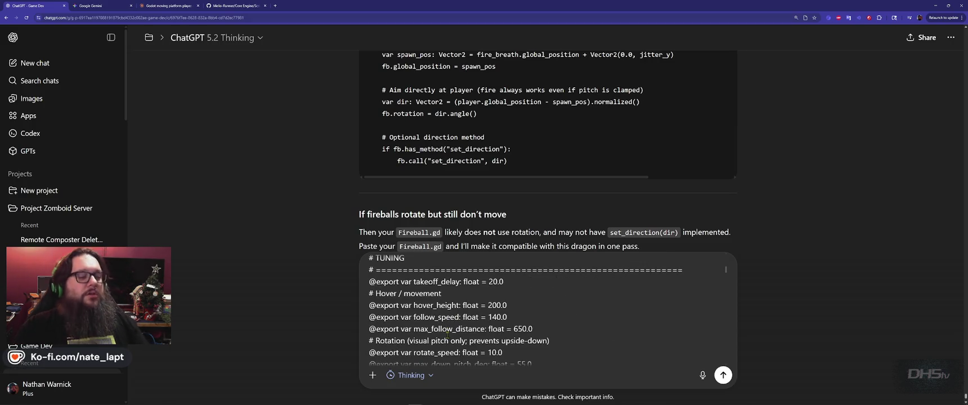
key("Return")
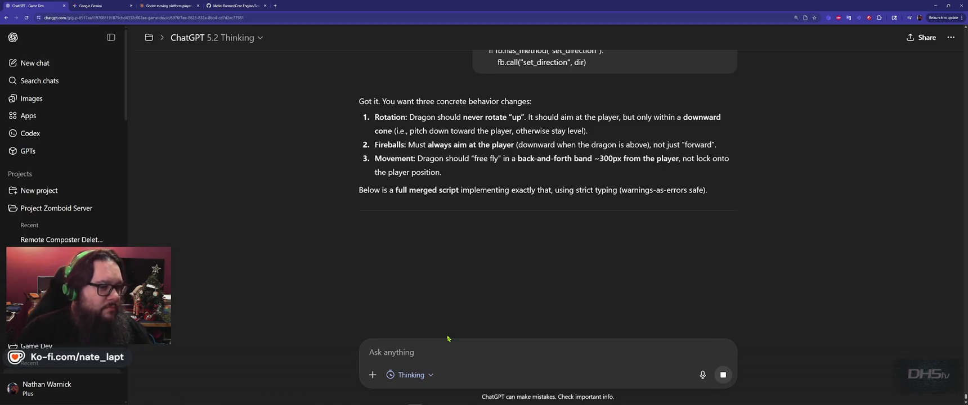
Step: Copy Gemini's full GDScript into Dragon.gd and run the game with F5
left_click(107, 6)
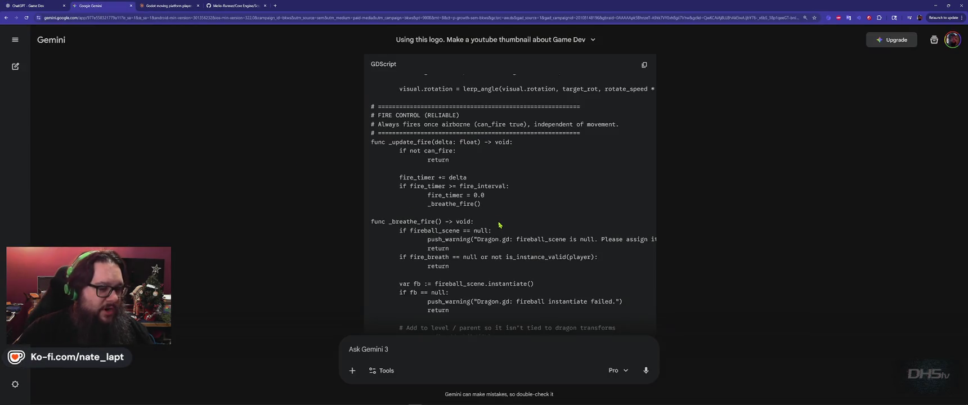
scroll(499, 225, "down", 10)
scroll(473, 344, "up", 5)
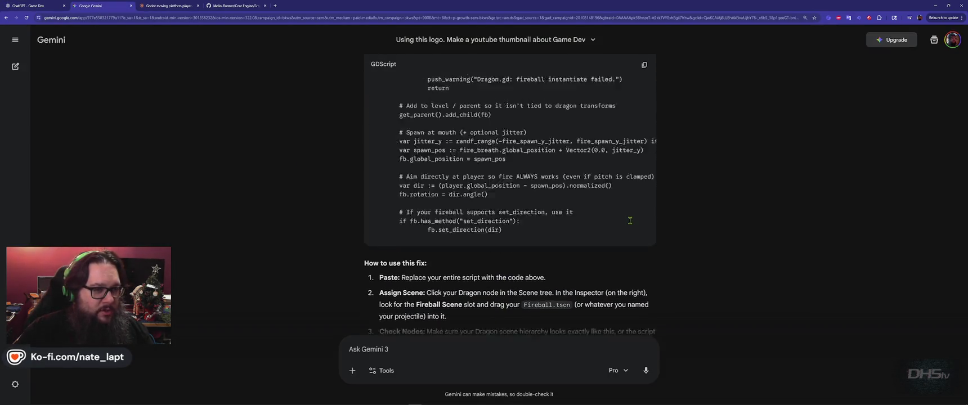
scroll(563, 225, "down", 5)
left_click(644, 65)
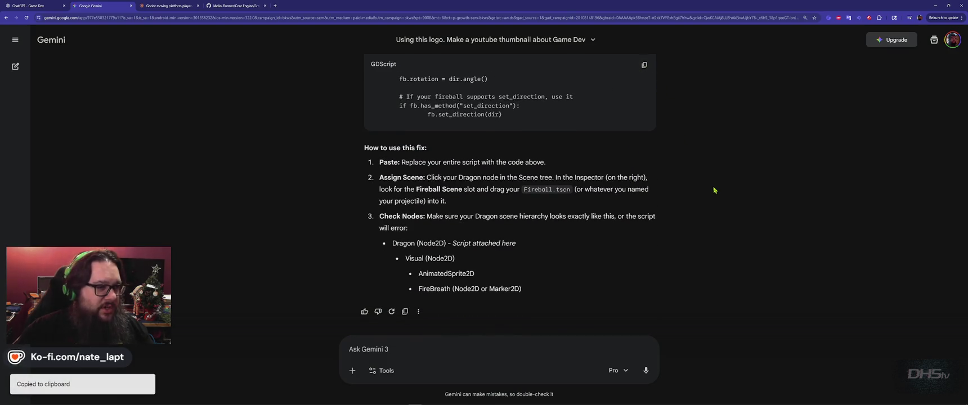
key("alt+Tab")
key("ctrl+v")
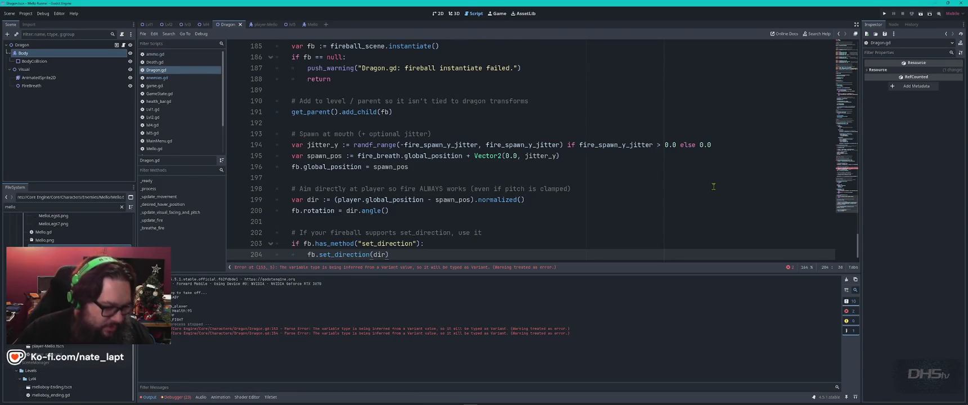
key("F5")
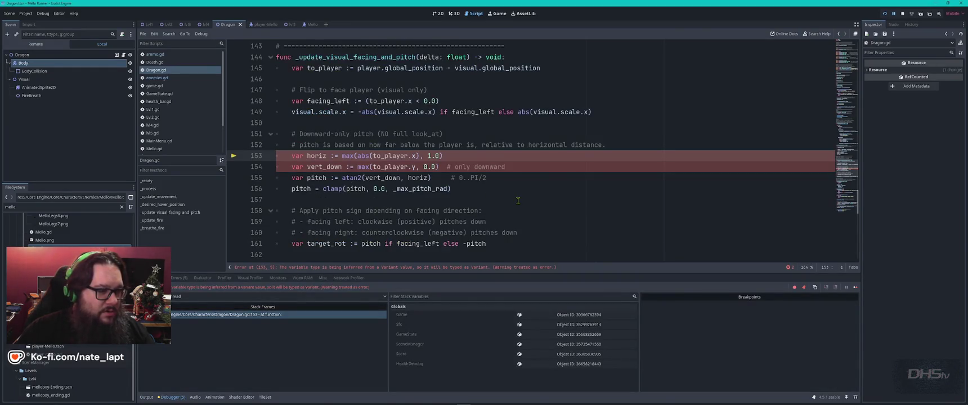
Step: Inspect the pitch code near line 160 and send the line 153 error to Gemini
left_click(510, 236)
scroll(510, 236, "down", 1)
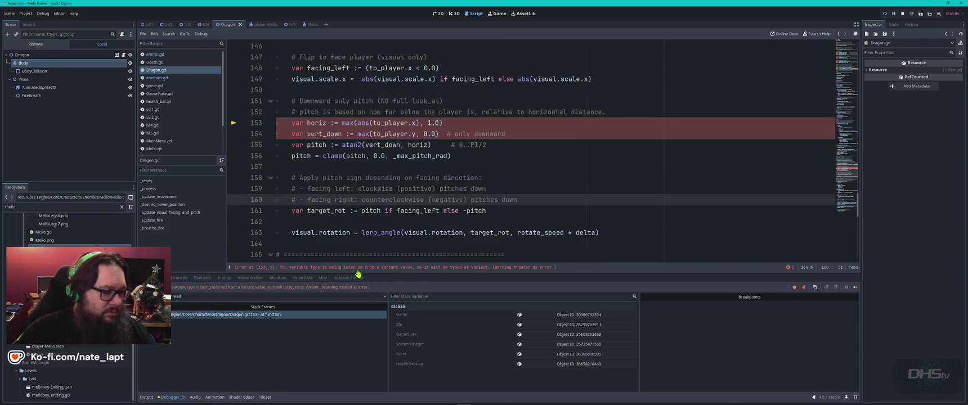
key("alt+Tab")
key("alt+Tab")
key("alt+Tab")
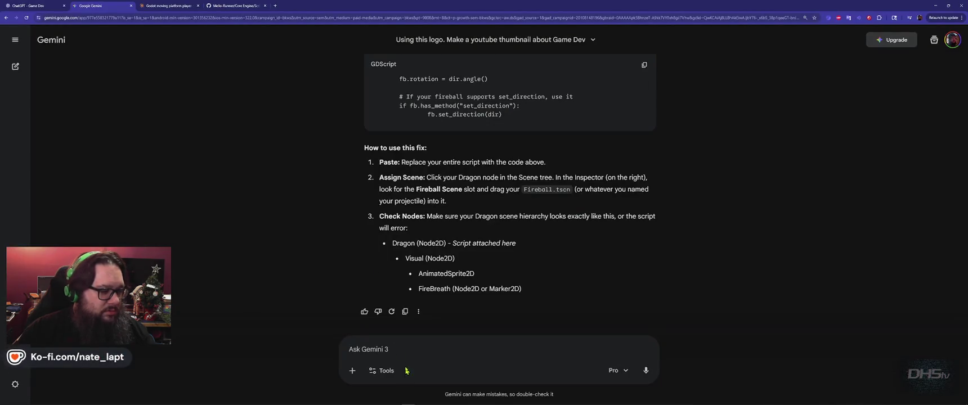
key("ctrl+v")
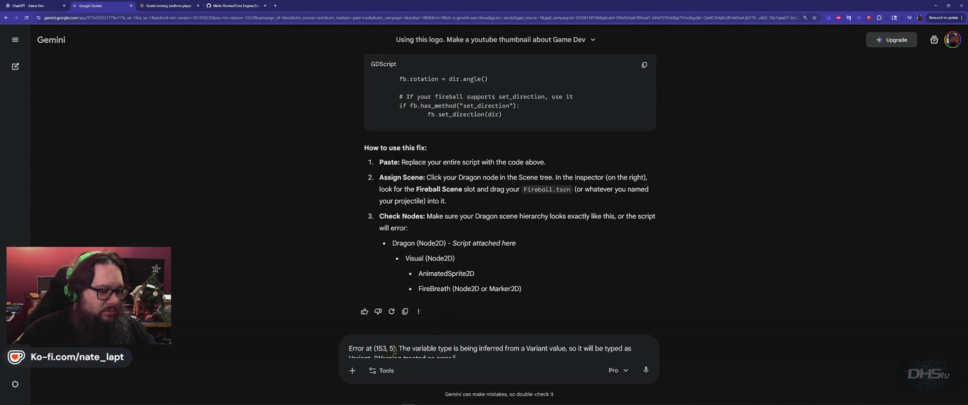
key("Return")
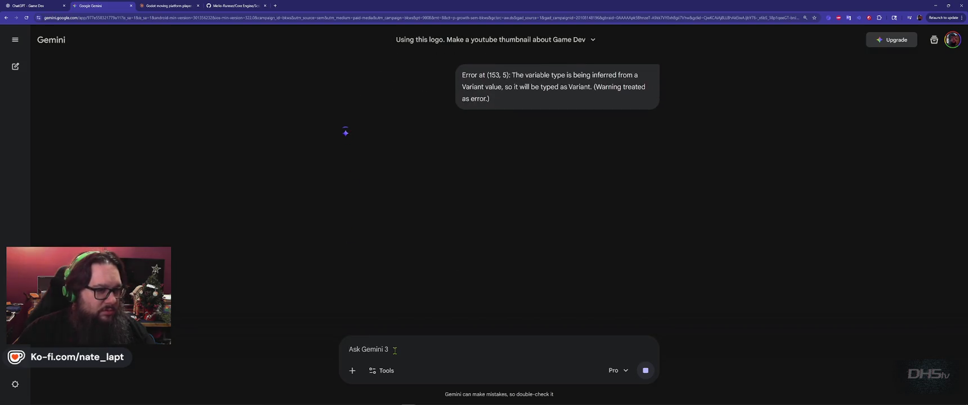
key("alt+Tab")
key("alt+Tab")
key("ctrl+shift+Tab")
Step: Review ChatGPT's merged Dragon.gd answer with free-fly ±300, downward-only aim and player-aimed fire, briefly checking Gemini
scroll(602, 232, "down", 10)
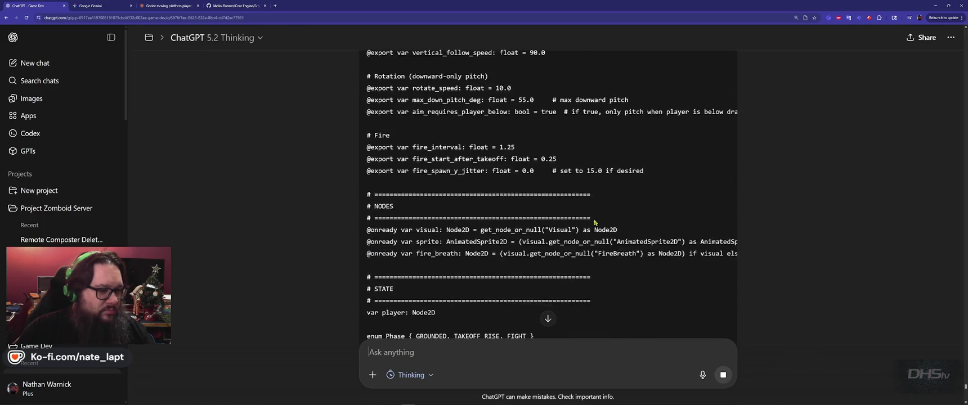
scroll(602, 232, "down", 10)
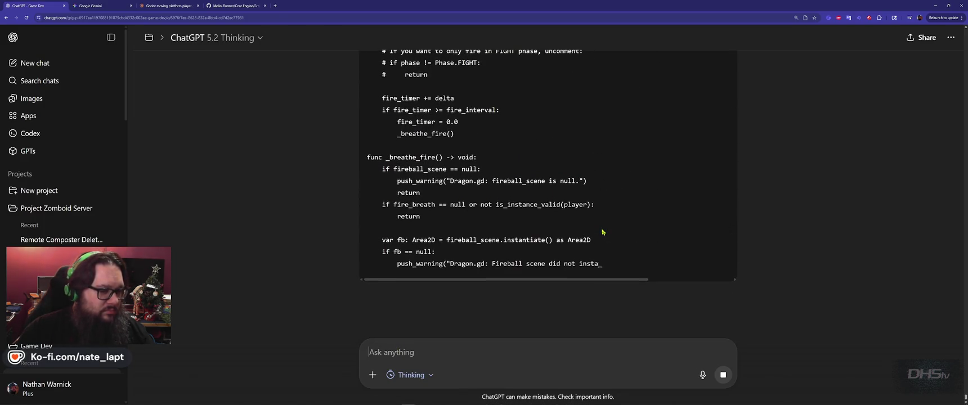
key("ctrl+Tab")
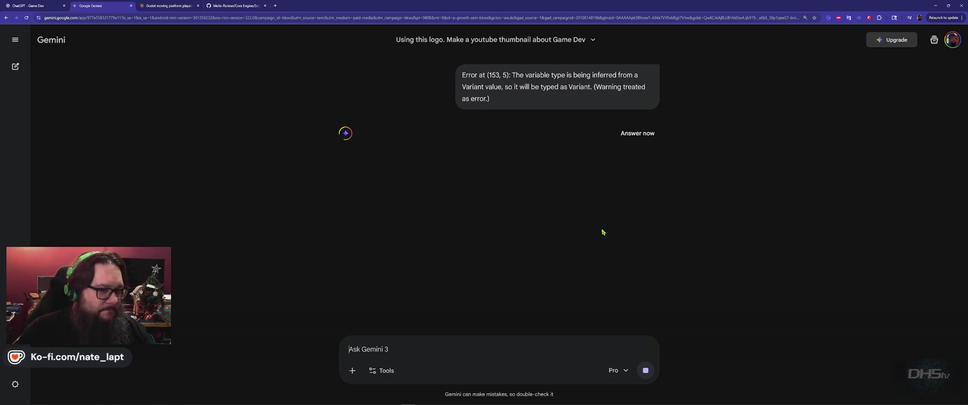
key("ctrl+shift+Tab")
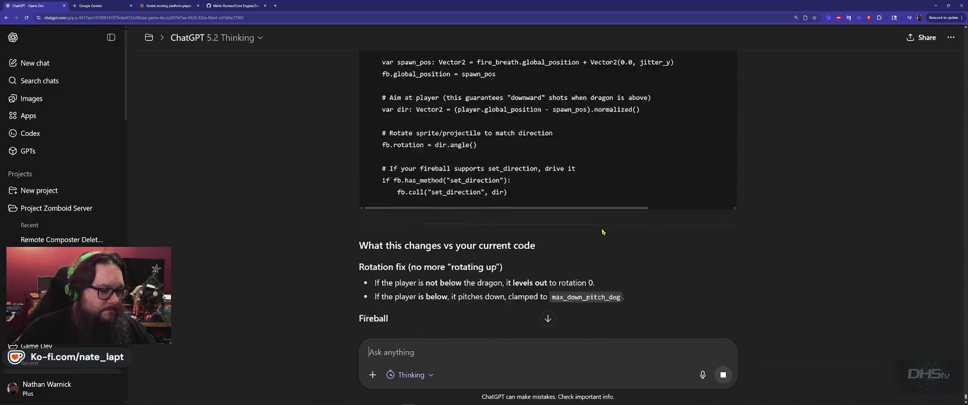
scroll(602, 231, "down", 1)
scroll(602, 231, "down", 5)
scroll(602, 232, "up", 15)
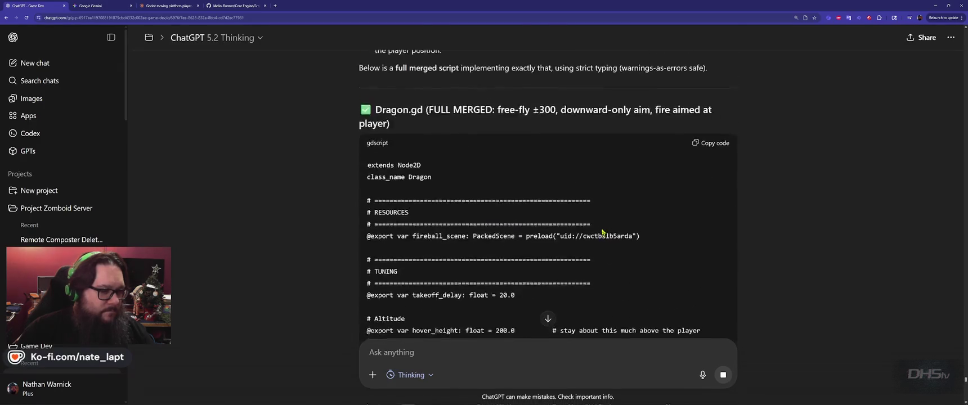
scroll(602, 232, "up", 3)
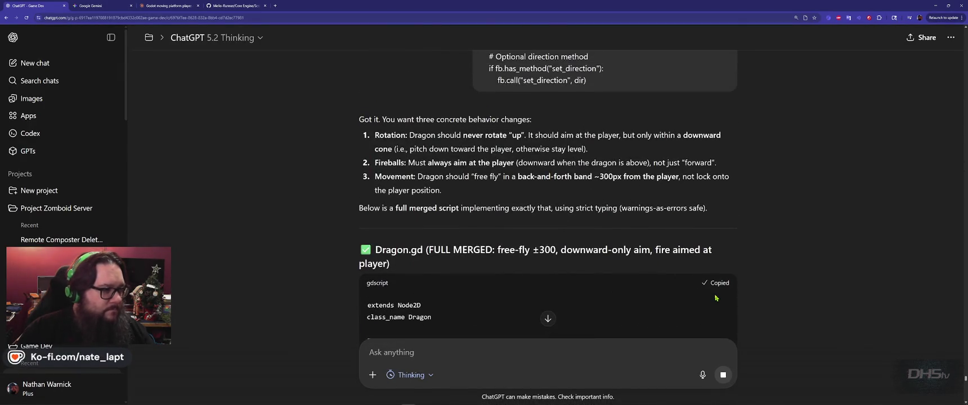
key("alt+Tab")
key("alt+Tab")
key("Tab")
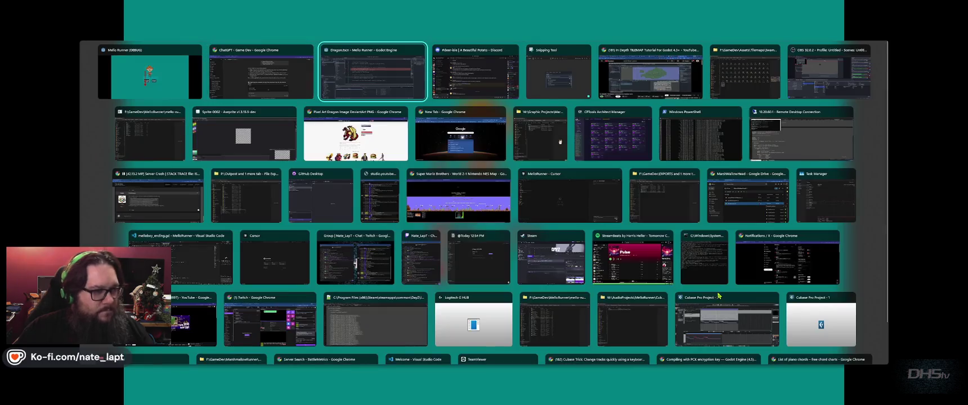
Step: Paste the merged script over all of Dragon.gd, run with F5, and start from the menu
key("ctrl+a")
key("ctrl+v")
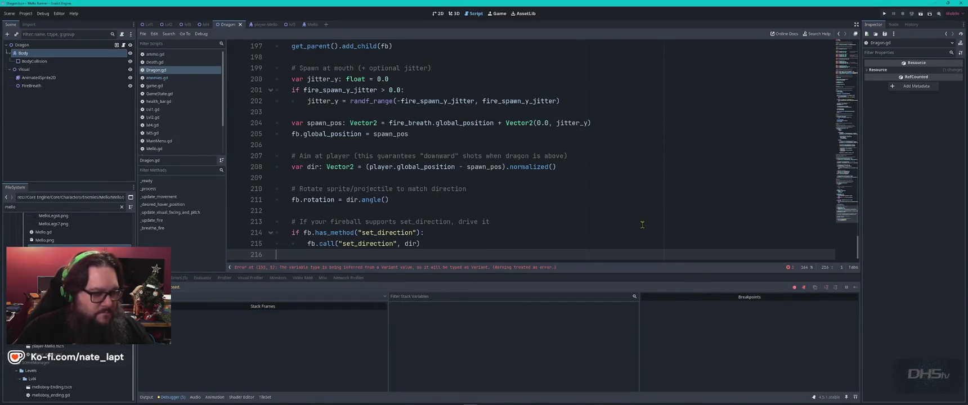
key("F5")
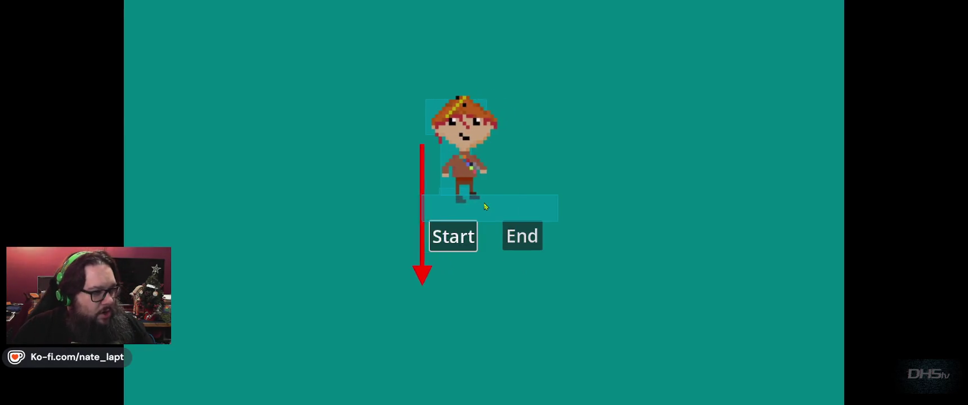
key("Return")
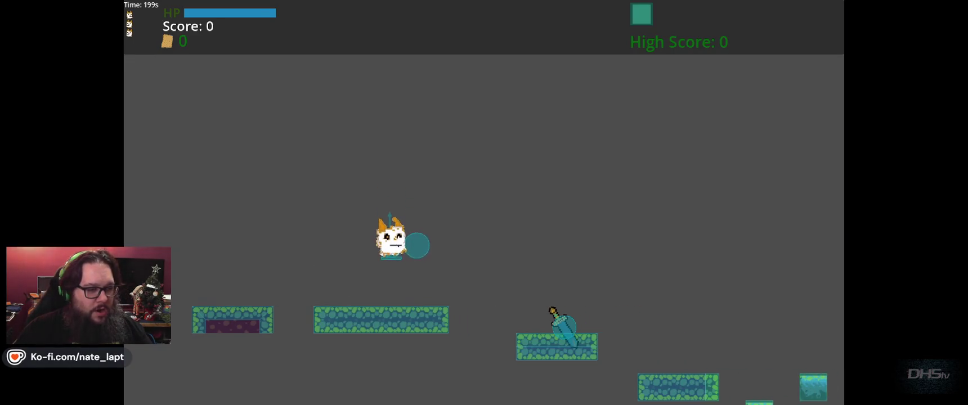
Step: Run right to grab the sword, then swing at and jump over the dragon
key("Right")
key("Right")
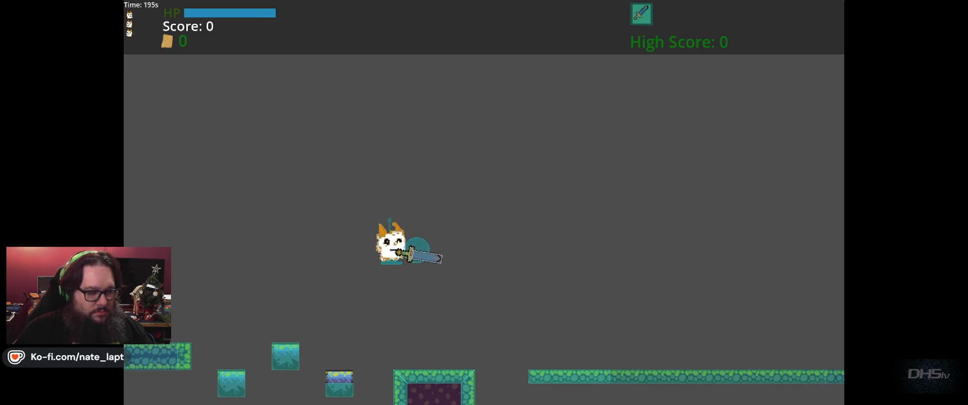
key("Right")
key("Right")
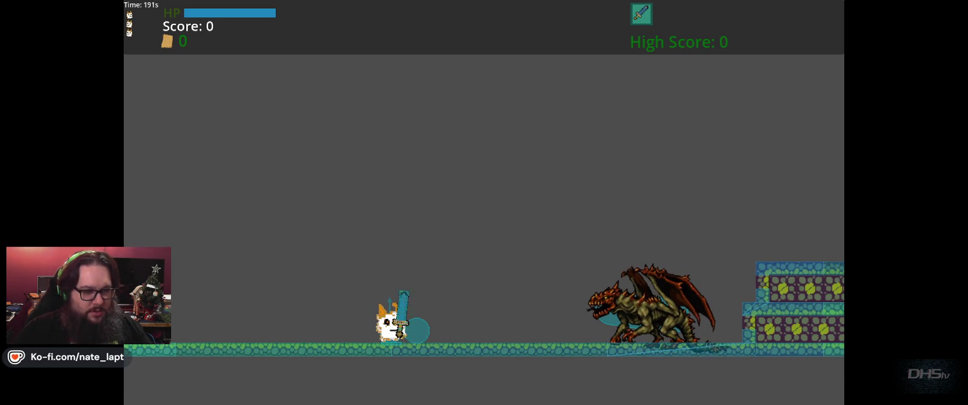
key("space")
key("Right")
key("space")
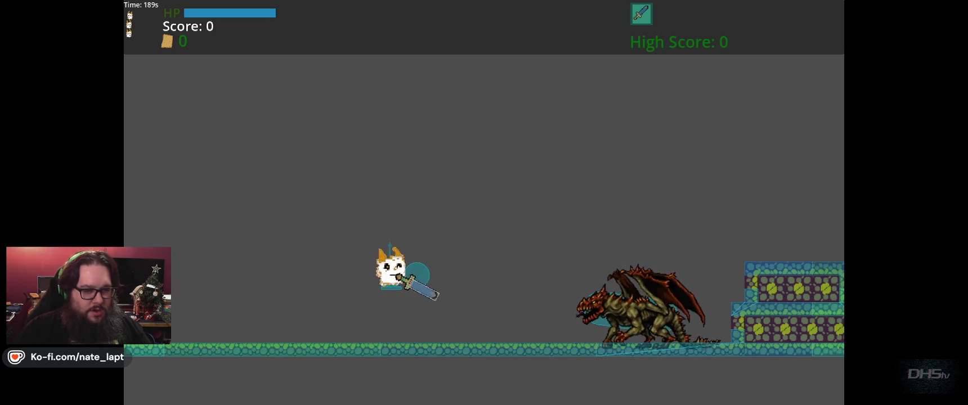
key("space")
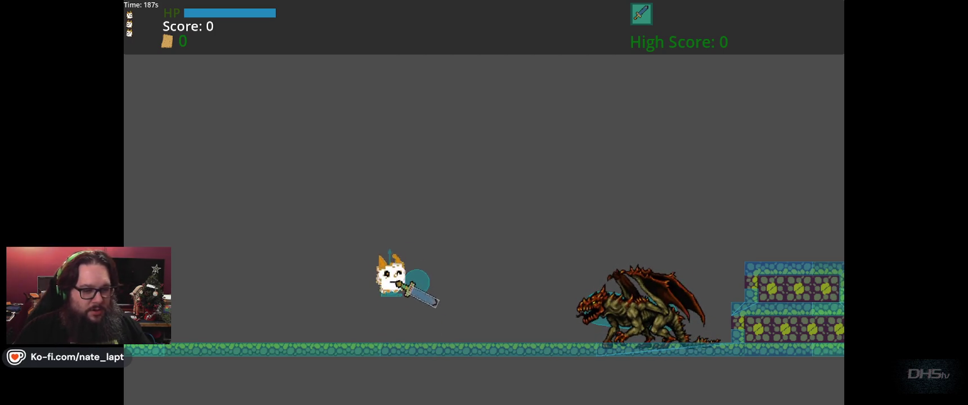
key("Right")
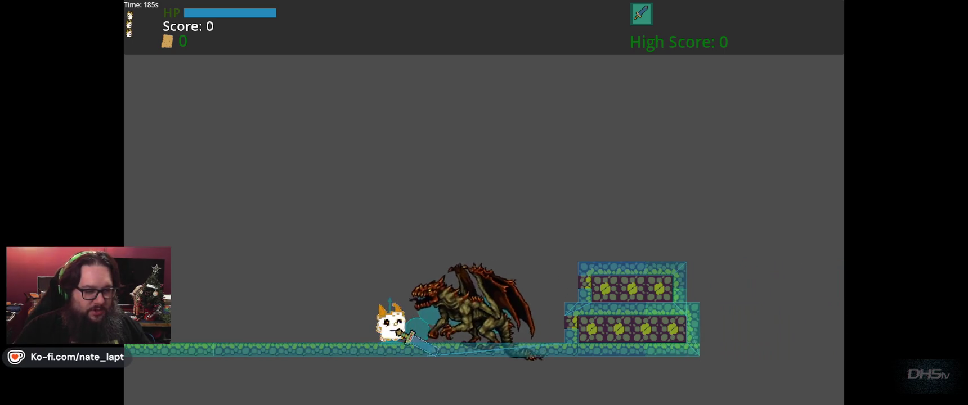
key("Right")
key("space")
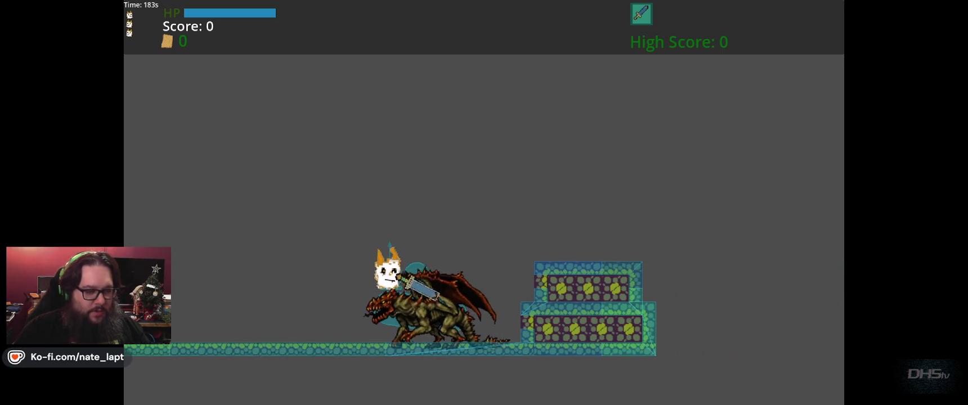
Step: Dodge the roaming, fire-shooting dragon by running left and back right, then stop with F8
key("Right")
key("Left")
key("Left")
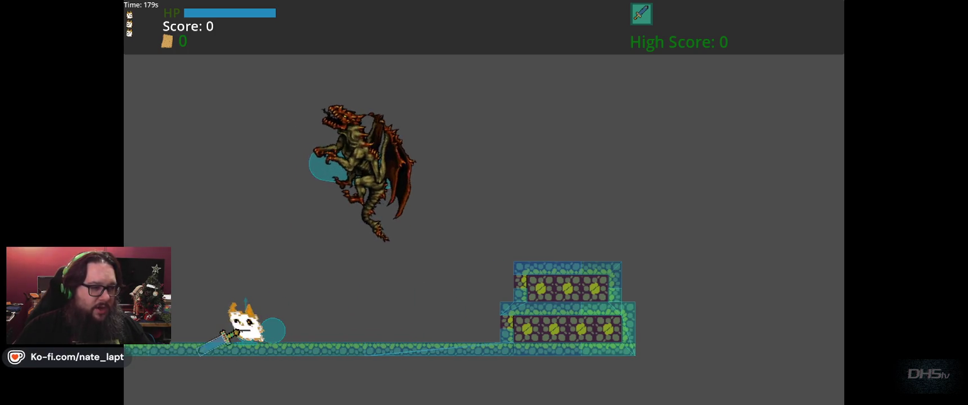
key("Left")
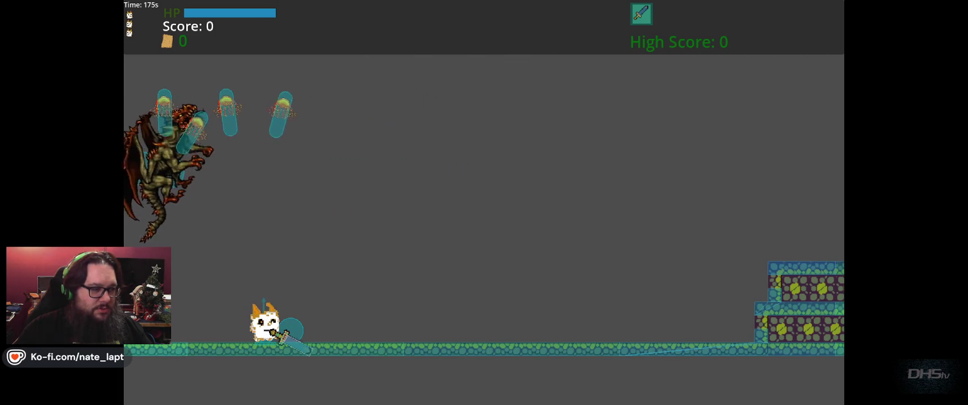
key("Left")
key("Left")
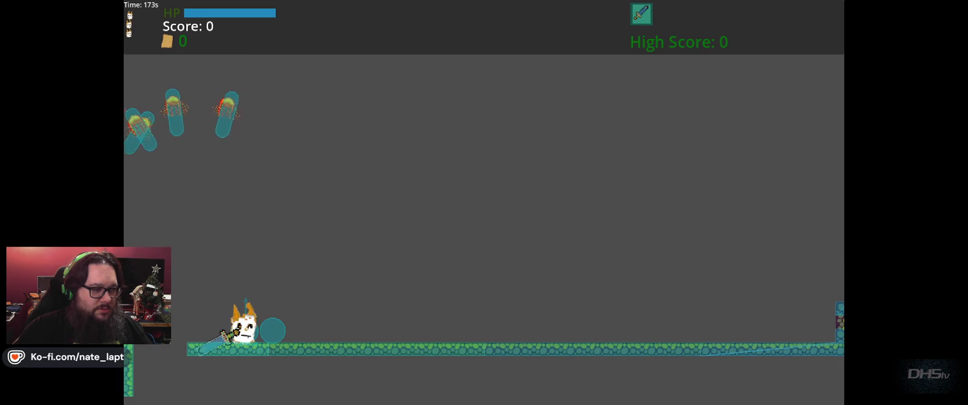
key("Right")
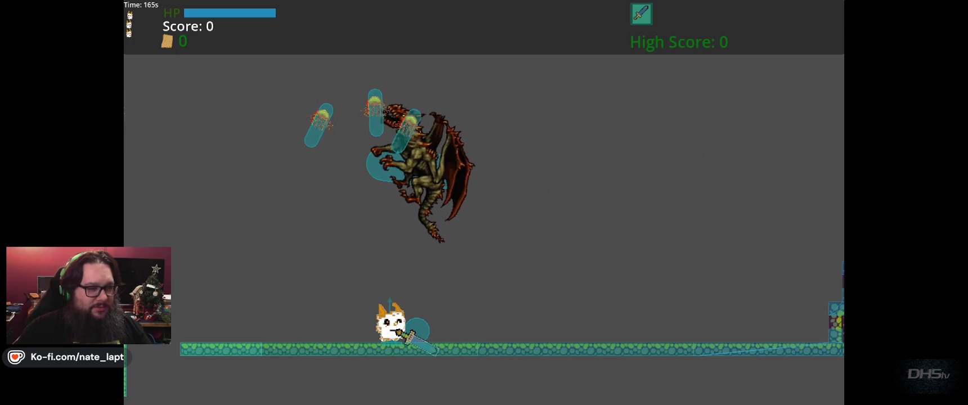
key("space")
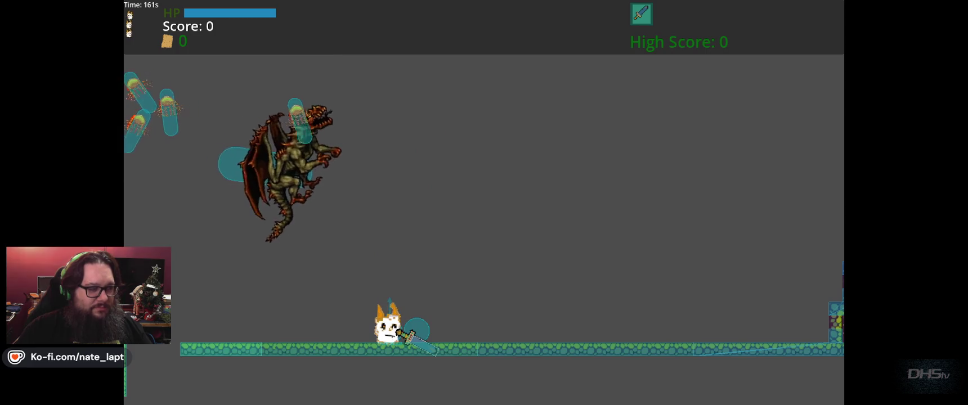
key("F8")
key("alt+Tab")
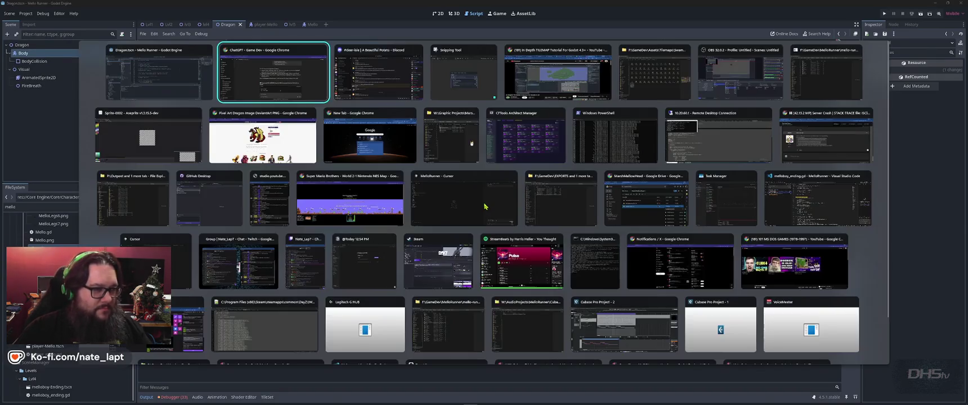
Step: Send ChatGPT an all-caps demand that the dragon actually attack the player
scroll(448, 245, "down", 20)
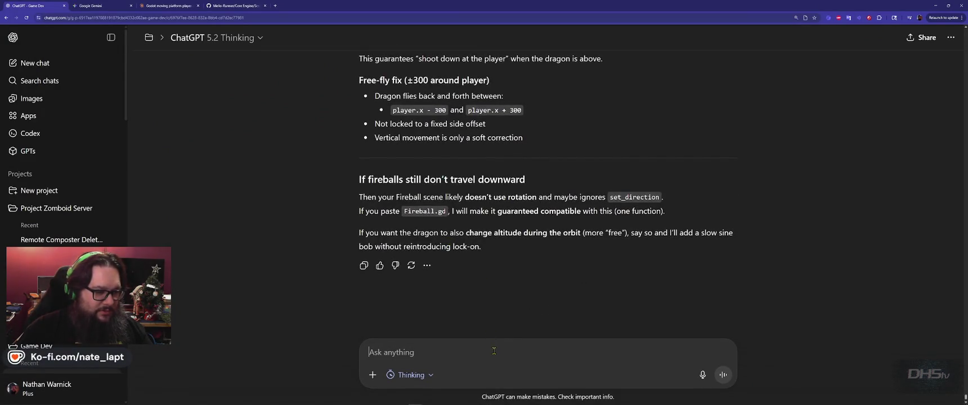
key("Caps_Lock")
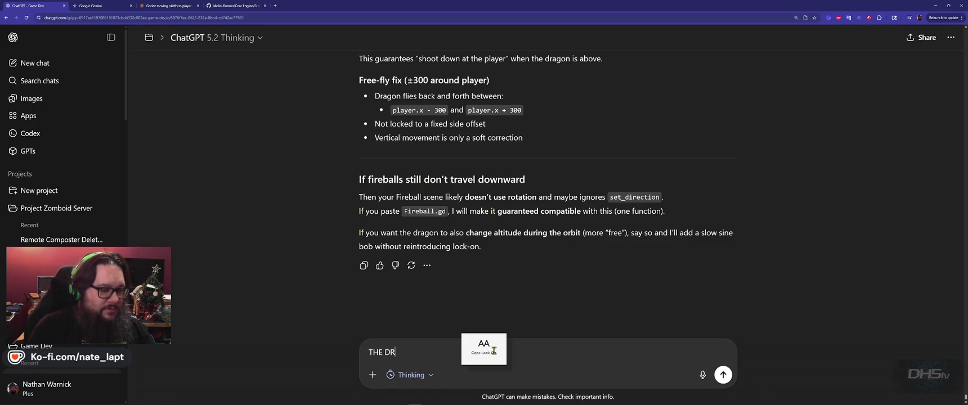
type("AGON IS SUPPOSED TO BE ATTACKING THE PLAYER! MAKE IT ATTACK!")
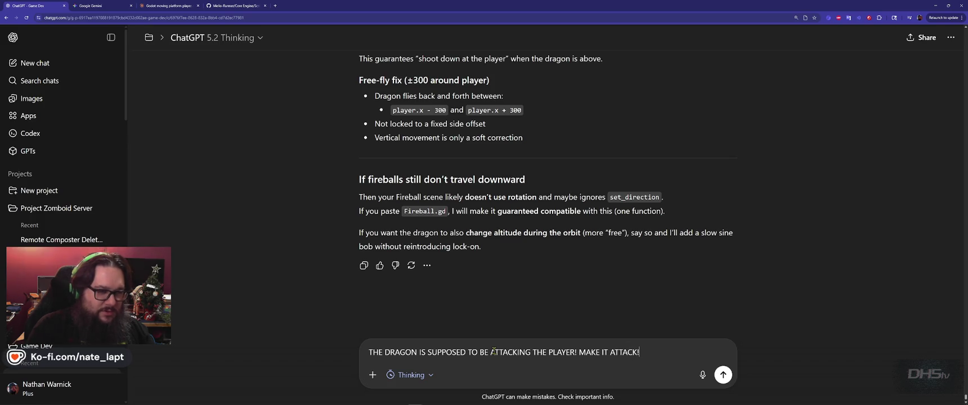
key("Return")
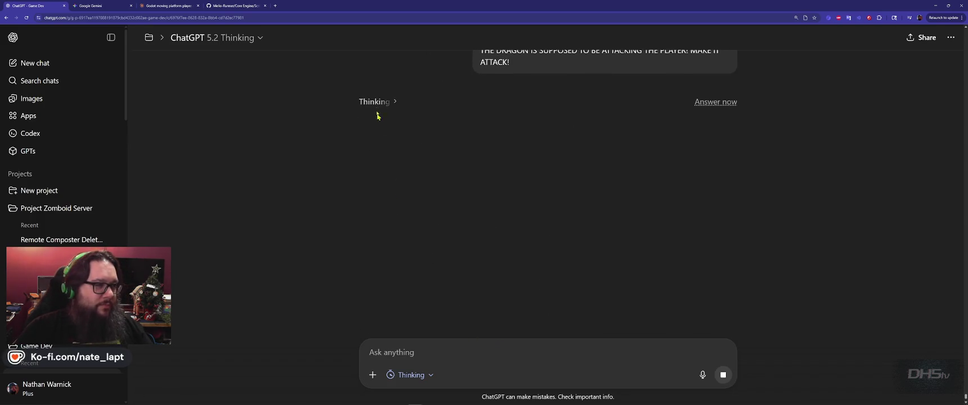
key("ctrl+Tab")
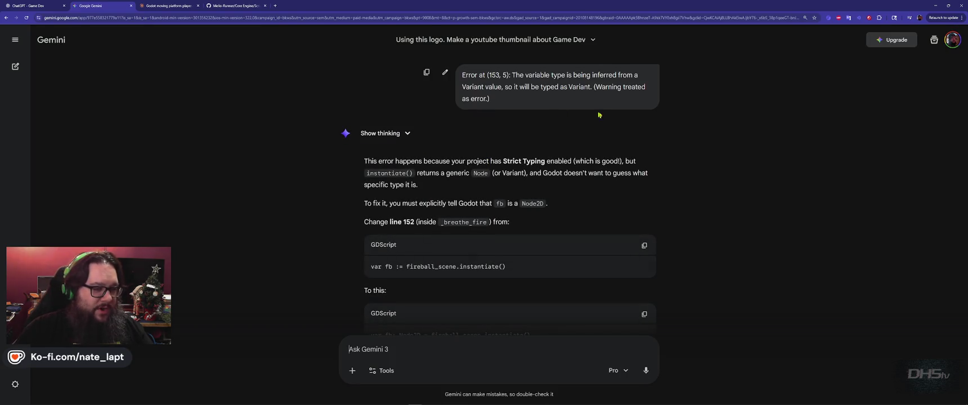
Step: Copy Gemini's full dragon script, with fb typed as Node2D, and paste it over all of Dragon.gd
scroll(557, 196, "down", 5)
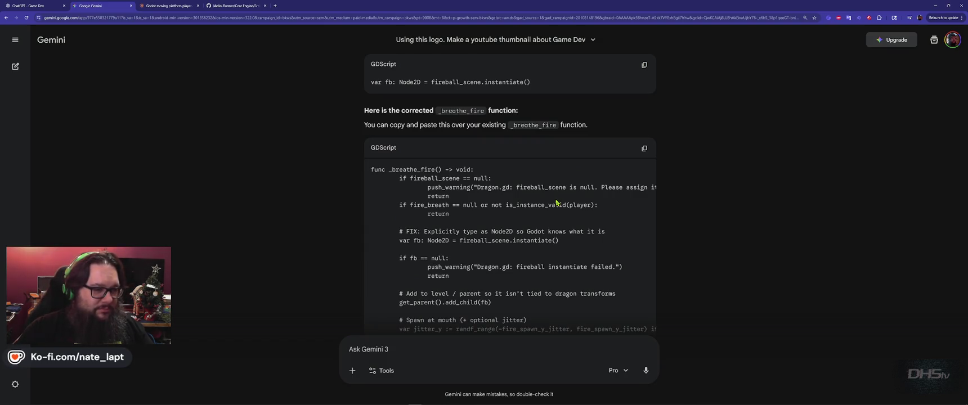
scroll(569, 189, "up", 15)
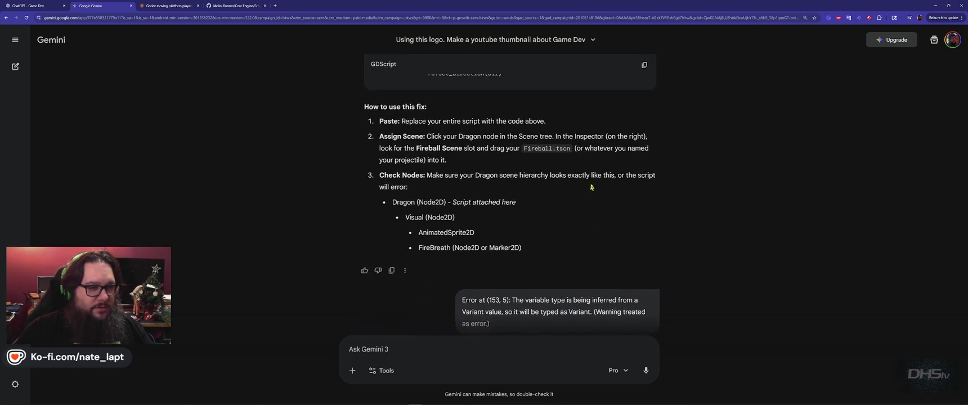
left_click(644, 66)
key("alt+Tab")
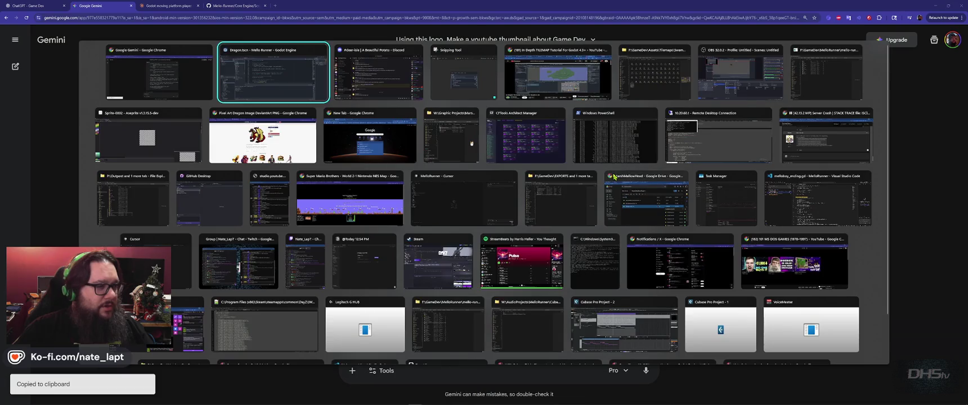
key("ctrl+a")
key("ctrl+v")
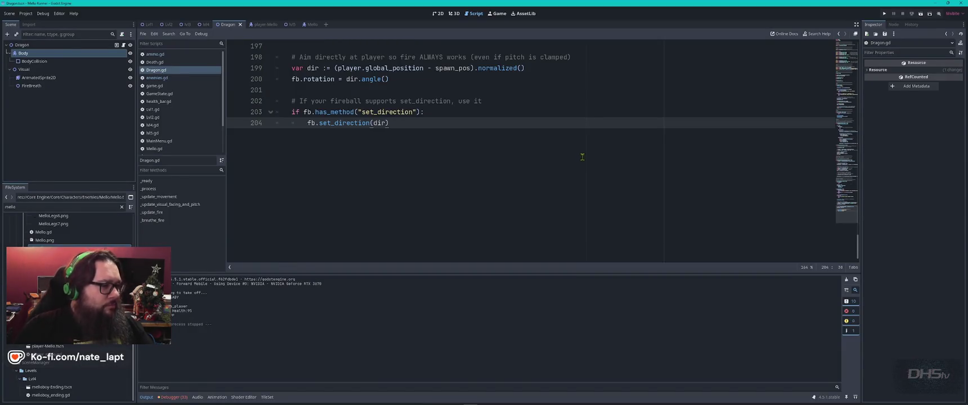
Step: Review Gemini's fix, then search Dragon.gd for the _breathe_fire function
key("alt+Tab")
scroll(583, 163, "down", 15)
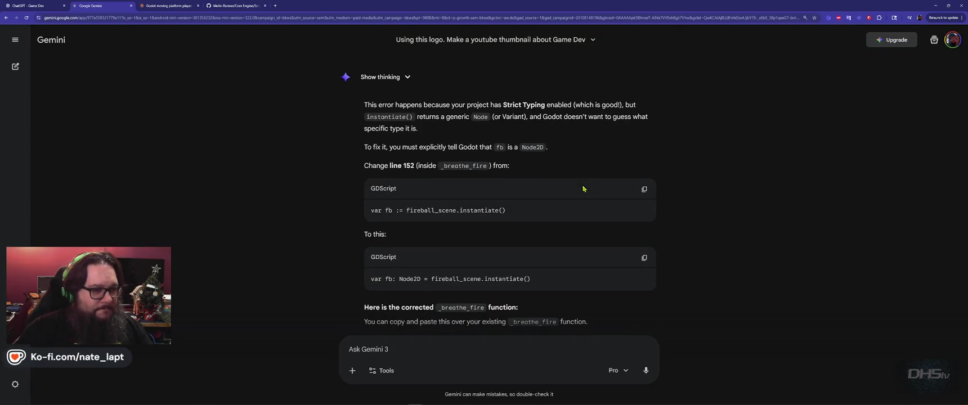
scroll(583, 189, "down", 3)
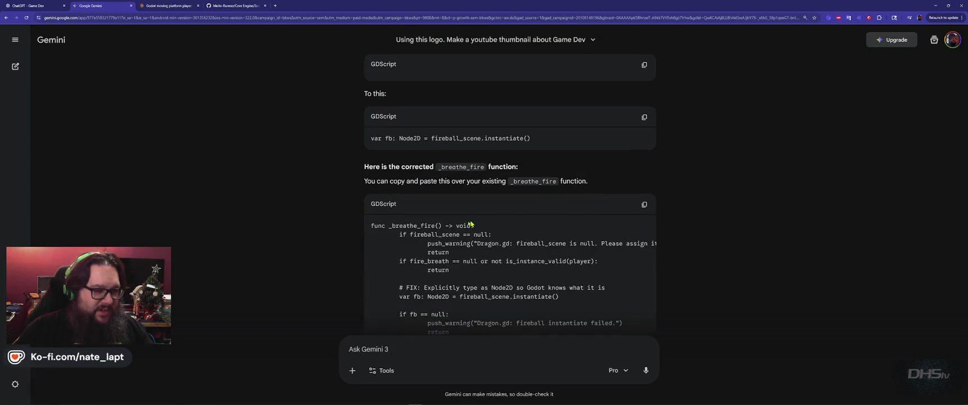
key("alt+Tab")
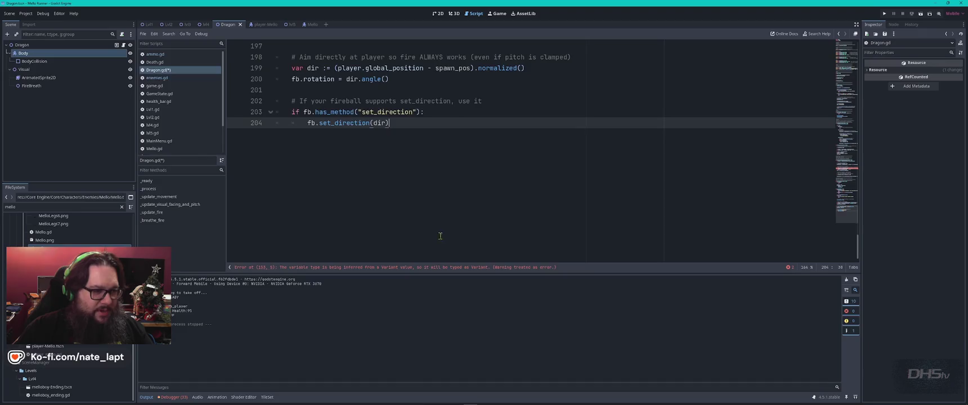
key("ctrl+f")
type("_breathe_fire")
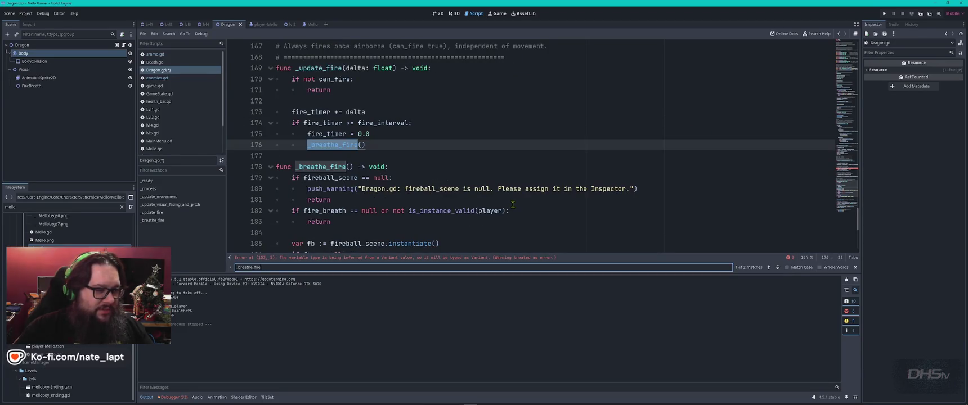
key("Escape")
scroll(512, 204, "down", 2)
Step: Replace _breathe_fire at lines 178–204 with Gemini's corrected version, save, and run the game
key("alt+Tab")
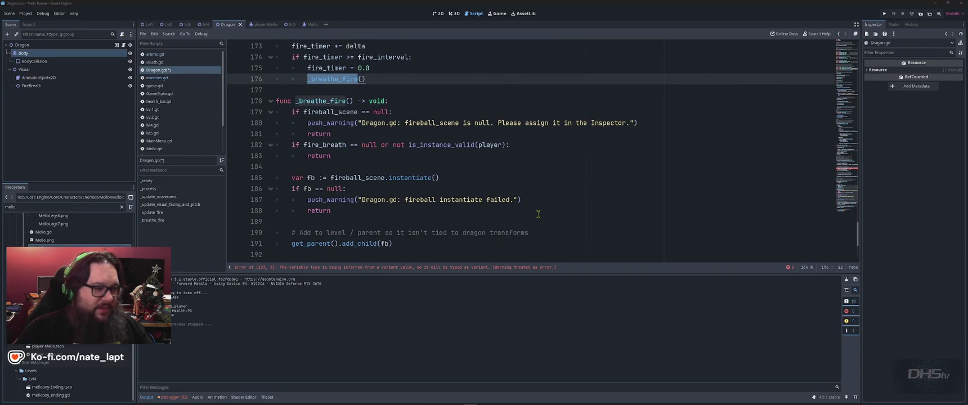
scroll(537, 217, "down", 3)
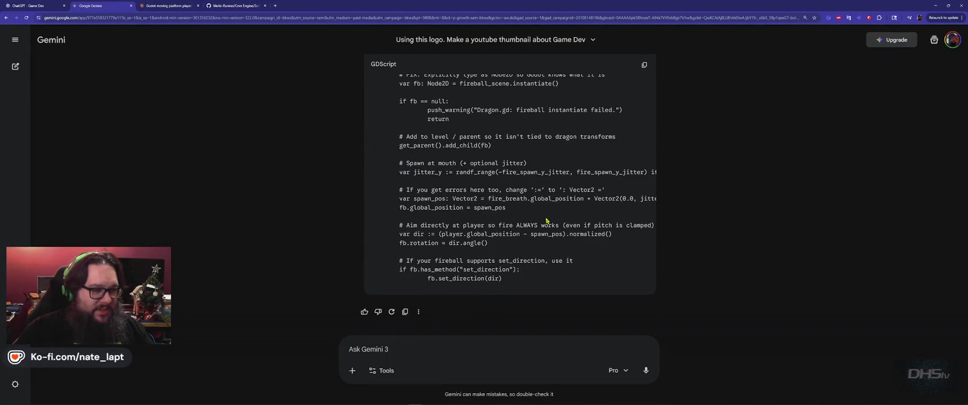
left_click(644, 76)
key("alt+Tab")
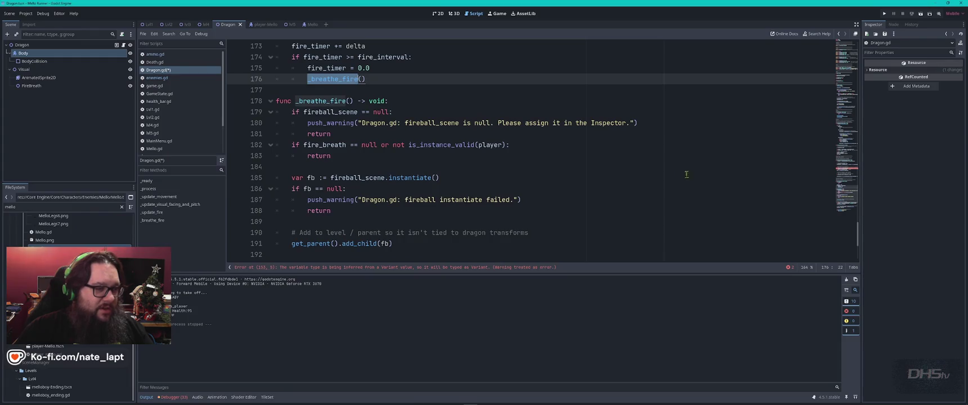
left_click(276, 100)
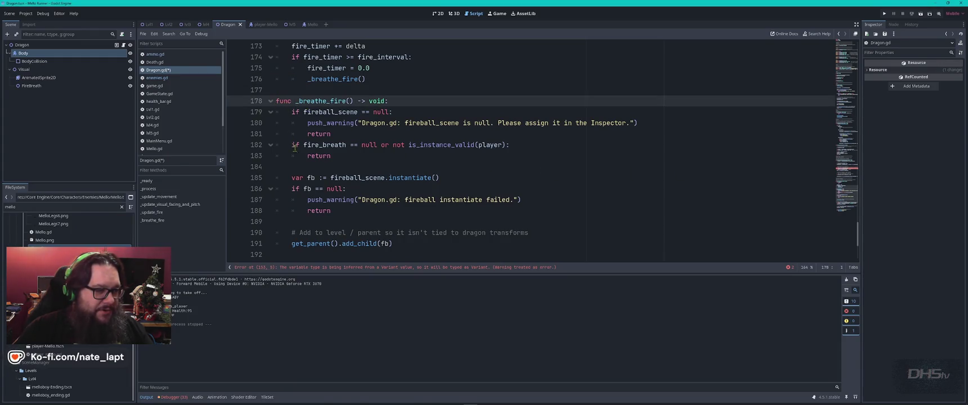
scroll(314, 189, "down", 2)
scroll(314, 189, "down", 2)
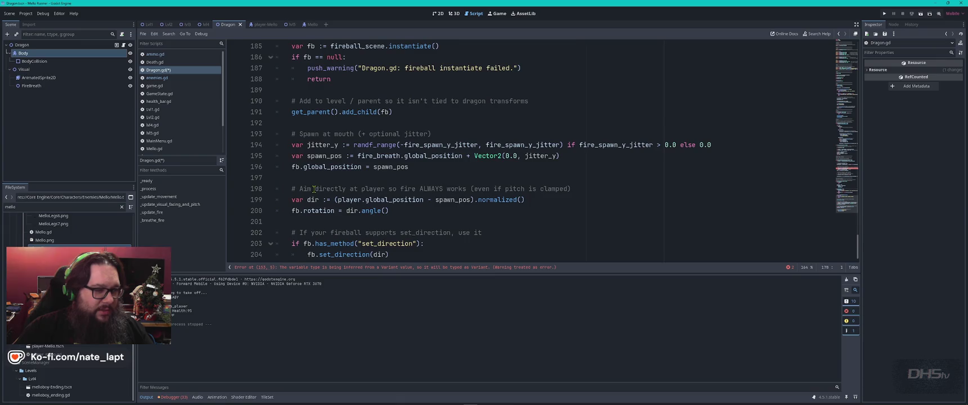
left_click(402, 254, "shift")
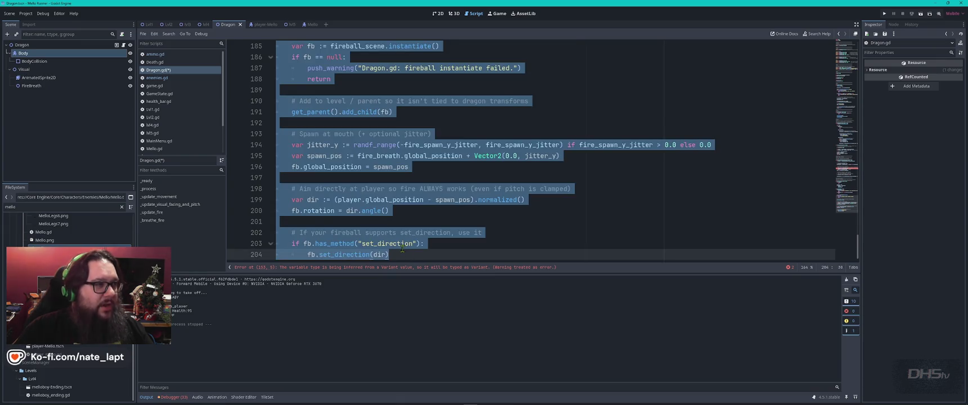
key("ctrl+v")
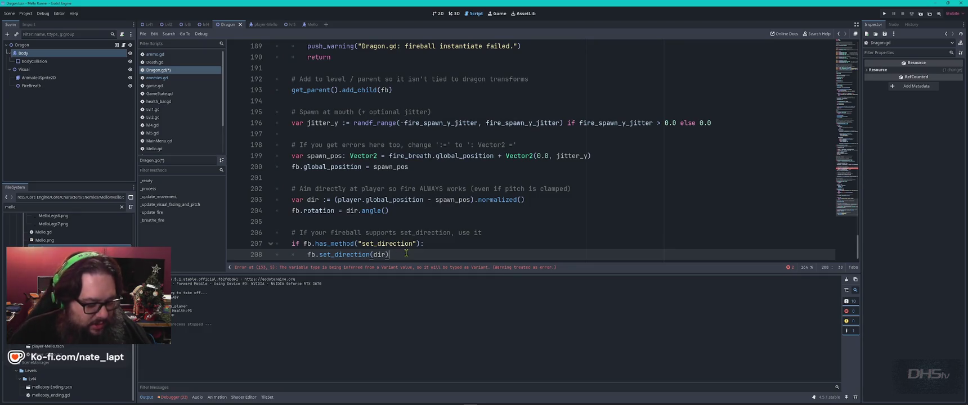
key("ctrl+s")
key("F5")
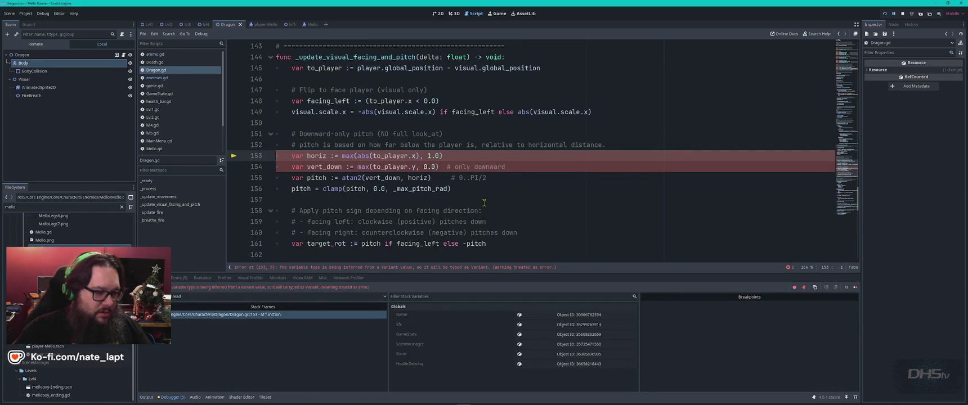
Step: Snip a screenshot of the editor halted at the line 153 error and return to Gemini
key("super")
type("snip")
key("Return")
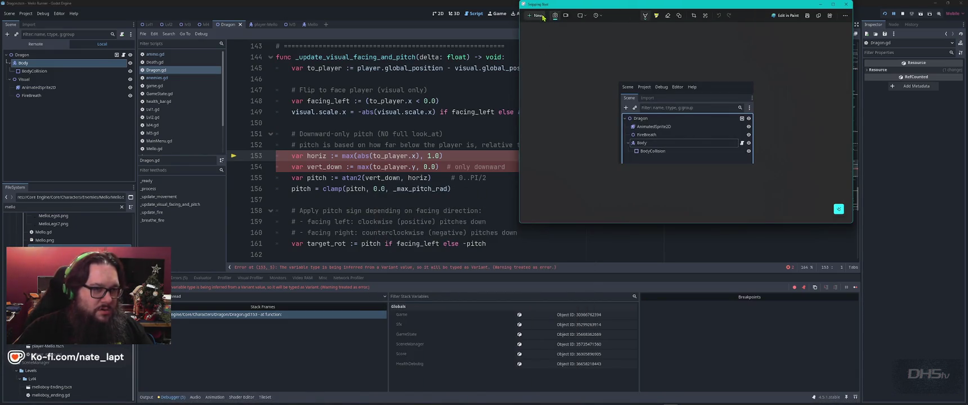
left_click(543, 18)
mouse_move(624, 118)
left_mouse_down()
mouse_move(121, 331)
mouse_move(130, 330)
left_mouse_up()
key("alt+Tab")
key("Tab")
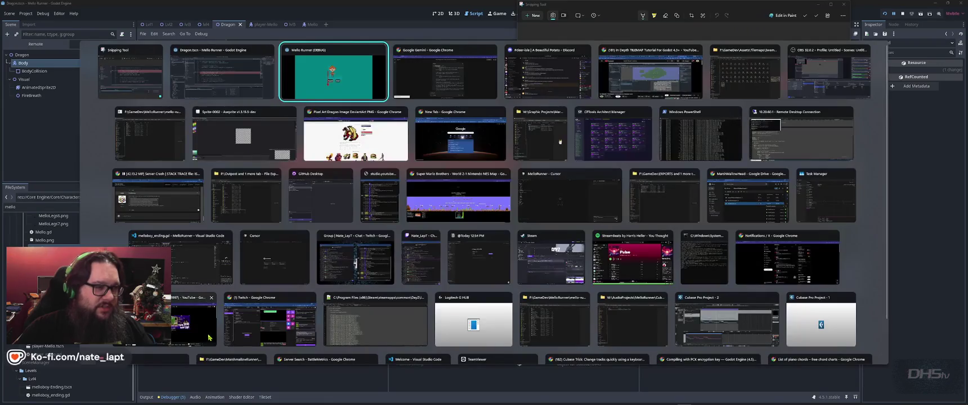
key("alt+Tab")
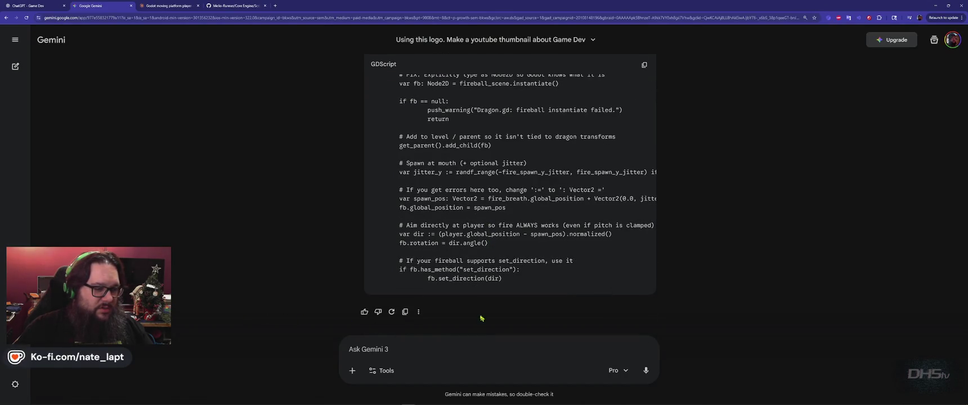
Step: Send the line 153 error screenshot to Gemini, then scroll ChatGPT's streaming merged Dragon.gd
key("ctrl+v")
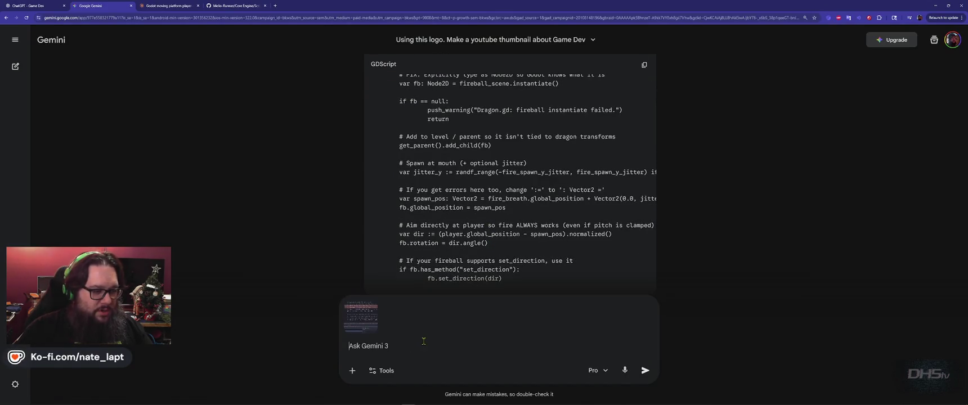
key("Return")
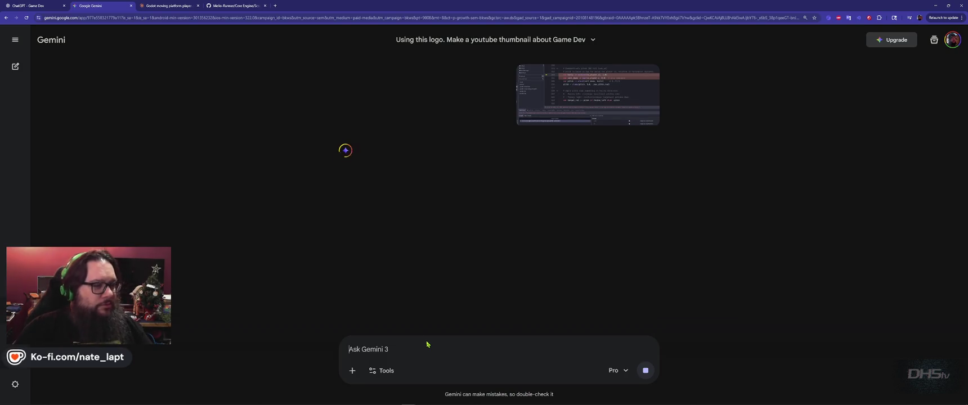
key("ctrl+shift+Tab")
scroll(647, 219, "down", 2)
scroll(647, 218, "down", 15)
scroll(649, 215, "down", 20)
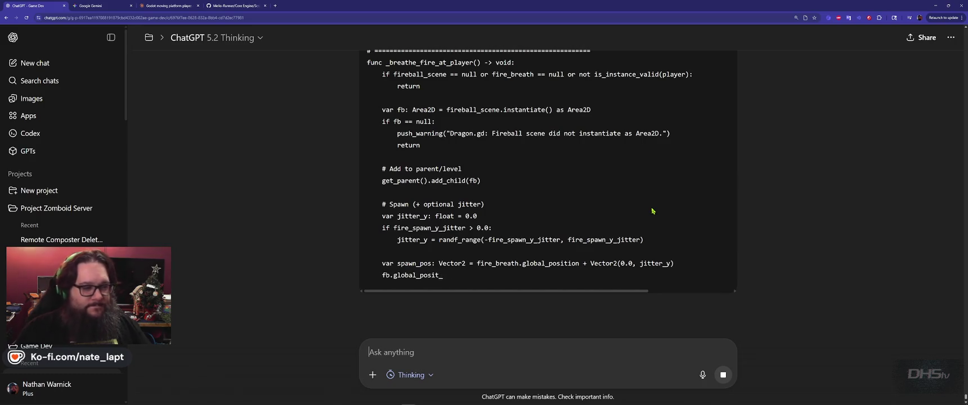
Step: Scroll through ChatGPT's merged Dragon.gd with orbit, fire bursts and dive attack
scroll(667, 217, "down", 3)
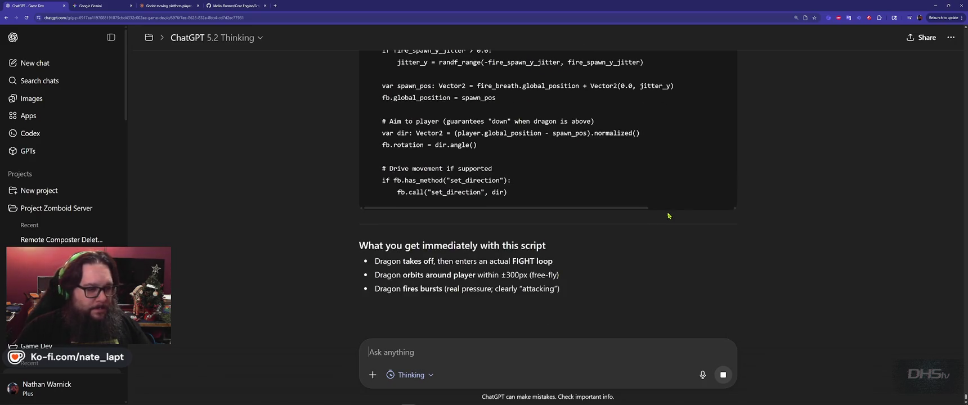
scroll(667, 214, "up", 10)
scroll(667, 211, "up", 15)
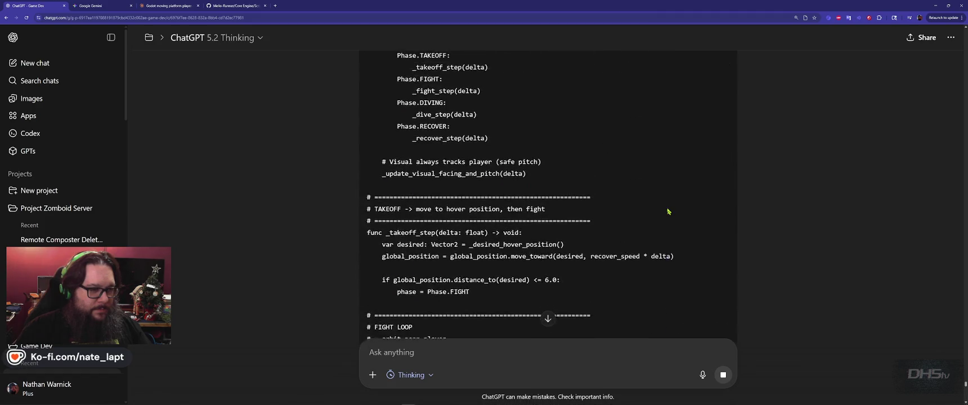
scroll(669, 211, "up", 10)
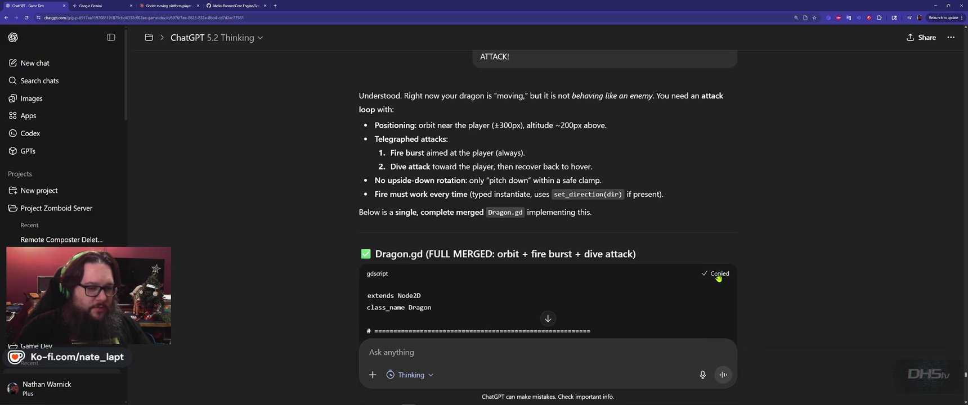
Step: Replace all of Godot's Dragon.gd code with the merged version and save
key("alt+Tab")
left_click(554, 194)
key("ctrl+a")
key("ctrl+v")
key("ctrl+s")
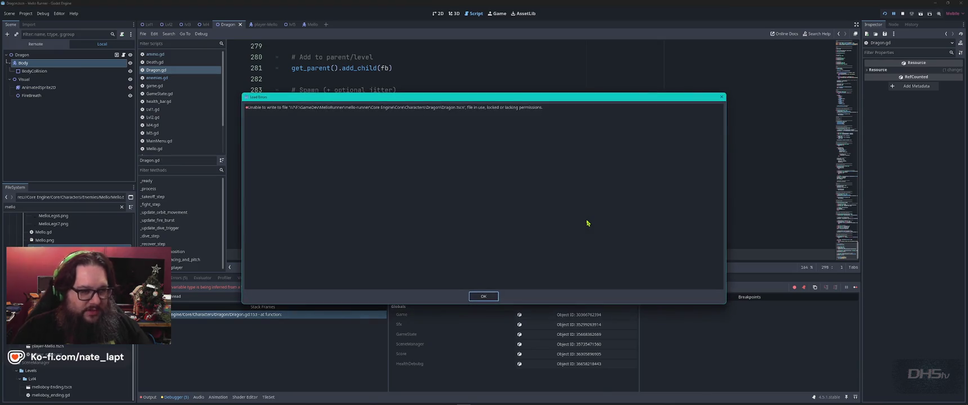
Step: Dismiss the Dragon.tscn write error, stop the old debug run and relaunch the game
left_click(495, 298)
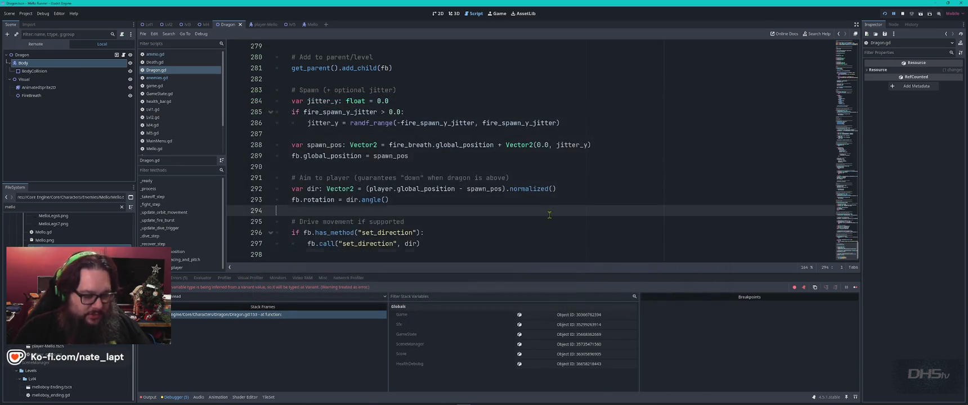
key("F8")
key("F5")
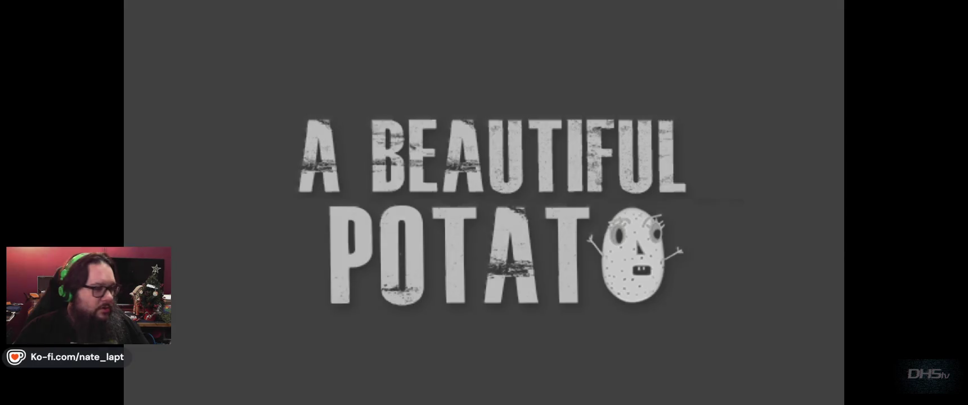
Step: Play the Mello Runner level, grabbing the sword and dodging the swooping dragon until dying
key("Return")
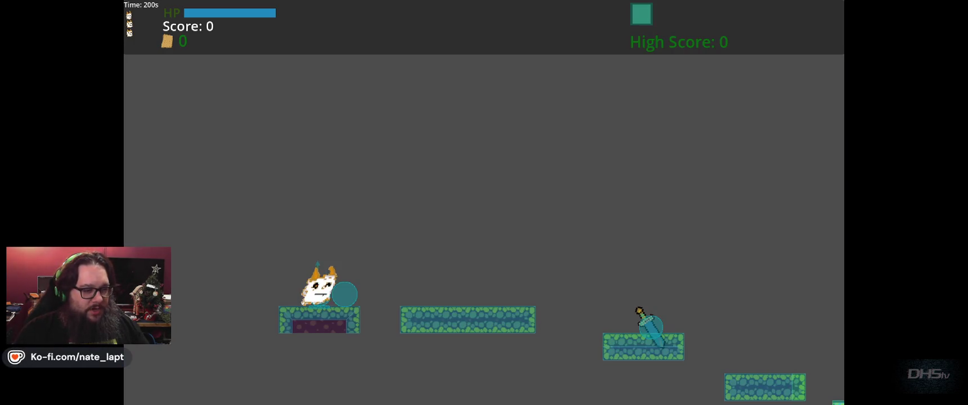
key("space")
key("Right")
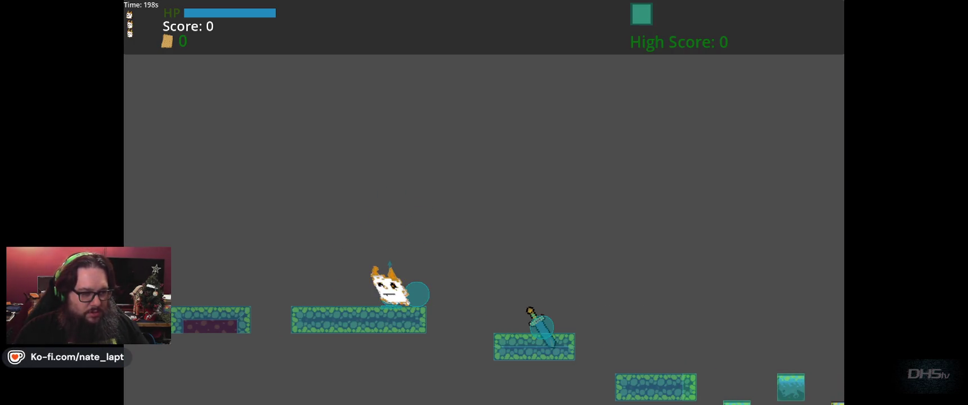
key("Right")
key("space")
key("Right")
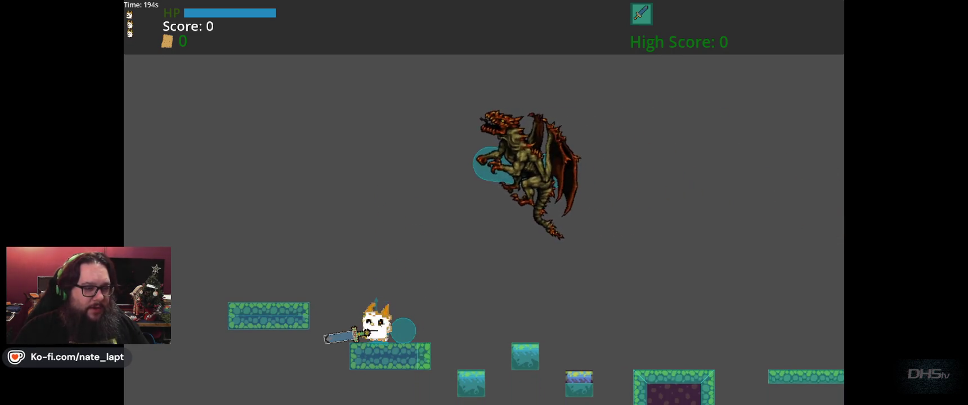
key("Right")
key("Right")
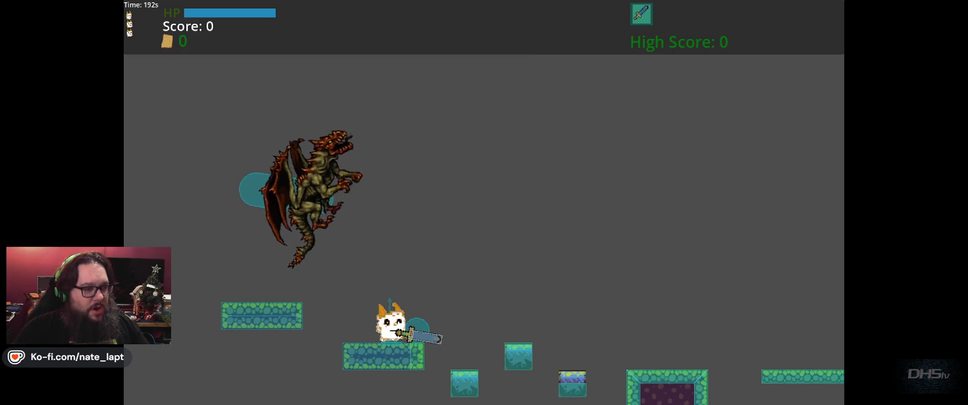
key("Left")
key("Right")
key("space")
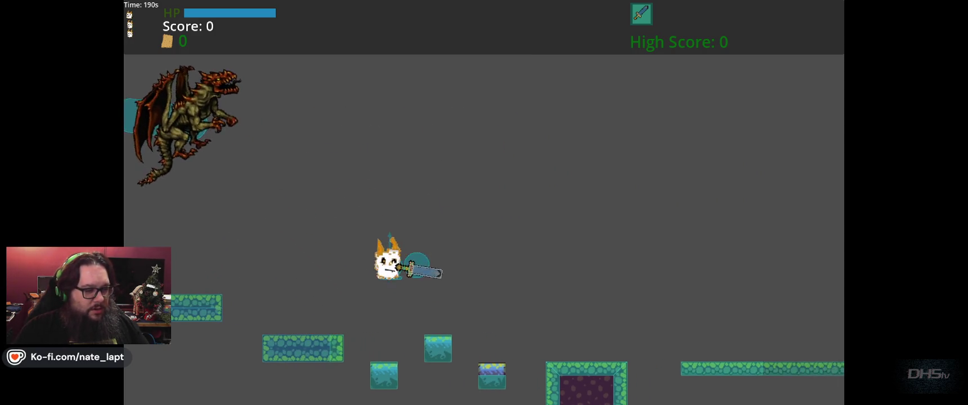
key("space")
key("Right")
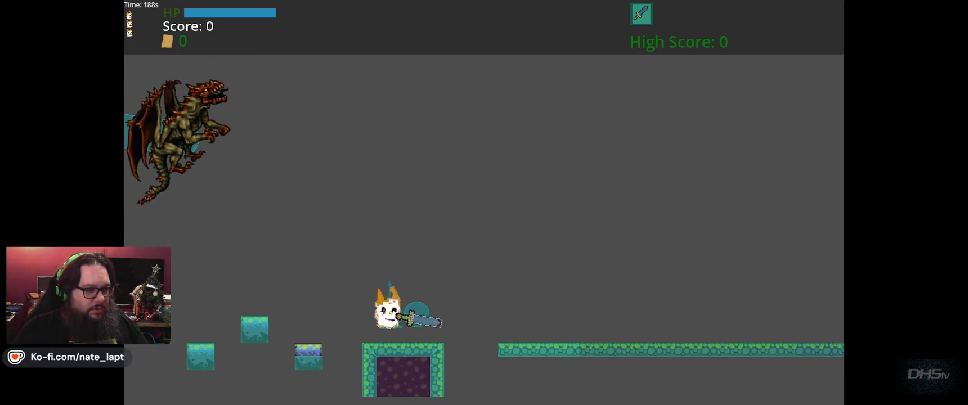
key("space")
key("Right")
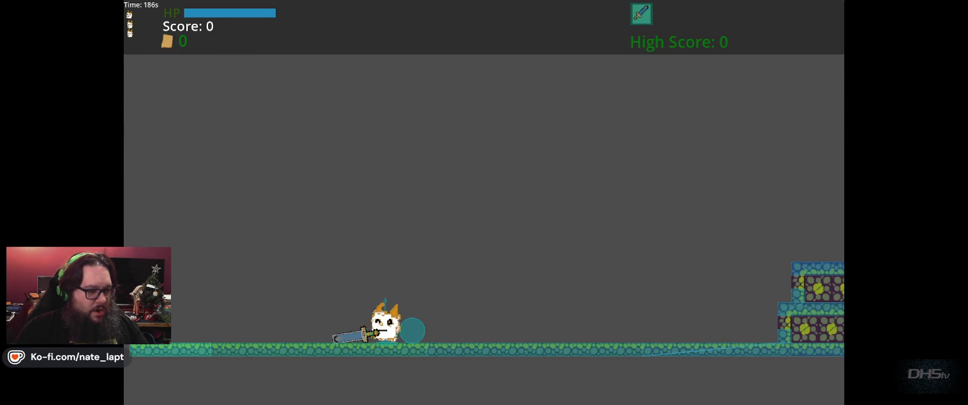
key("Left")
key("space")
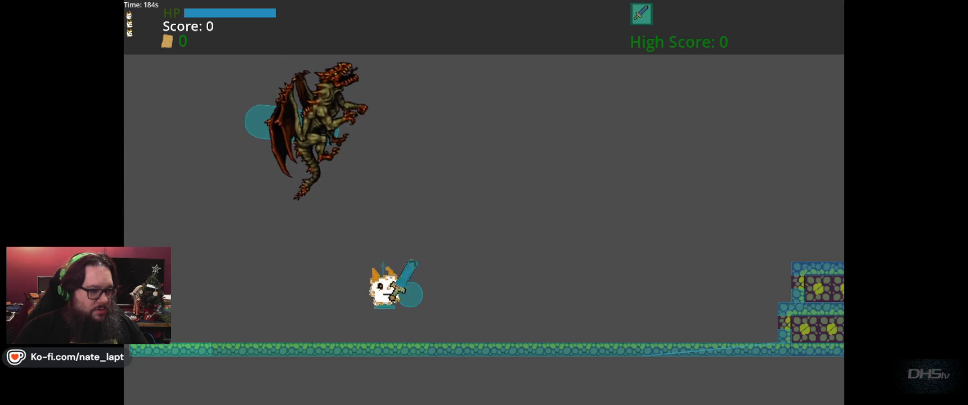
key("Left")
key("Right")
key("Right")
key("space")
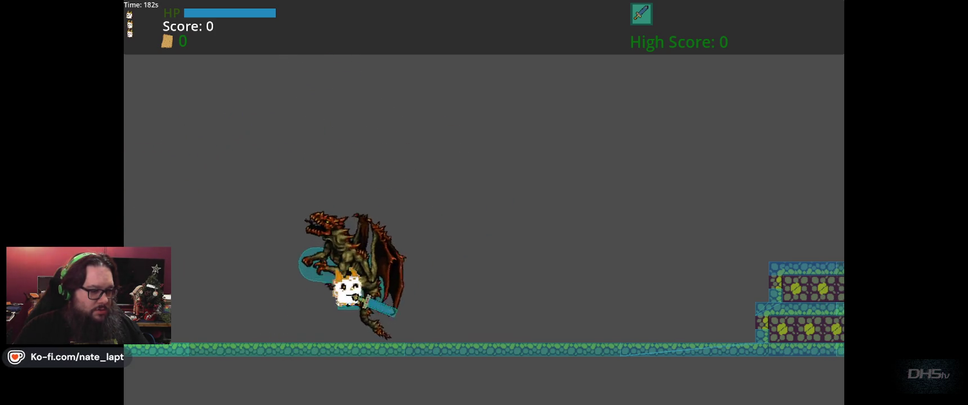
key("Left")
key("space")
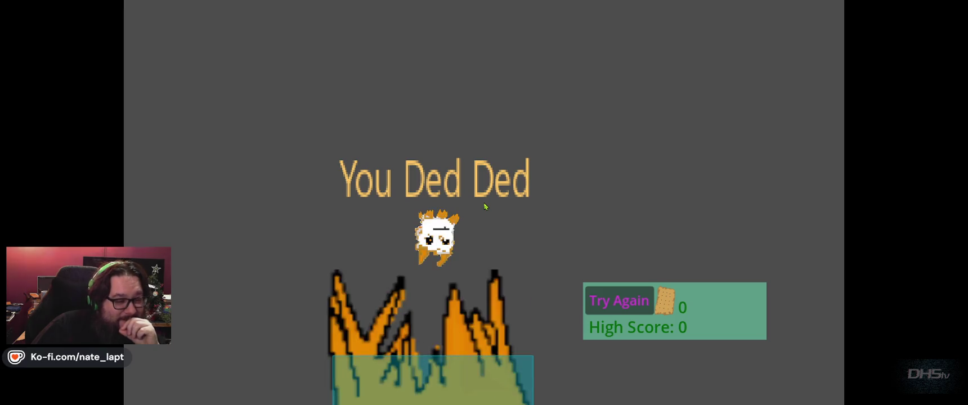
Step: Stop the running game and return to the ChatGPT conversation
key("F8")
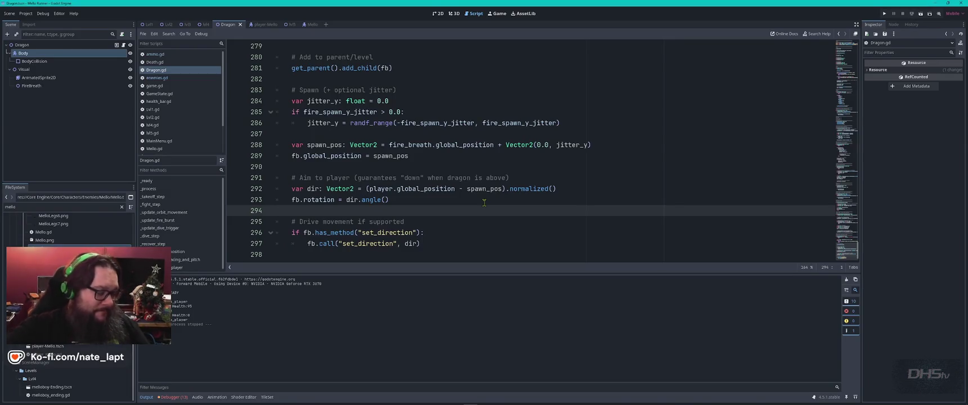
key("alt+Tab")
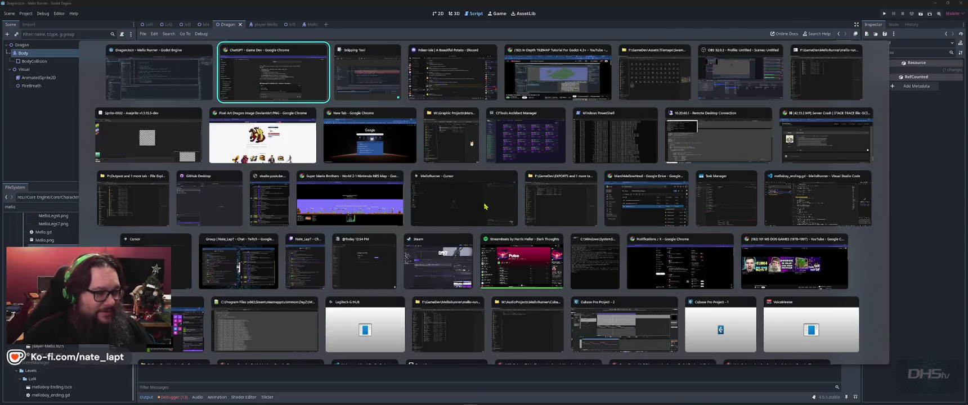
scroll(522, 189, "down", 20)
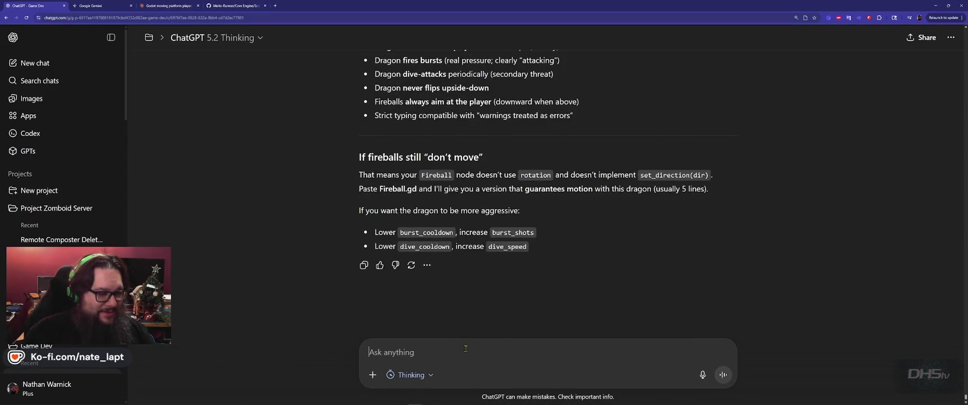
Step: Tell ChatGPT the dragon never shot fire and ask for 30 damage per hit
key("Caps_Lock")
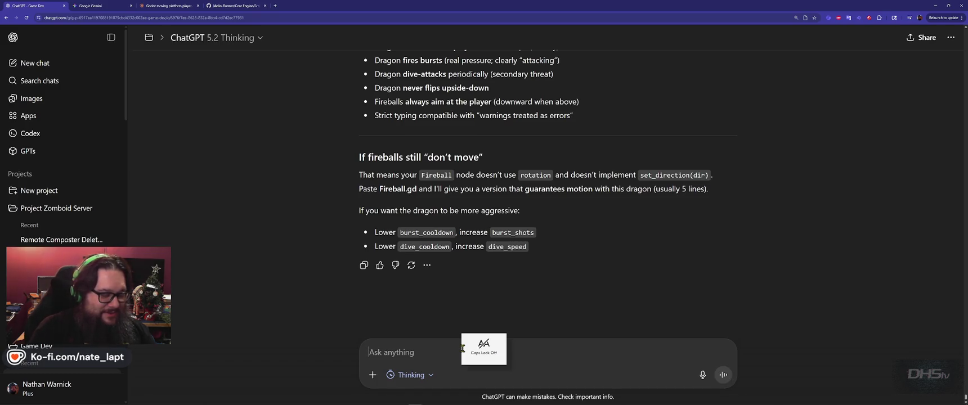
type("that was")
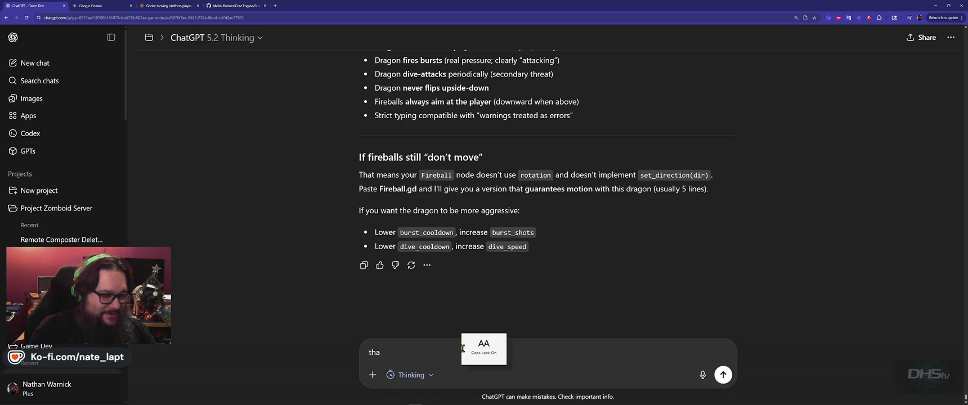
key("BackSpace")
type("THAT WAS BET")
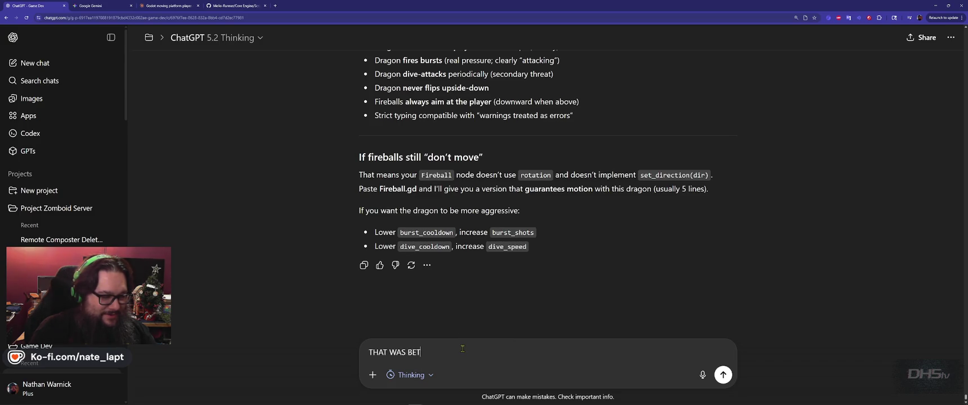
key("Caps_Lock")
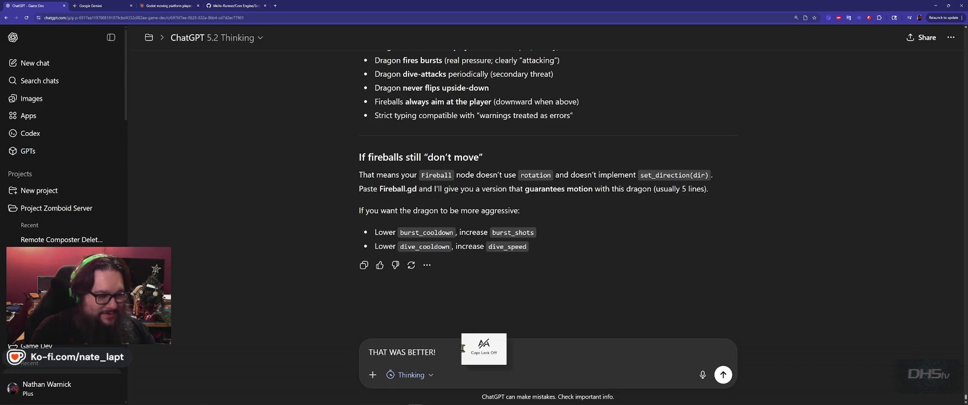
key("shift+Return")
key("shift+Return")
type("The dragon wasn't shooting fire though.")
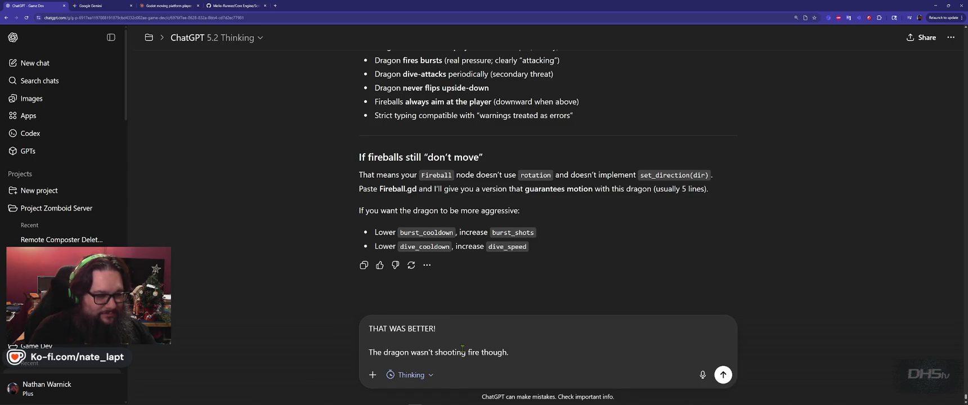
key("shift+Return")
key("shift+Return")
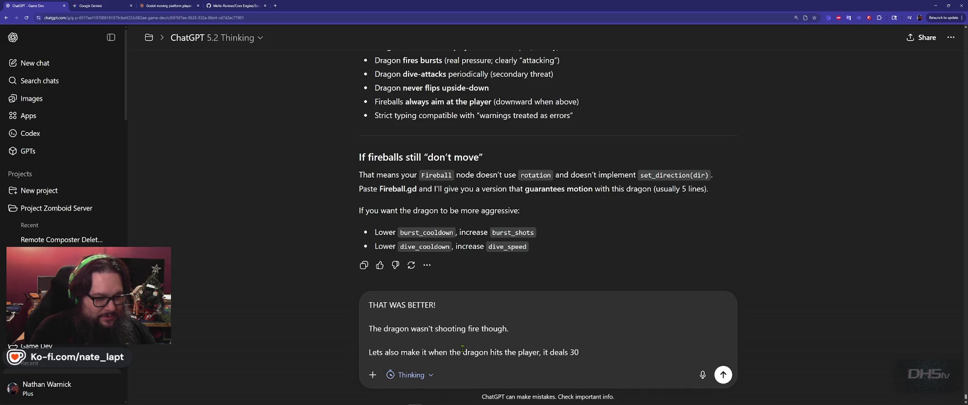
type("Lets also make it when the dragon hits the player, it deals 30 damage!")
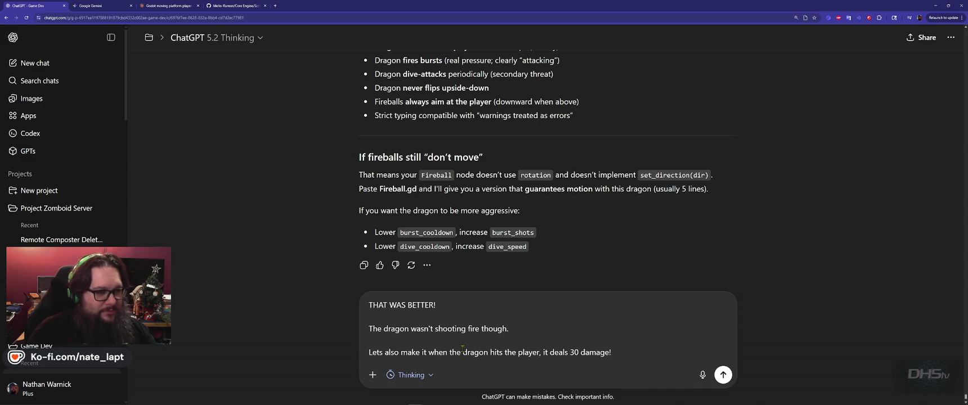
key("Return")
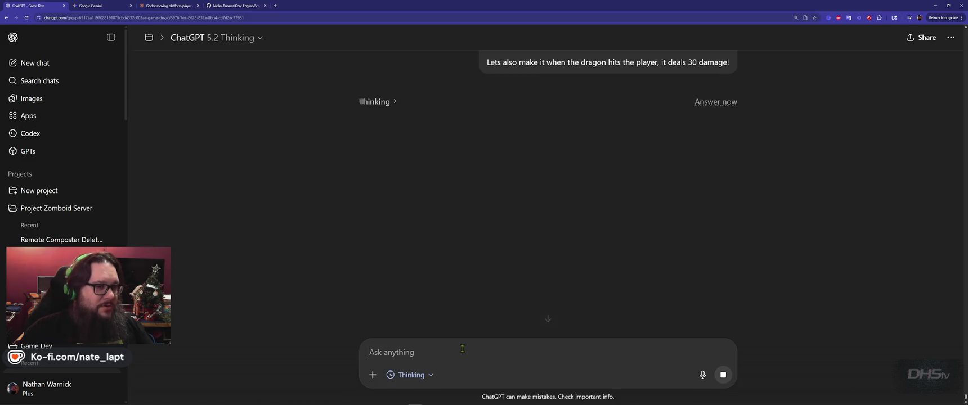
key("ctrl+Tab")
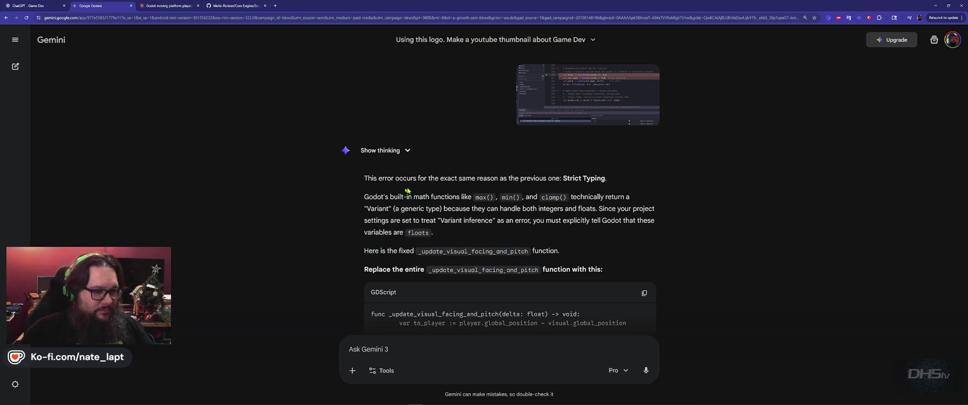
Step: Copy Gemini's float-typed fix for _update_visual_facing_and_pitch
scroll(407, 191, "down", 1)
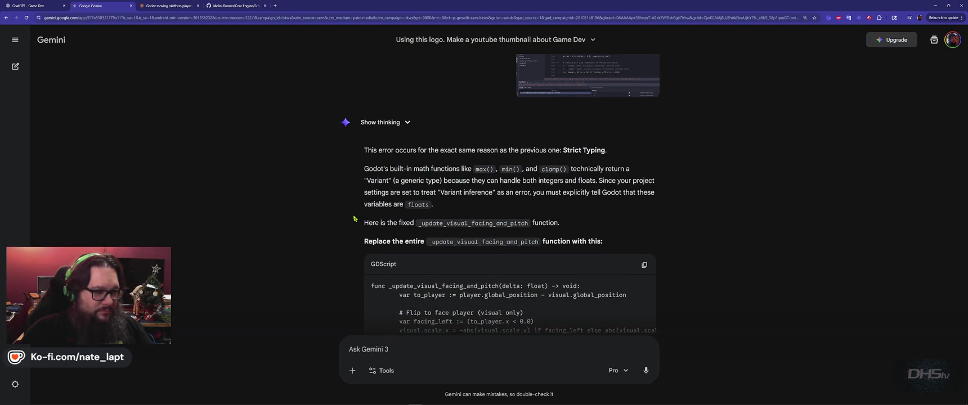
scroll(503, 156, "down", 3)
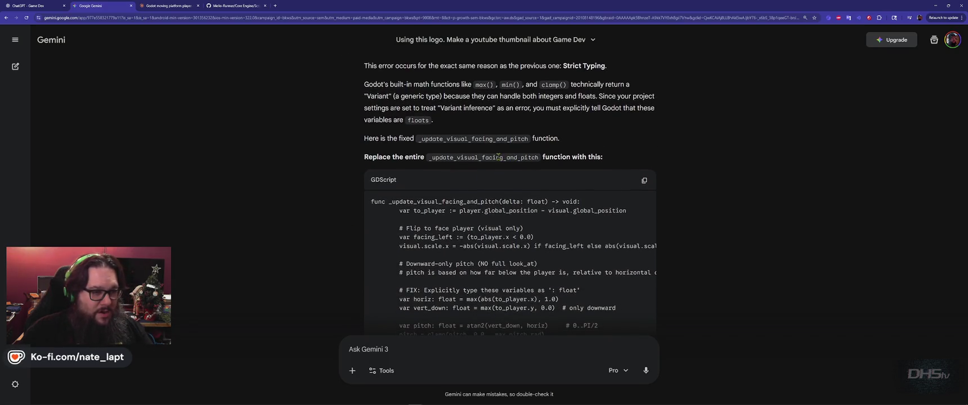
scroll(498, 157, "down", 5)
scroll(540, 166, "up", 3)
scroll(631, 182, "up", 15)
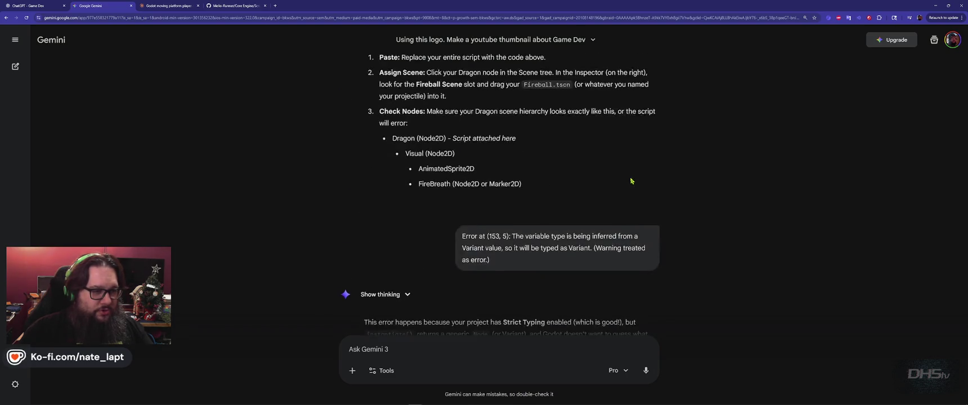
scroll(631, 182, "up", 10)
left_click(643, 64)
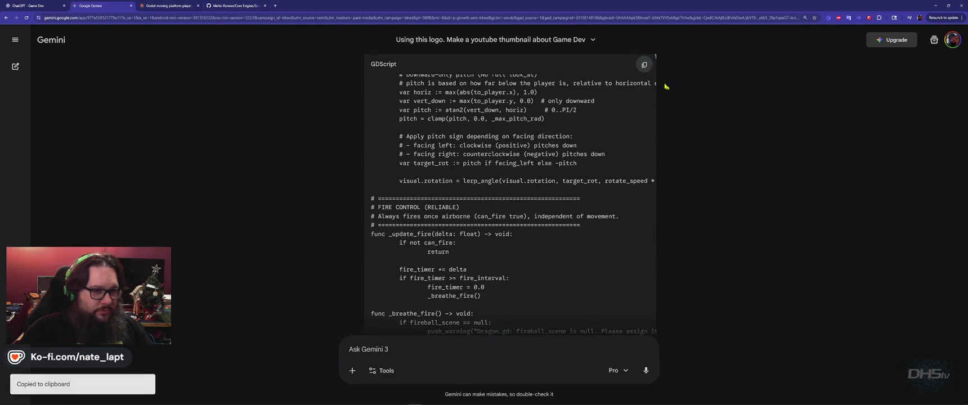
Step: Search Dragon.gd for _update_visual_facing_and_pitch, locating it at line 144
key("alt+Tab")
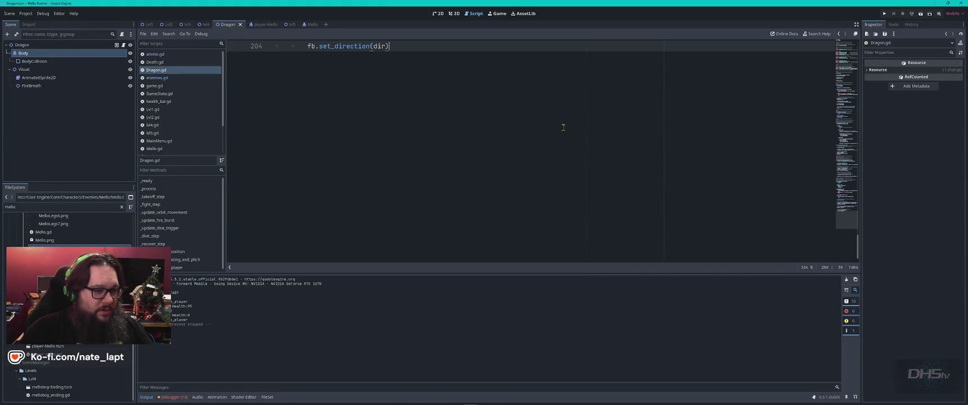
key("alt+Tab")
scroll(543, 206, "down", 15)
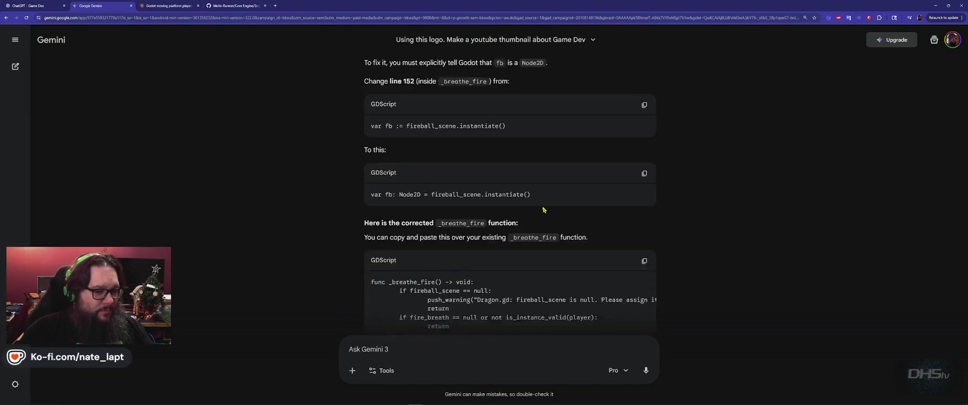
scroll(543, 206, "up", 2)
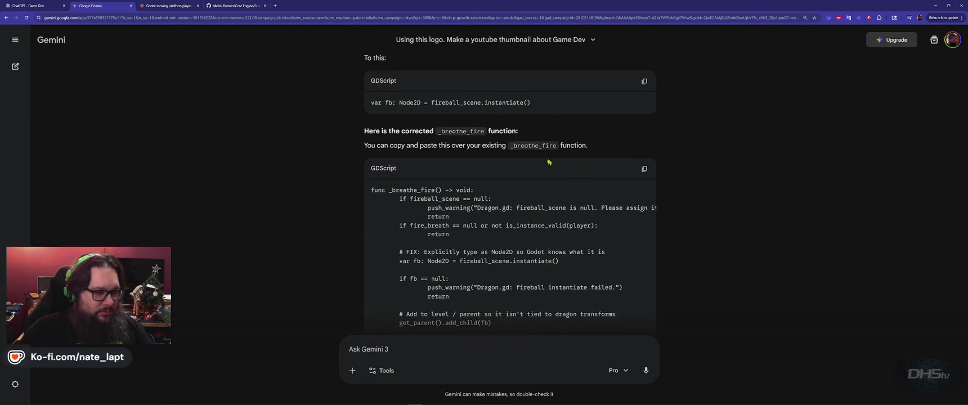
scroll(546, 169, "down", 10)
scroll(531, 178, "up", 2)
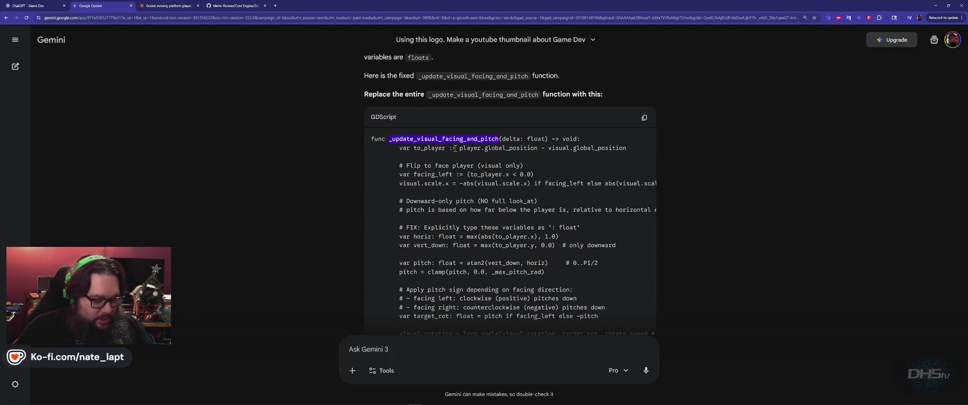
key("alt+Tab")
key("ctrl+f")
key("ctrl+v")
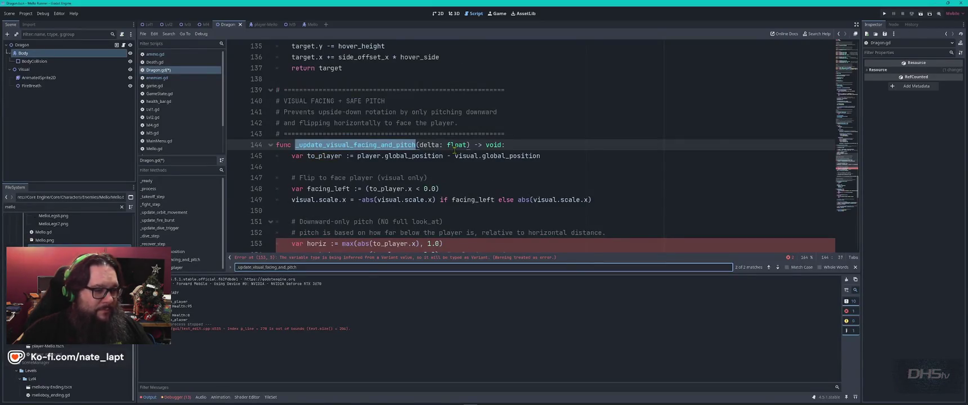
Step: Replace lines 144-164 with Gemini's float-typed function, save Dragon.gd, and run the game
key("alt+Tab")
left_click(644, 117)
key("alt+Tab")
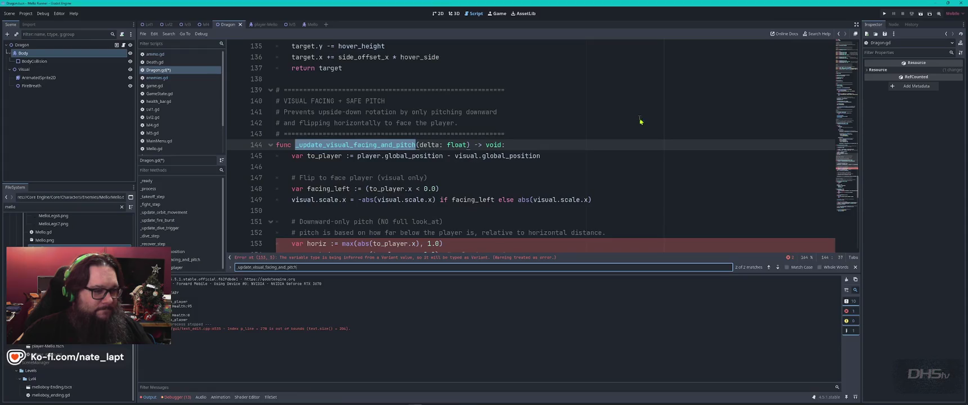
left_click(277, 144)
scroll(367, 164, "down", 9)
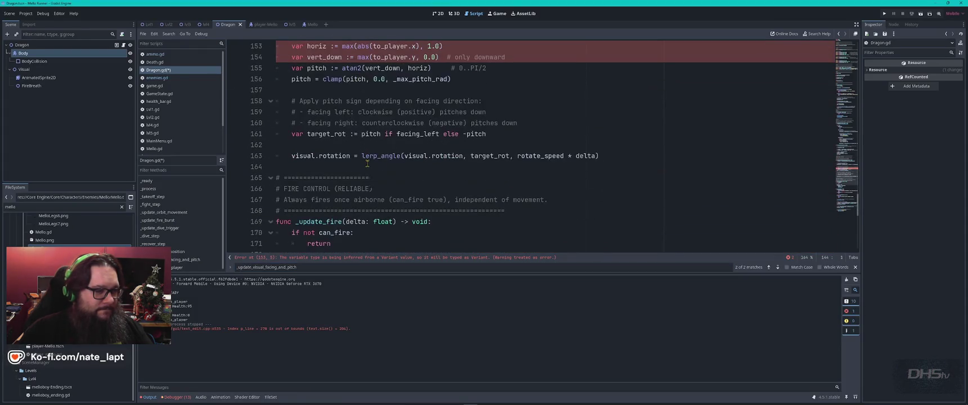
scroll(366, 164, "up", 2)
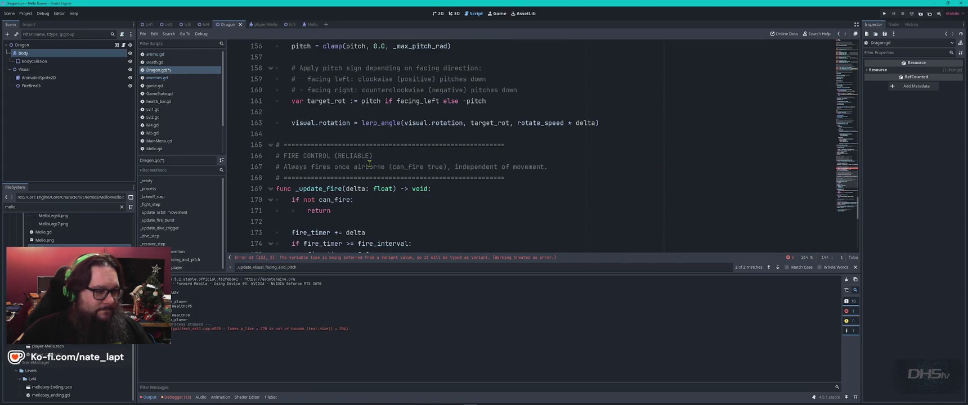
left_click(335, 138, "shift")
key("ctrl+v")
key("ctrl+s")
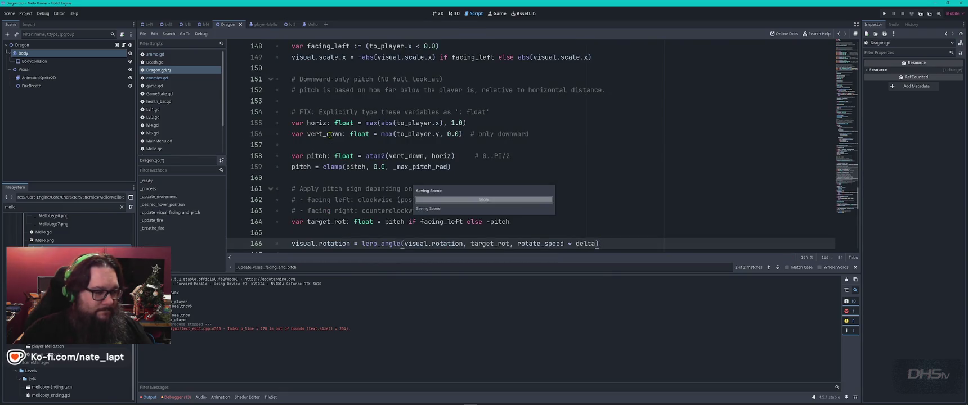
key("F5")
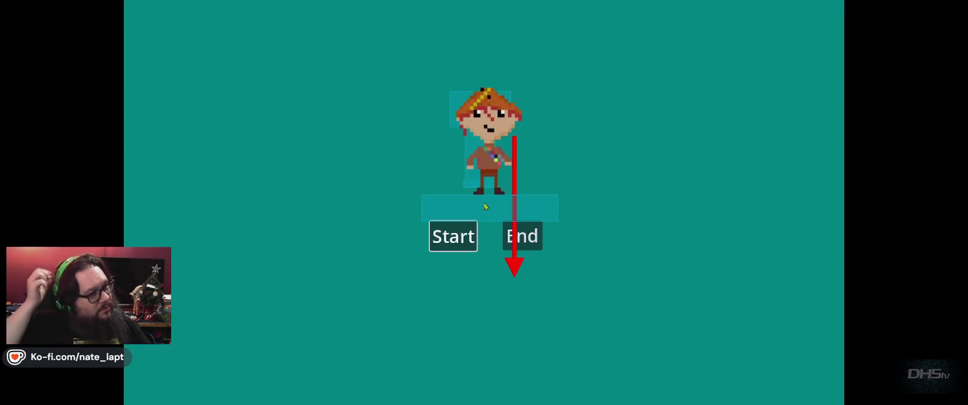
Step: Playtest the level with the sword, dodging the hovering dragon, then stop the game
key("Return")
key("space")
key("Right")
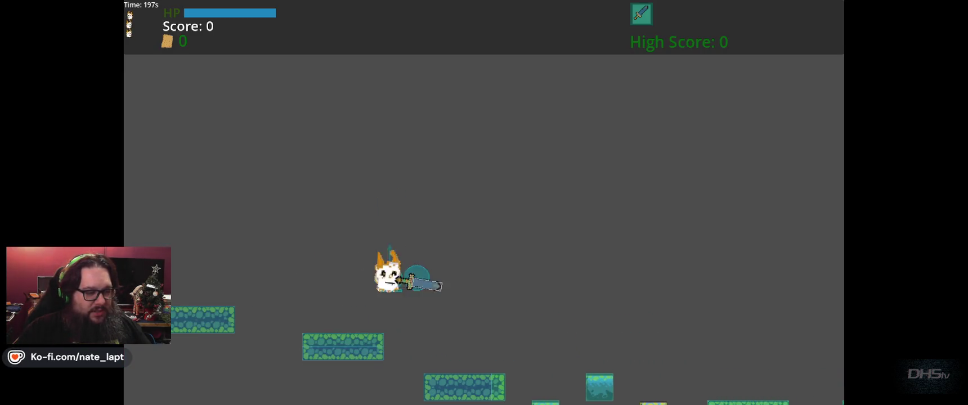
key("space")
key("Right")
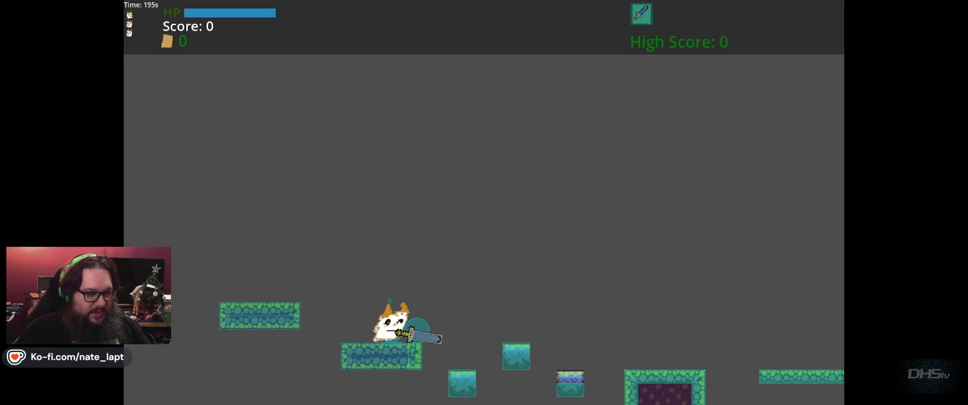
key("space")
key("Right")
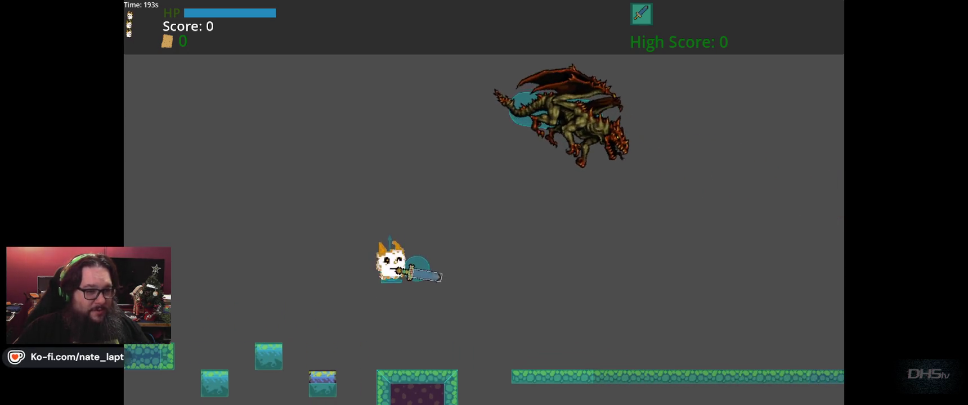
key("space")
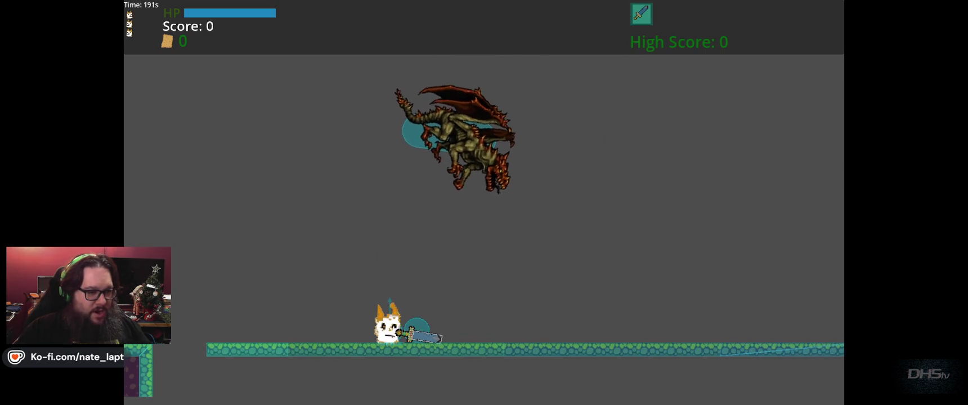
key("Left")
key("Right")
key("space")
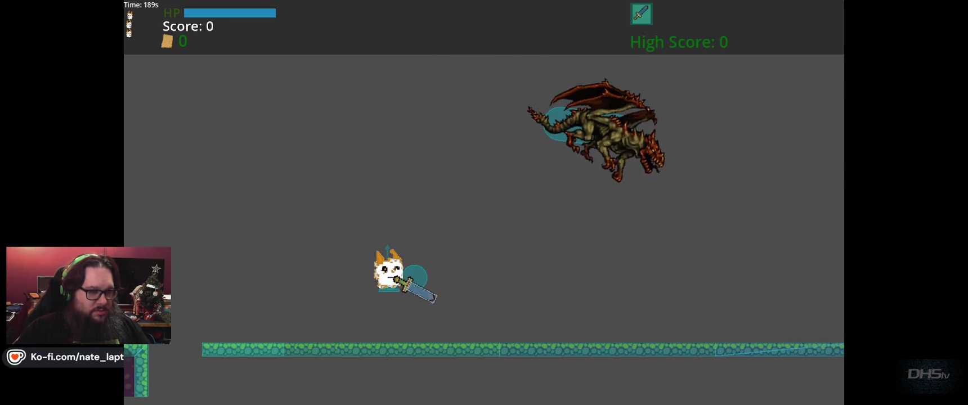
key("space")
key("space")
key("Right")
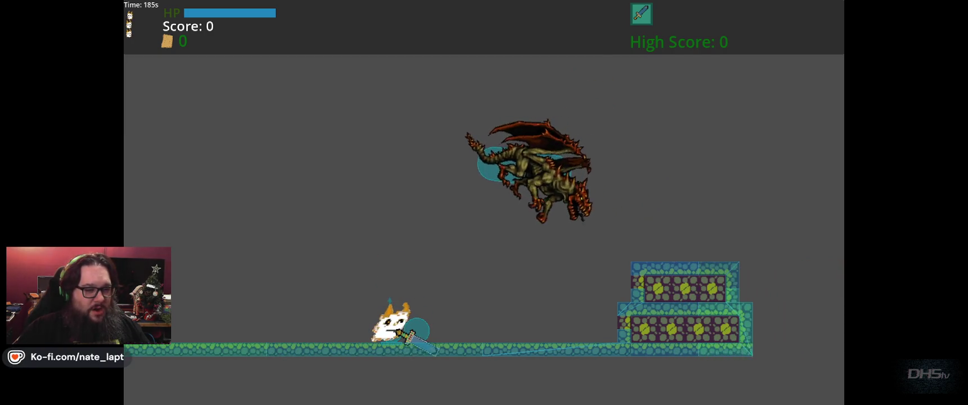
key("Left")
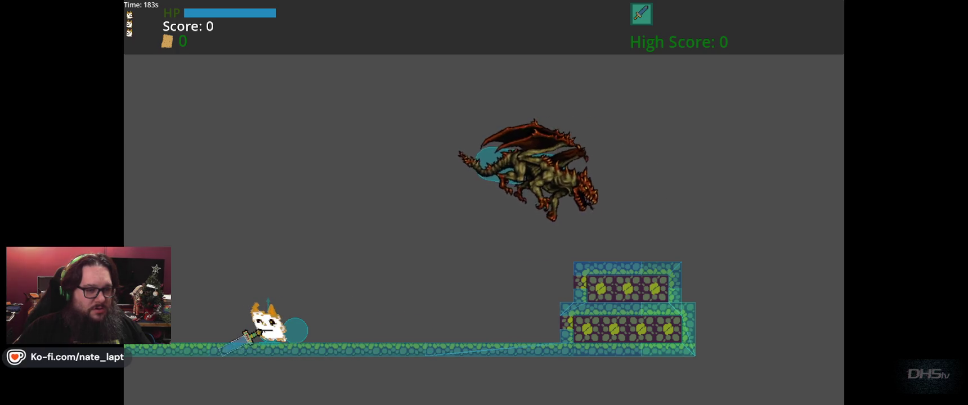
key("F8")
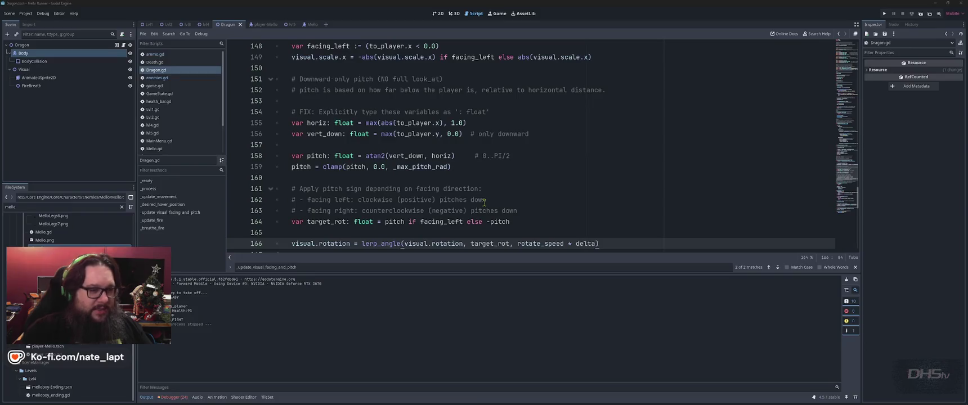
Step: Start a Gemini message demanding the dragon breathe fire, shooting at the player
key("alt+Tab")
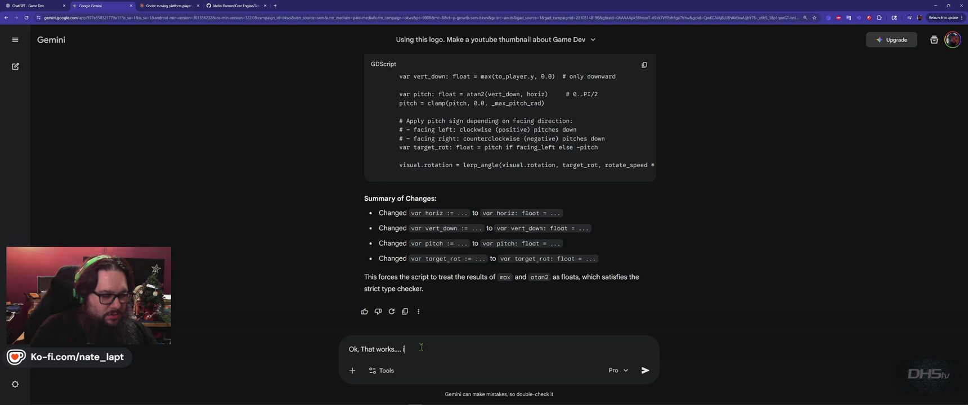
type("in a way.")
key("shift+Return")
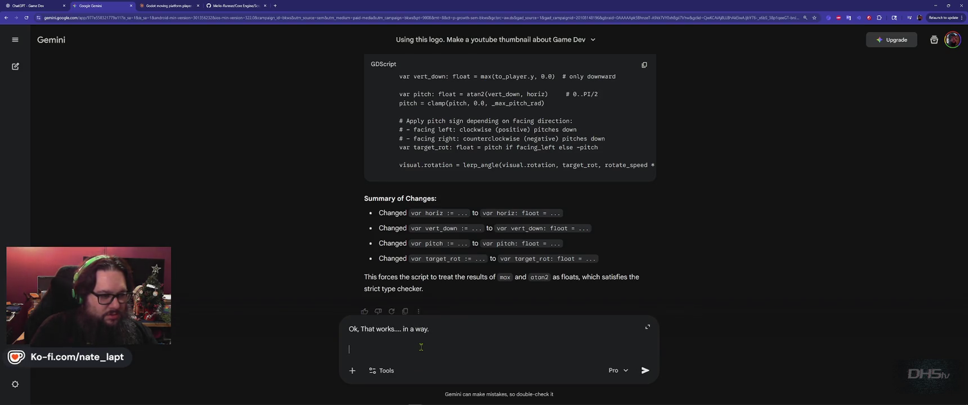
key("Caps_Lock")
type("I WANT")
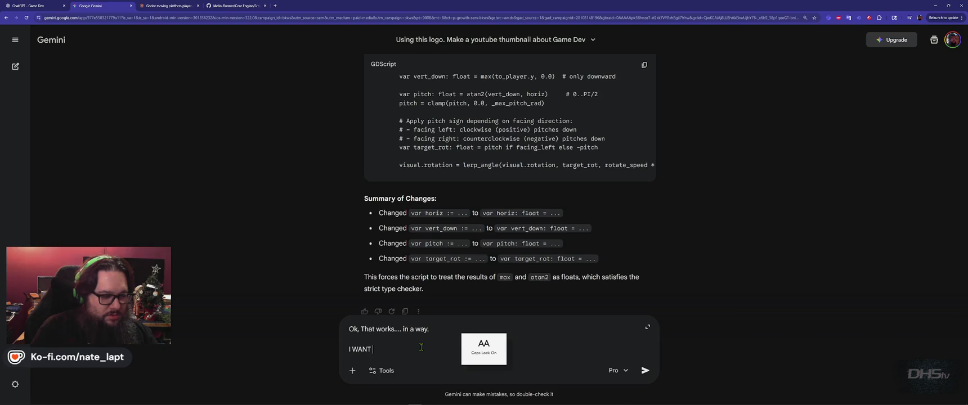
type("DRAGON TO FIGHT THE PLAYER!")
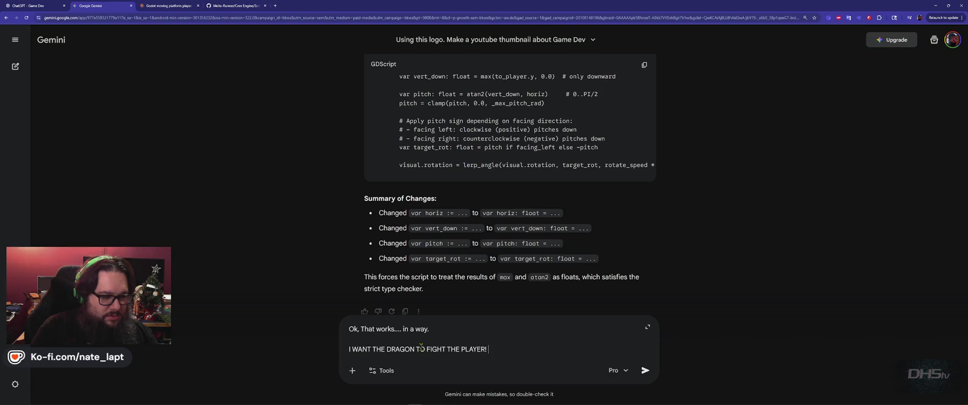
key("shift+Return")
key("Caps_Lock")
type("Make it br")
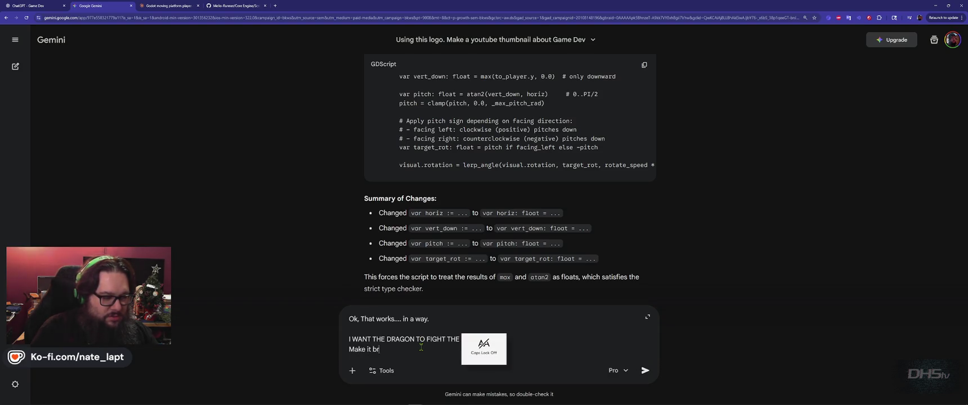
type("eathe fire! Shoot")
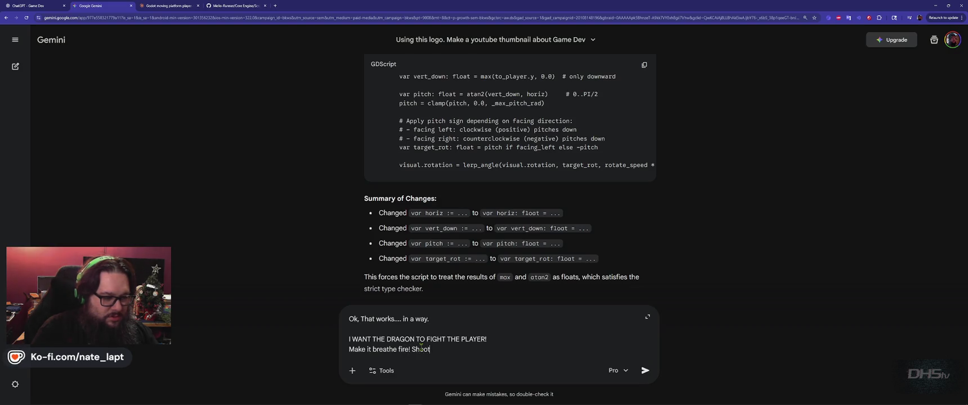
type("ing AT the player!")
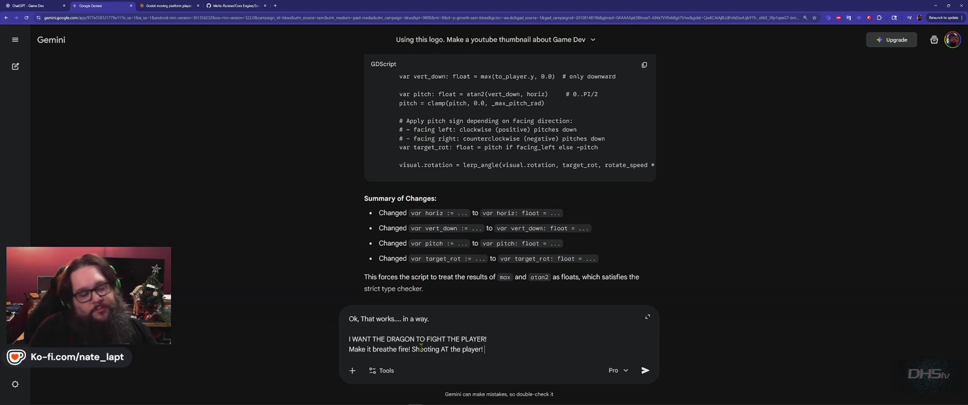
Step: Add requests to swoop down, deal 30 damage and output full code, then send
key("shift+Return")
key("shift+Return")
type("Swoops down and hits")
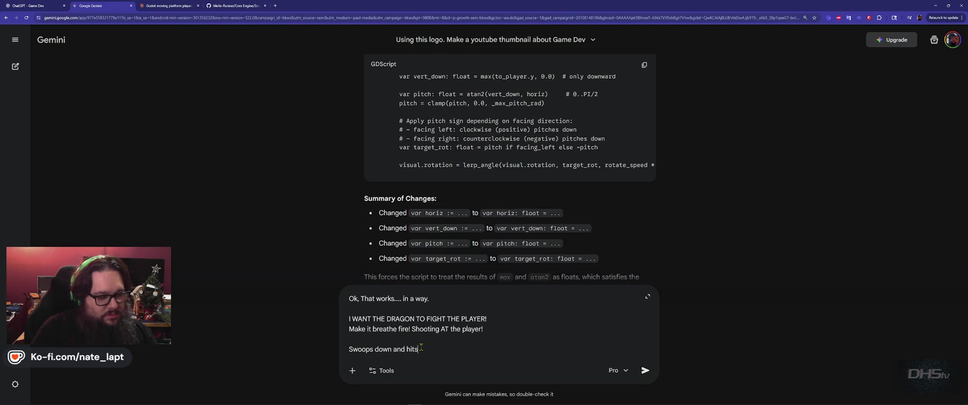
key("shift+Return")
type("Deals 30 damage each")
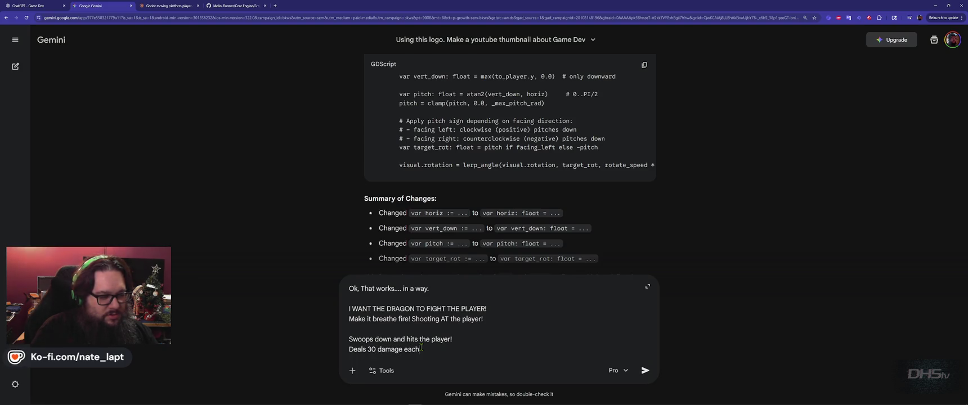
key("shift+Return")
key("shift+Return")
type("Output full code")
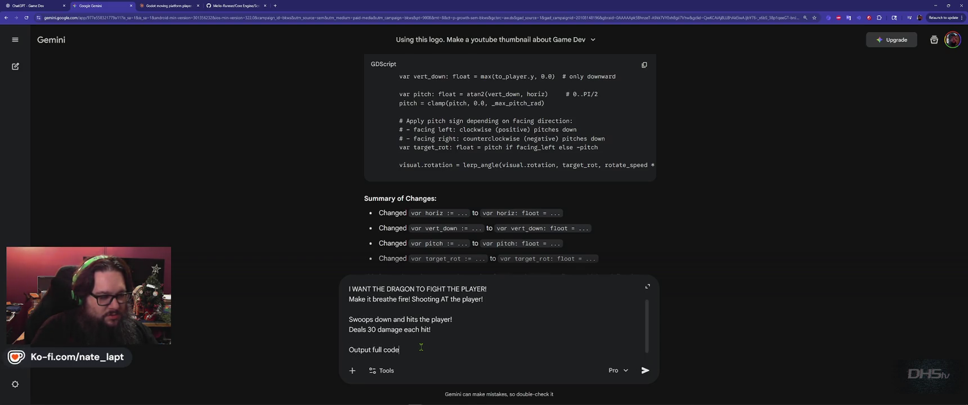
key("Return")
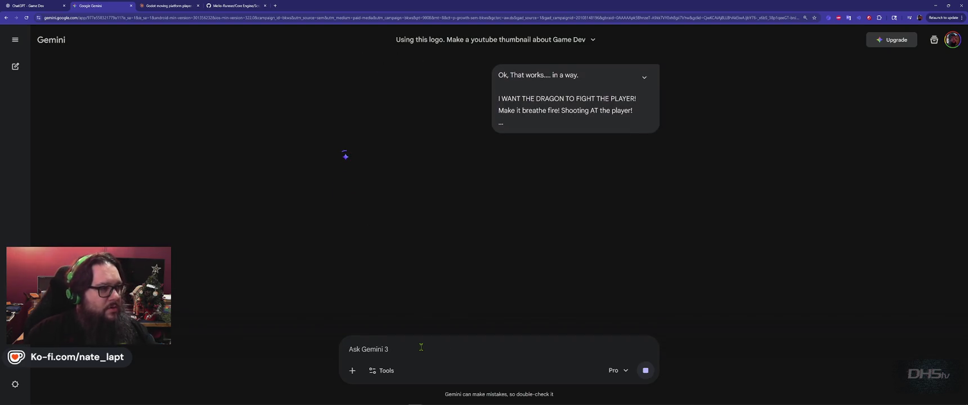
Step: Scroll ChatGPT's full Dragon.gd with burst fire, dives and 30 contact damage via Area2D
key("ctrl+shift+Tab")
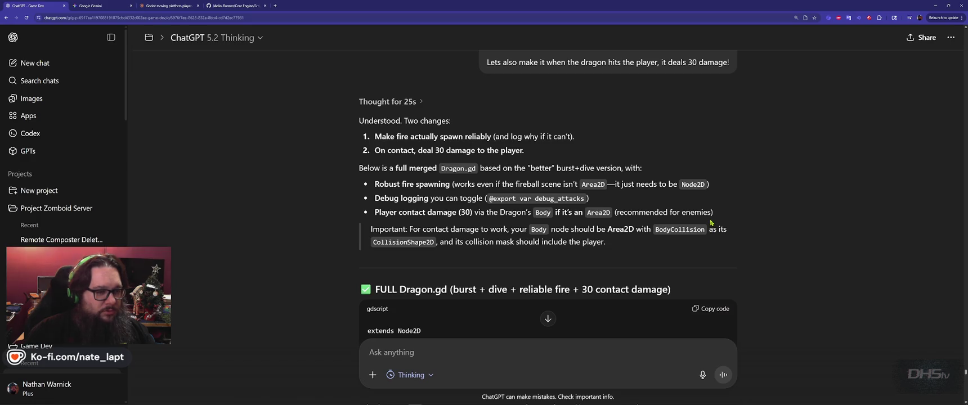
scroll(711, 223, "down", 15)
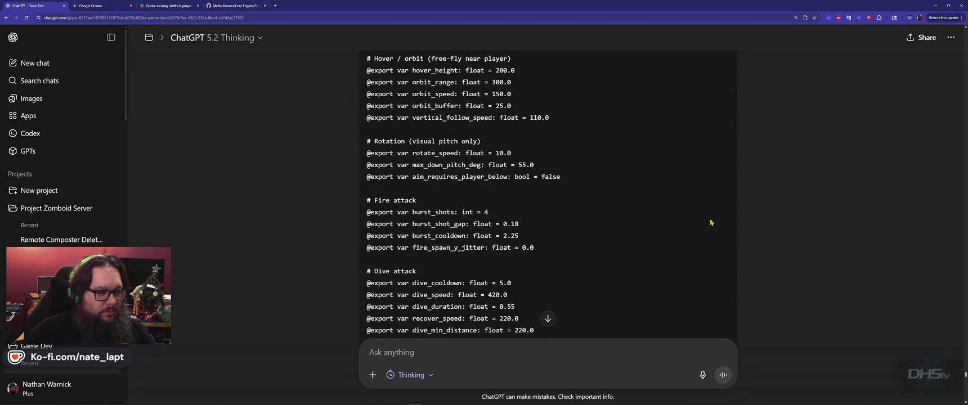
scroll(712, 220, "down", 10)
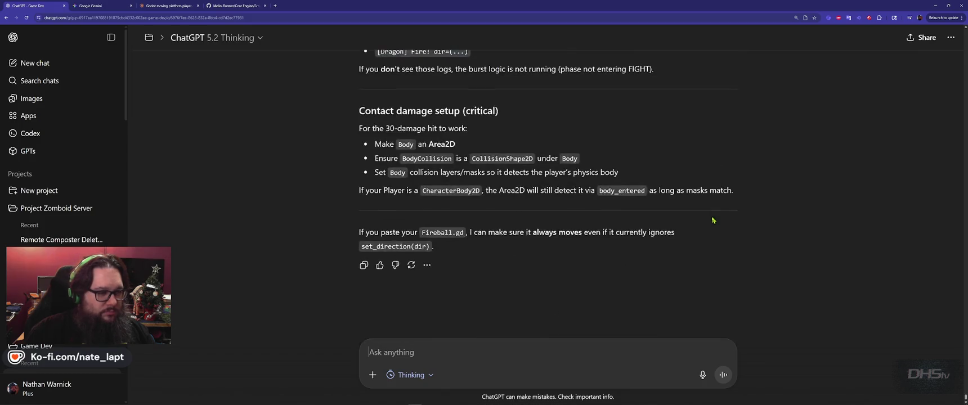
scroll(711, 220, "up", 15)
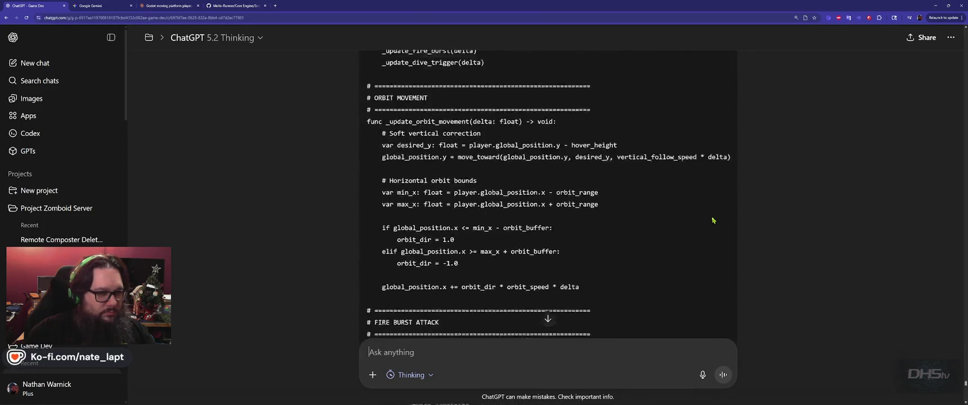
scroll(712, 220, "up", 15)
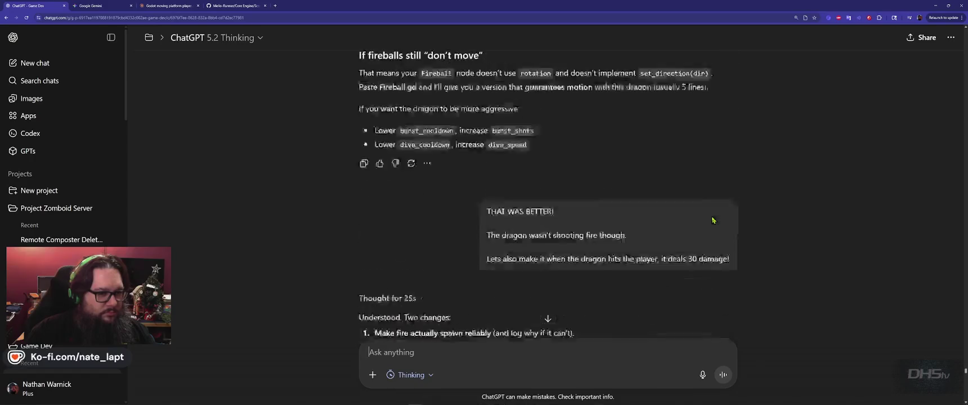
scroll(711, 220, "down", 2)
scroll(711, 220, "up", 1)
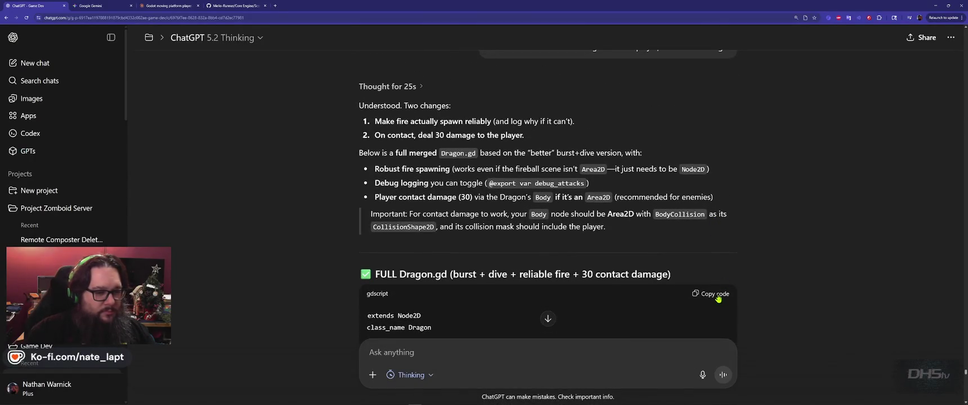
Step: Replace Dragon.gd with the new 358-line dragon script, save it, and launch the game
key("alt+Tab")
key("ctrl+a")
key("ctrl+v")
key("ctrl+s")
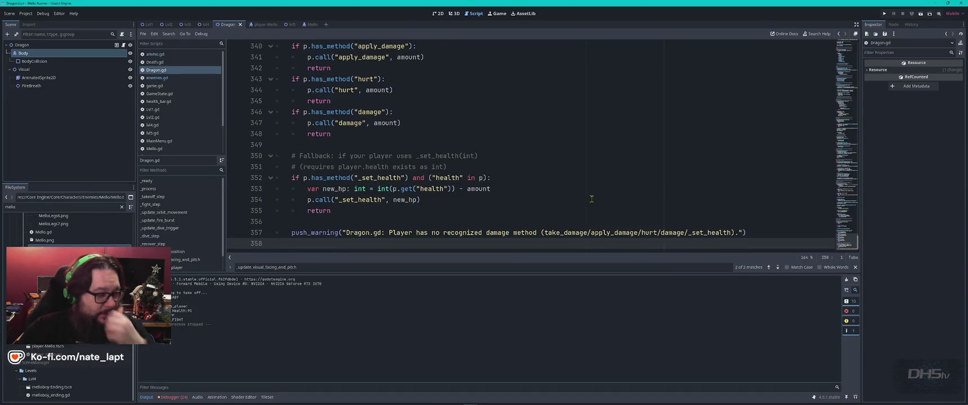
key("F5")
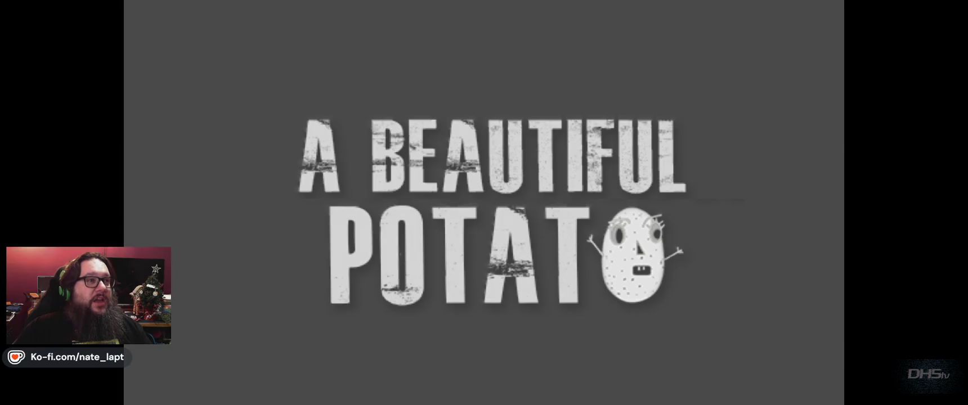
Step: Start the game from the menu and move the cat through the level toward the dragon
key("Return")
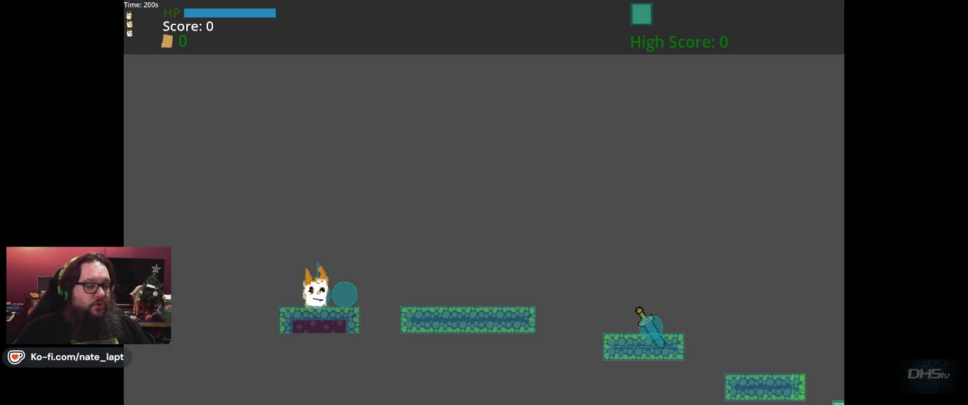
key("Right")
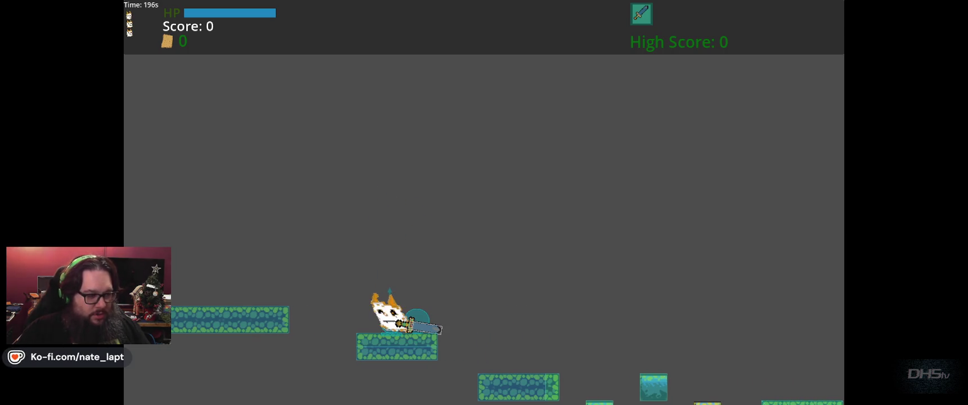
key("Right")
key("space")
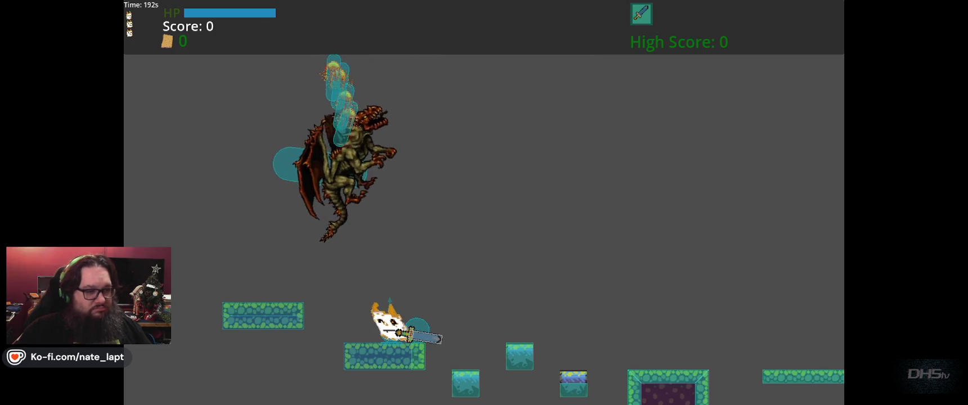
key("Left")
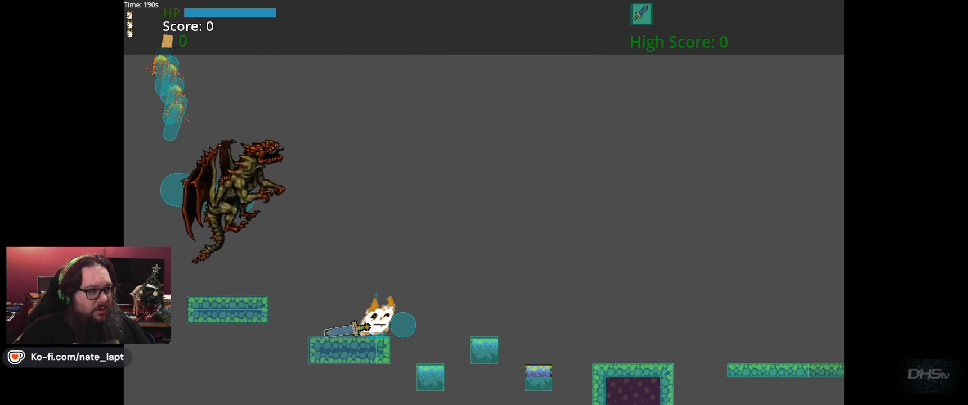
key("Right")
key("space")
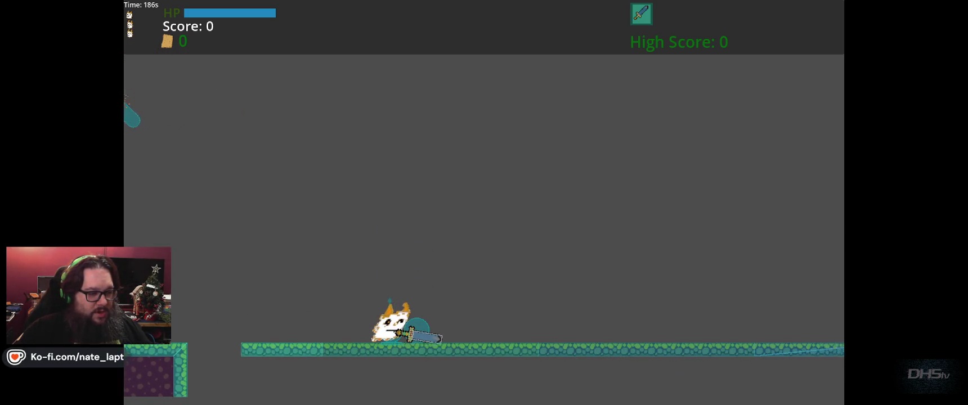
key("Left")
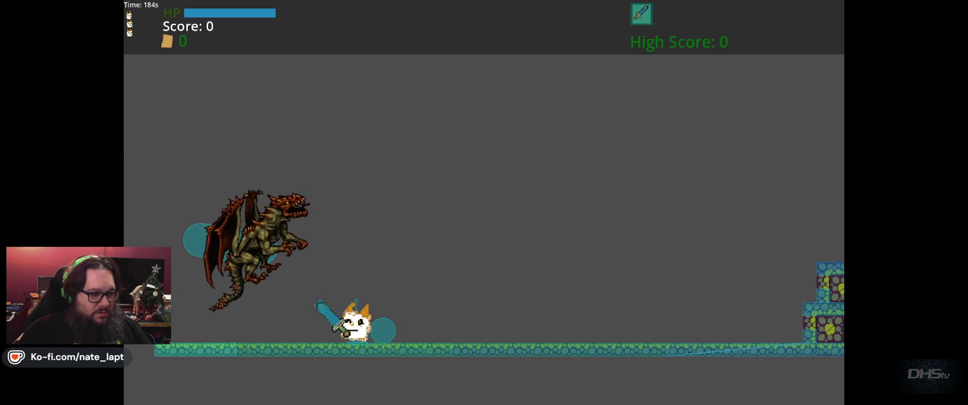
key("Left")
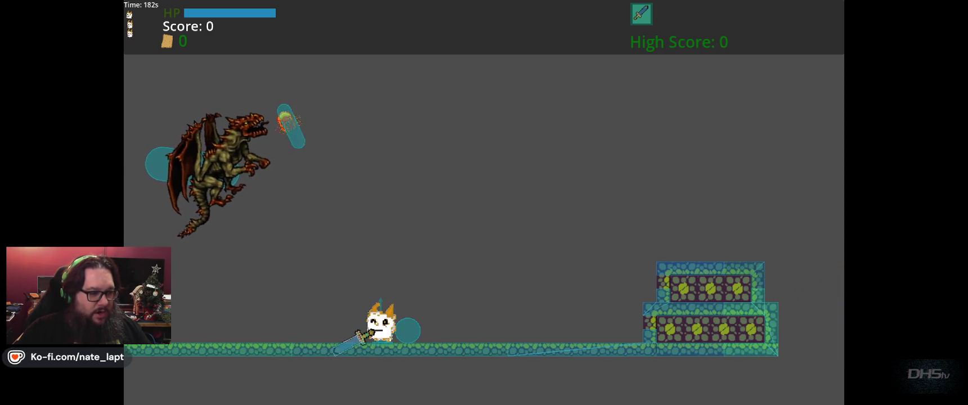
key("Up")
key("Right")
key("Right")
key("Left")
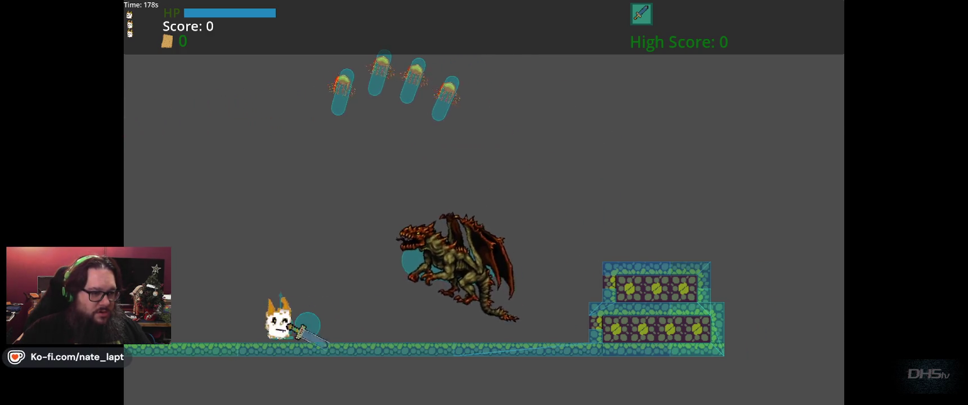
Step: Dodge the dragon's swoops and four-fireball bursts by jumping around, then stop the game
key("Right")
key("Up")
key("Left")
key("Right")
key("Left")
key("Up")
key("Right")
key("Up")
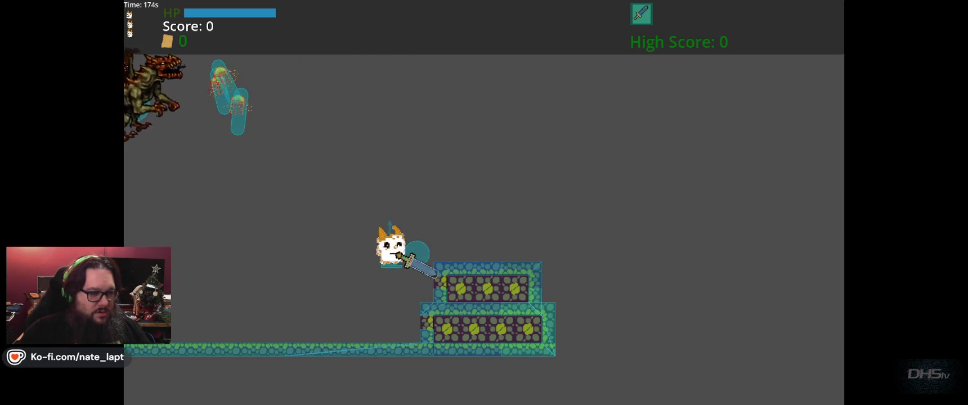
key("Left")
key("Up")
key("Right")
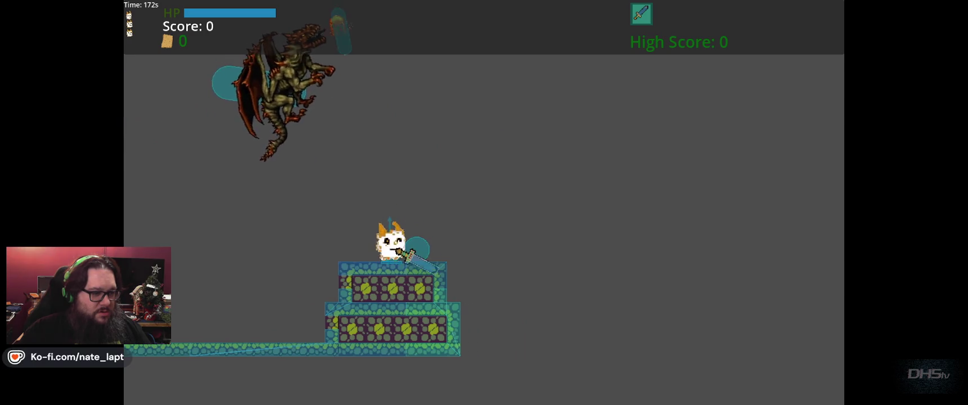
key("Left")
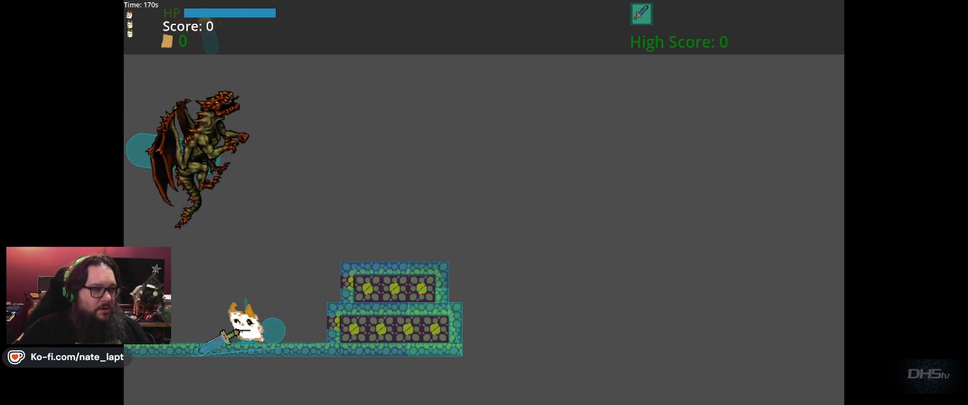
key("F8")
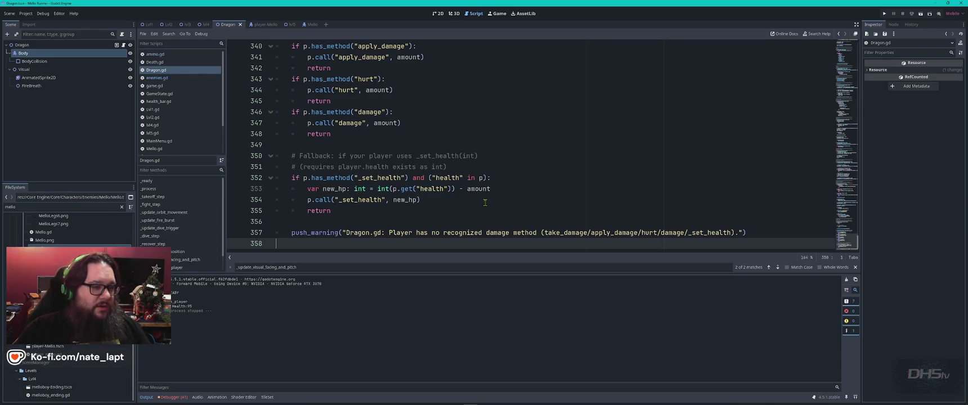
Step: Switch to the Player-Mello scene and view its groups: player and player_stomp
left_click(501, 205)
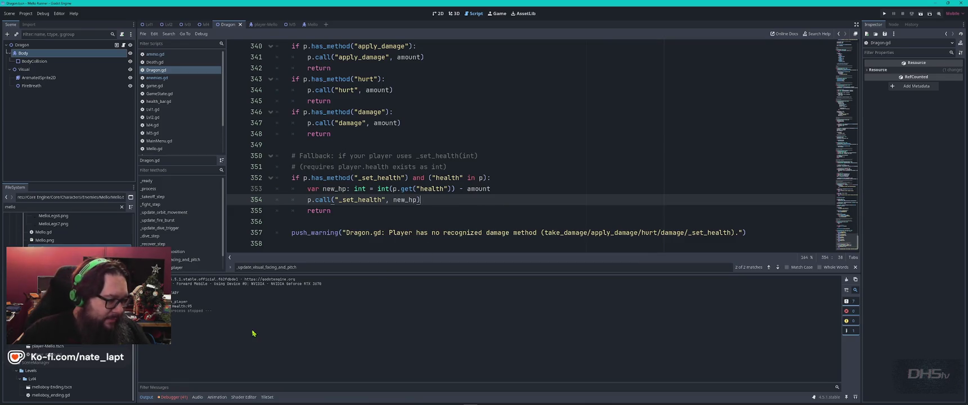
left_click(538, 218)
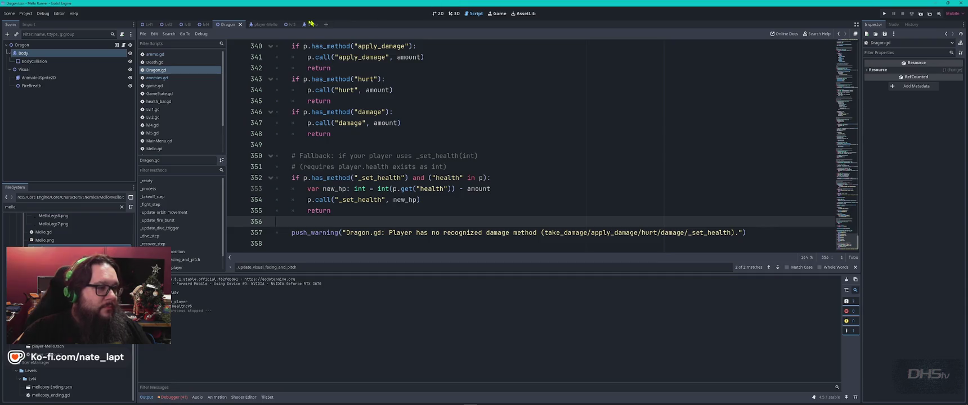
left_click(259, 24)
left_click(894, 25)
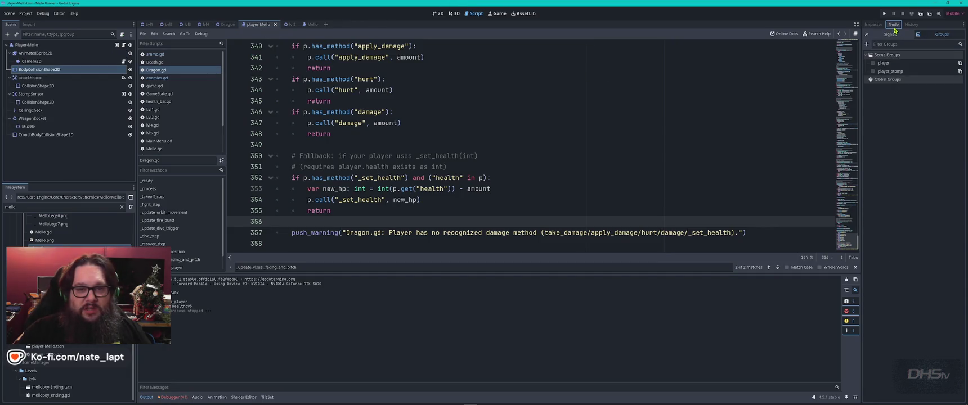
Step: Inspect the Mello root's groups and step through its nodes from StompArea to LedgeRay
double_click(53, 45)
key("Escape")
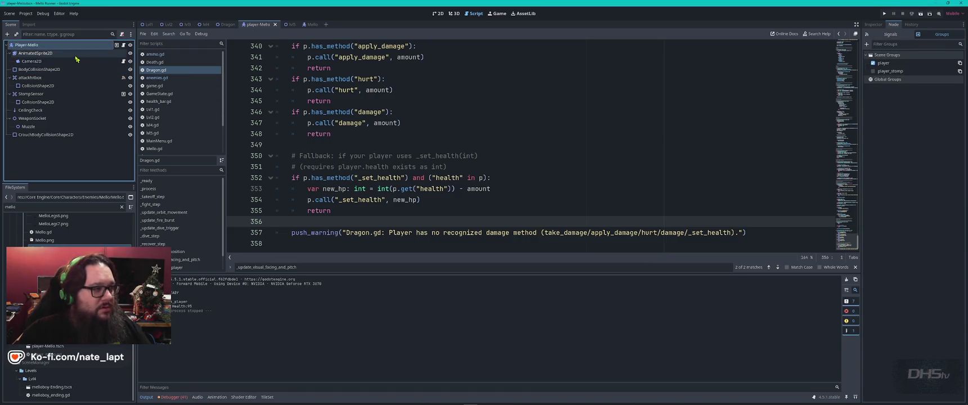
left_click(53, 53)
left_click(58, 46)
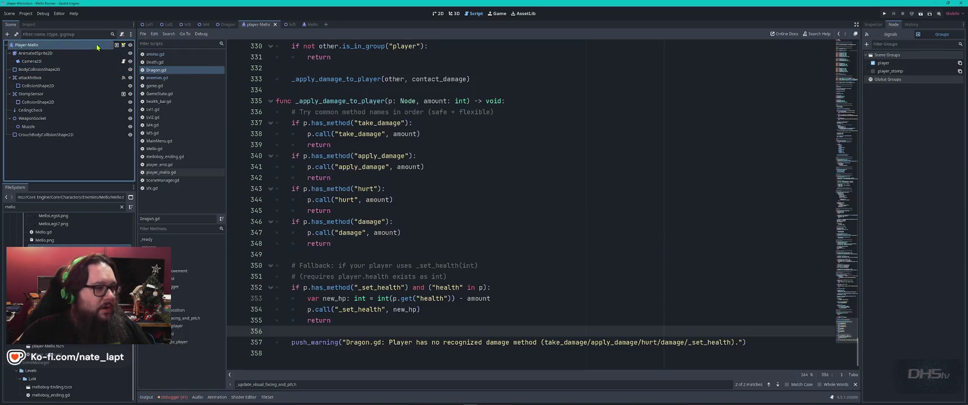
left_click(314, 27)
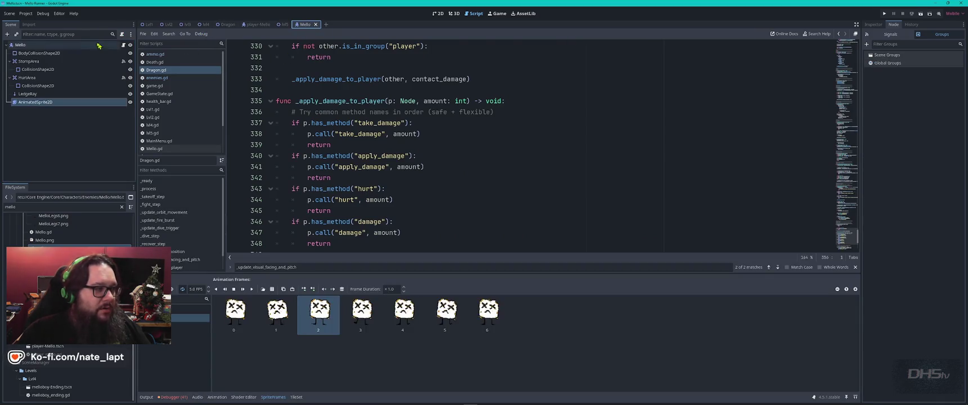
left_click(934, 36)
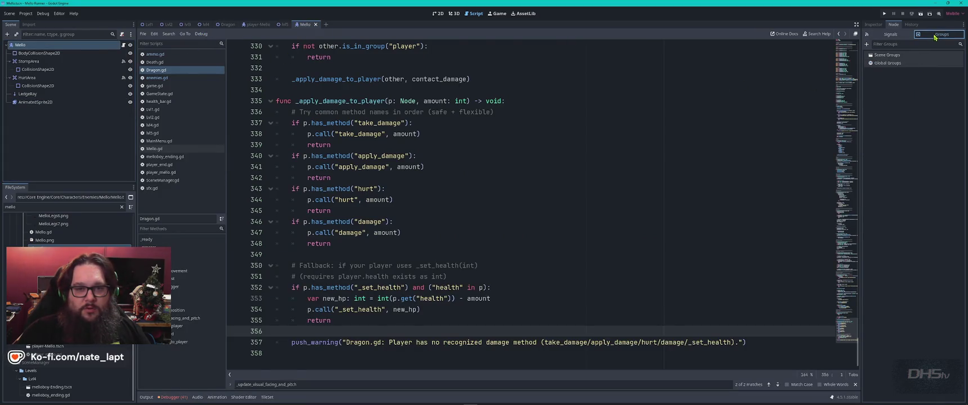
left_click(44, 62)
left_click(43, 69)
left_click(43, 77)
left_click(45, 86)
left_click(46, 94)
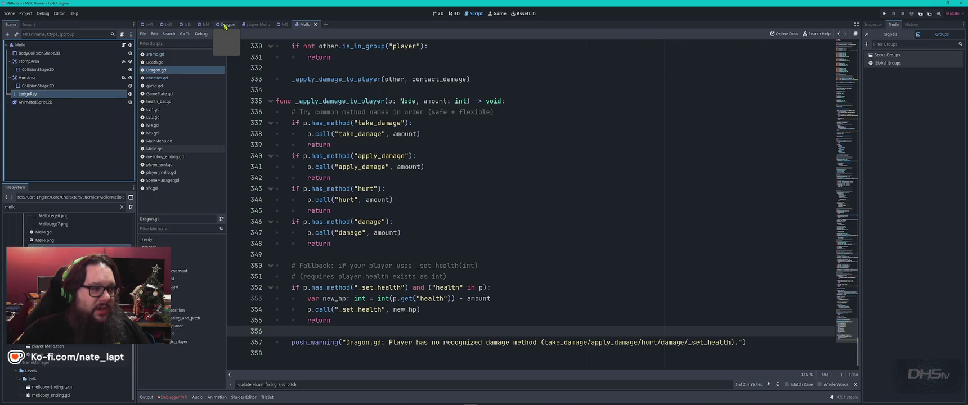
Step: Filter the FileSystem for 'cracker', open the Crackerman scene, and open its CrackerMan.gd script
double_click(70, 207)
type("cracker")
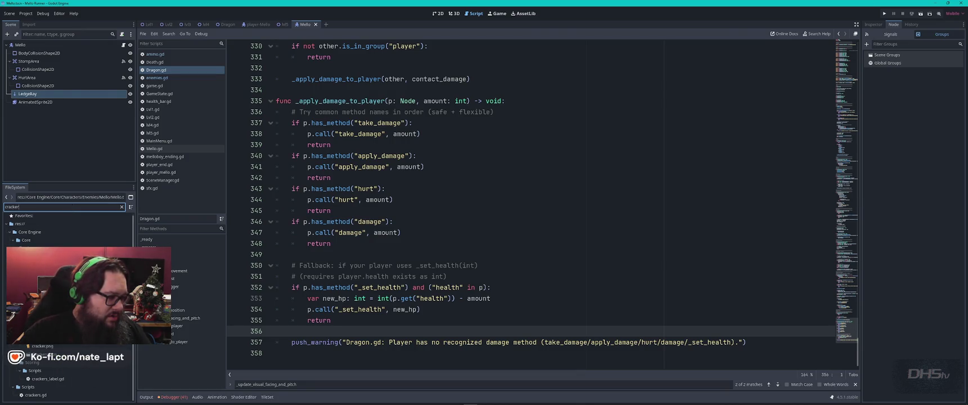
double_click(34, 355)
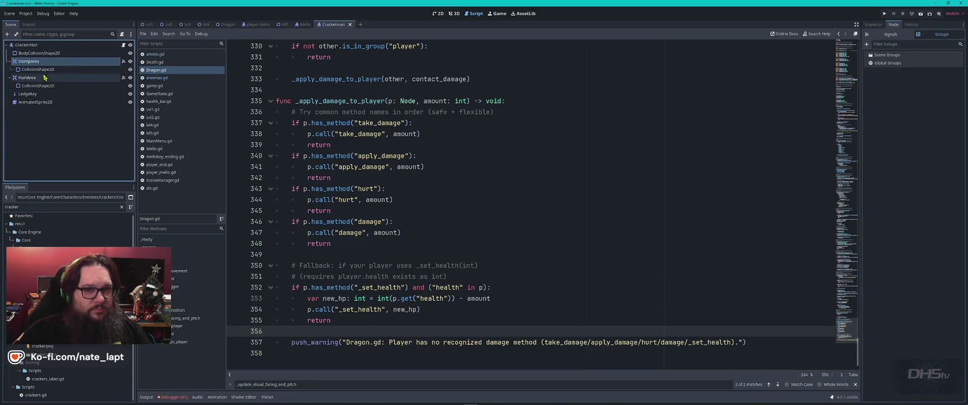
left_click(179, 341)
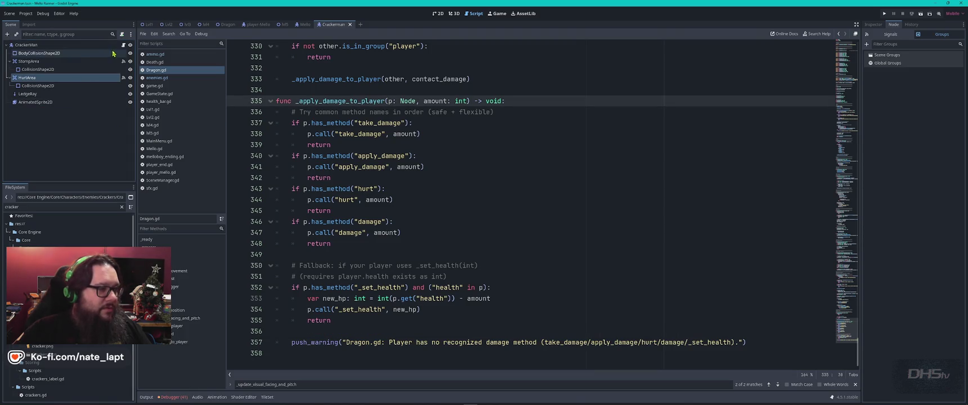
left_click(124, 45)
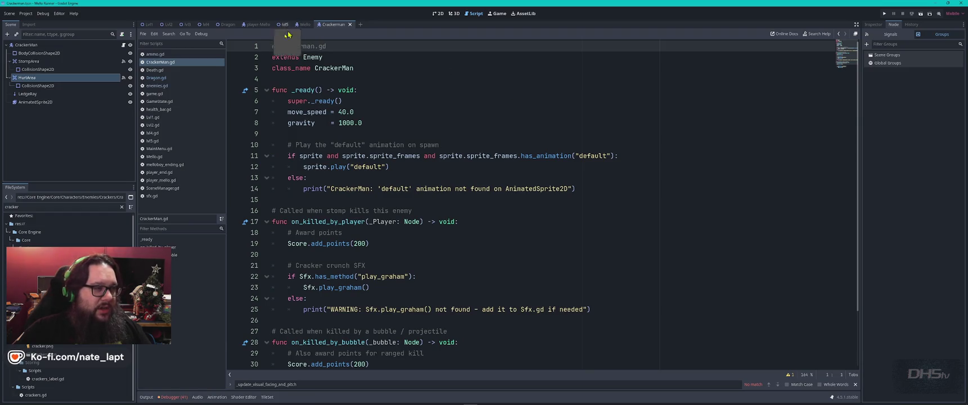
Step: Compare enemies.gd with CrackerMan.gd, copy 'extends Enemy', and return to Dragon.gd's extends Node2D line
left_click(153, 77)
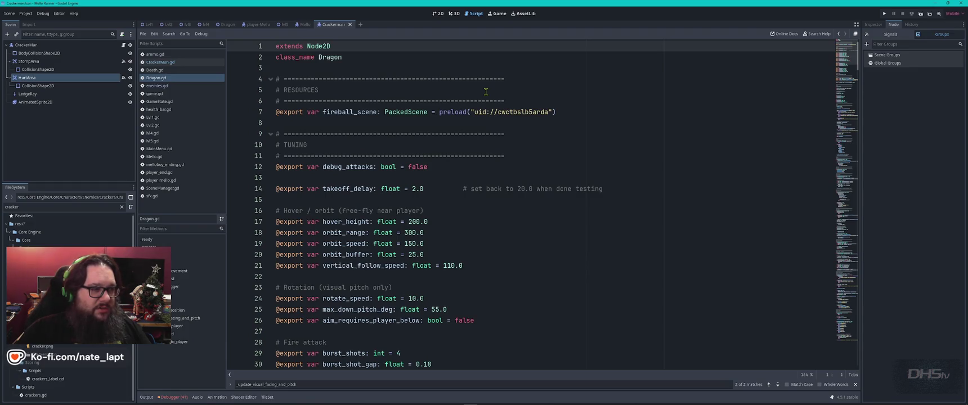
left_click(172, 87)
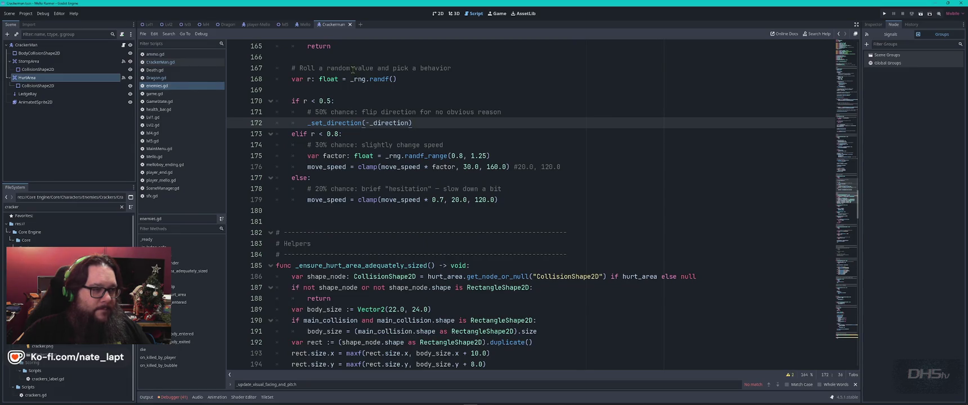
left_click(353, 69)
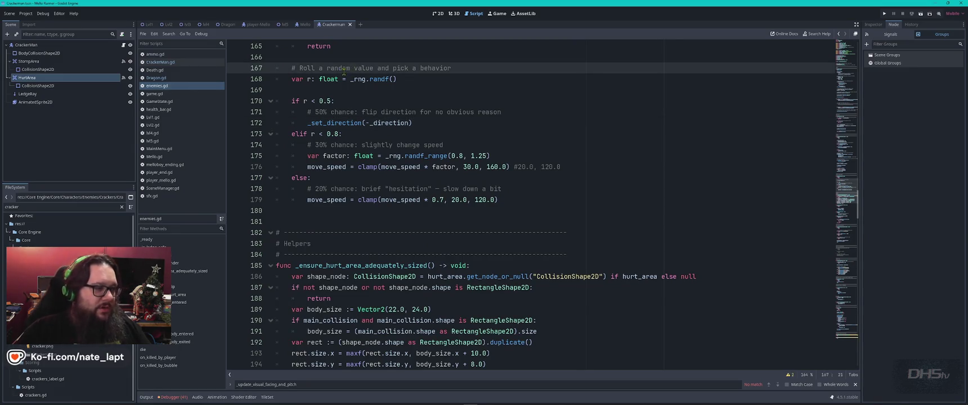
left_click(176, 63)
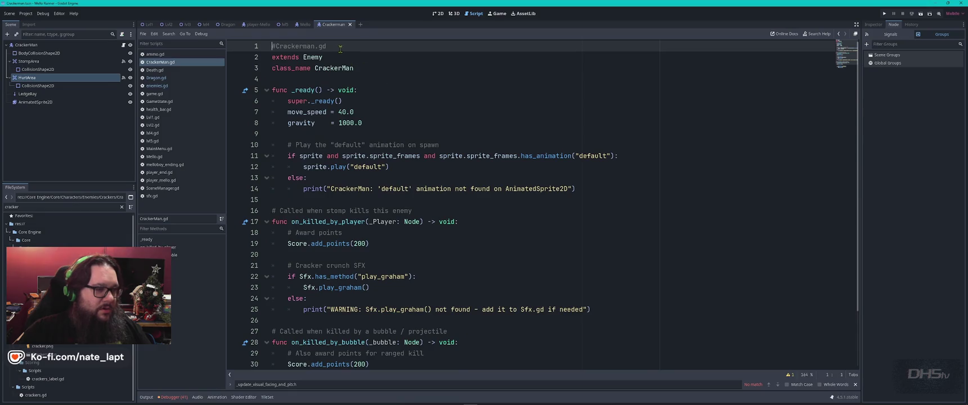
left_click_drag(340, 49, 344, 53)
key("ctrl+c")
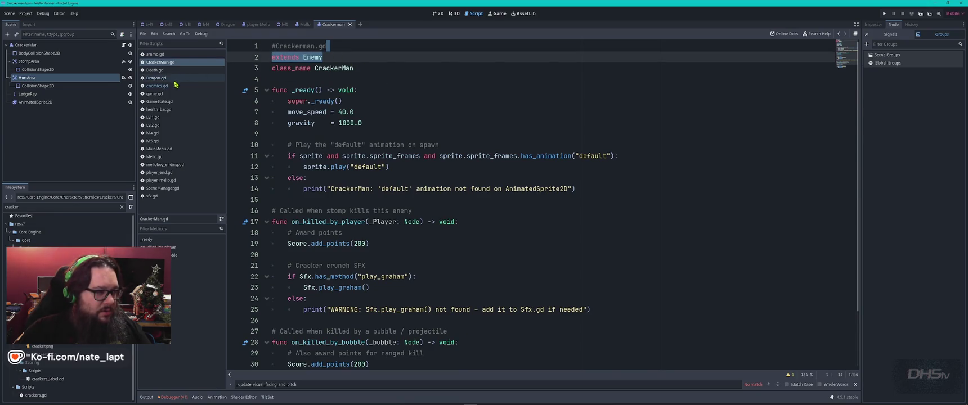
left_click(175, 79)
left_click(342, 47)
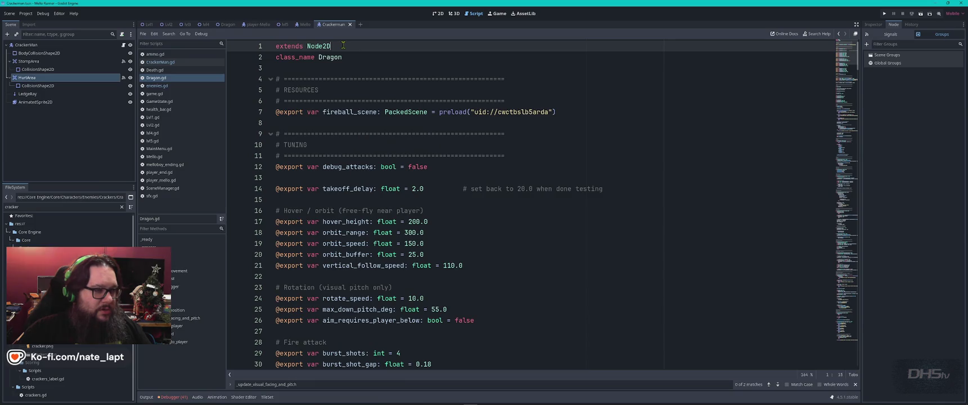
Step: Add 'extends Enemy' to Dragon.gd, comment out 'extends Node2D', and save
key("Return")
key("ctrl+v")
key("Up")
key("Up")
key("ctrl+k")
key("ctrl+s")
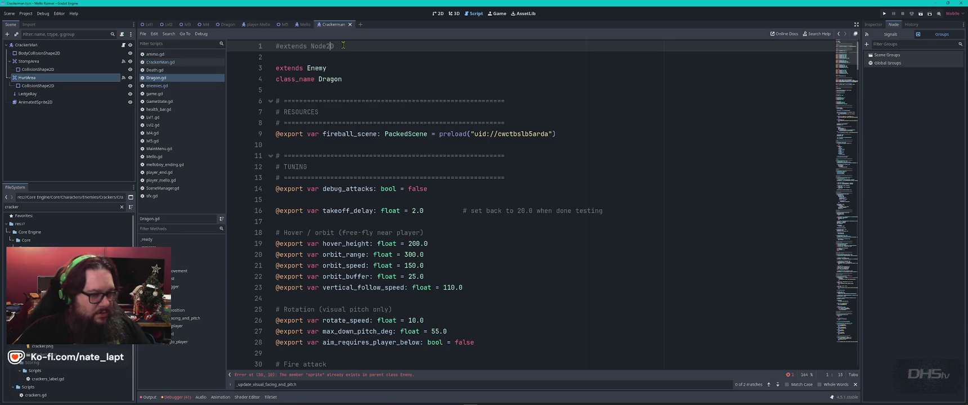
Step: Run the game, which halts on line 50's duplicate sprite member error, then return to ChatGPT
key("F5")
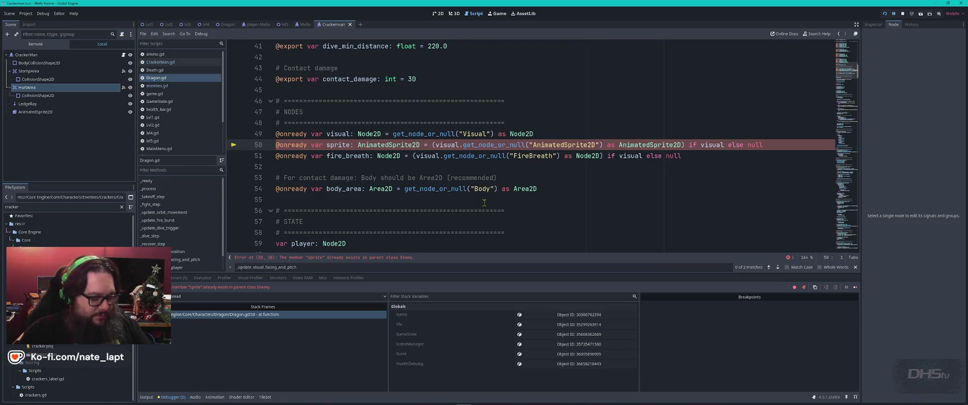
key("super+Tab")
left_click(484, 205)
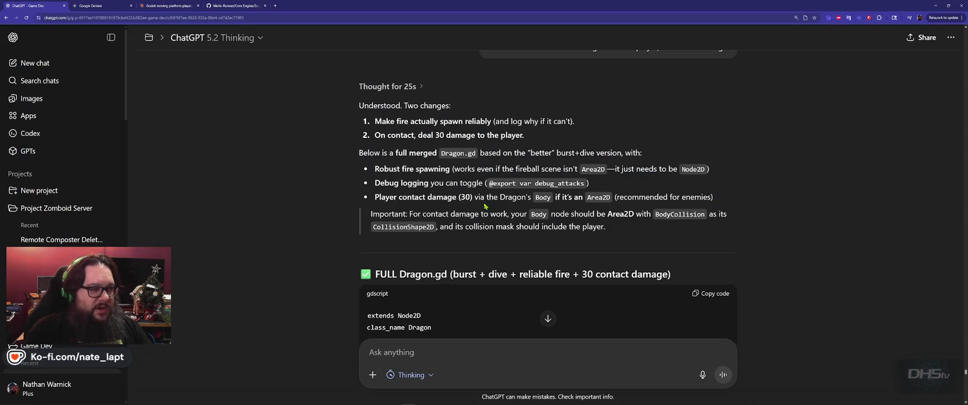
key("ctrl+n")
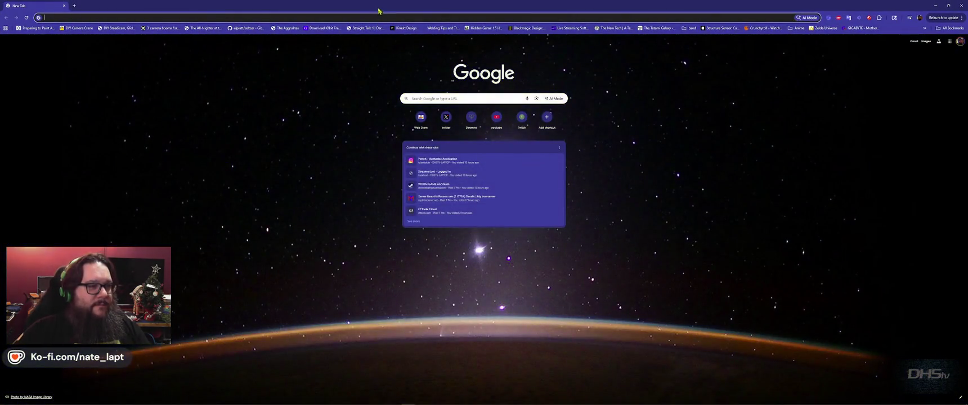
key("ctrl+w")
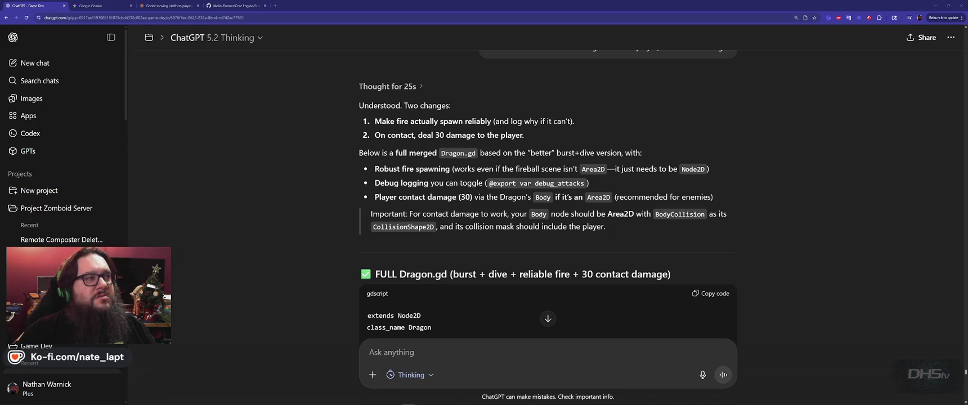
key("super")
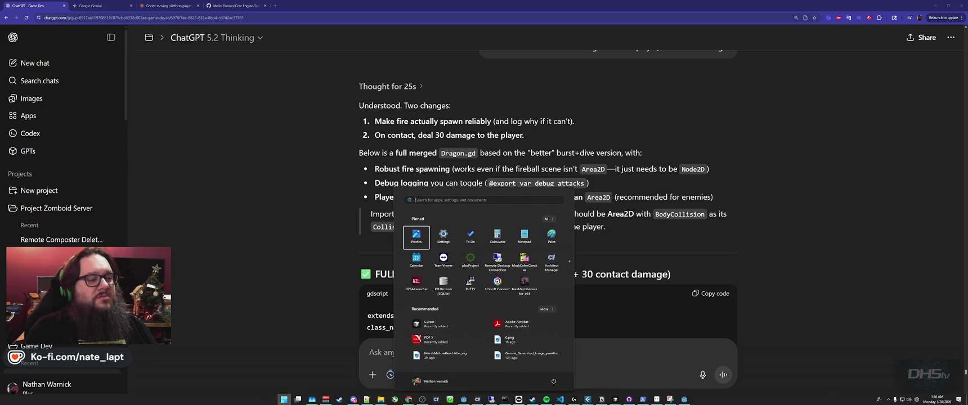
type("snip")
key("Return")
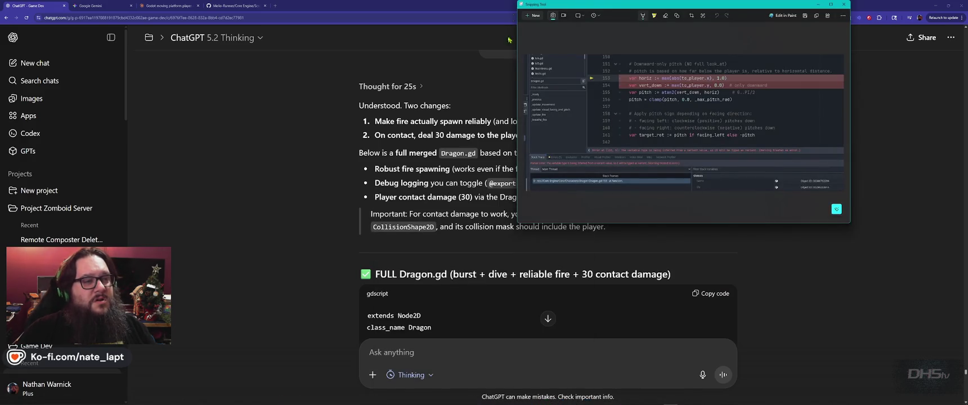
left_click(533, 16)
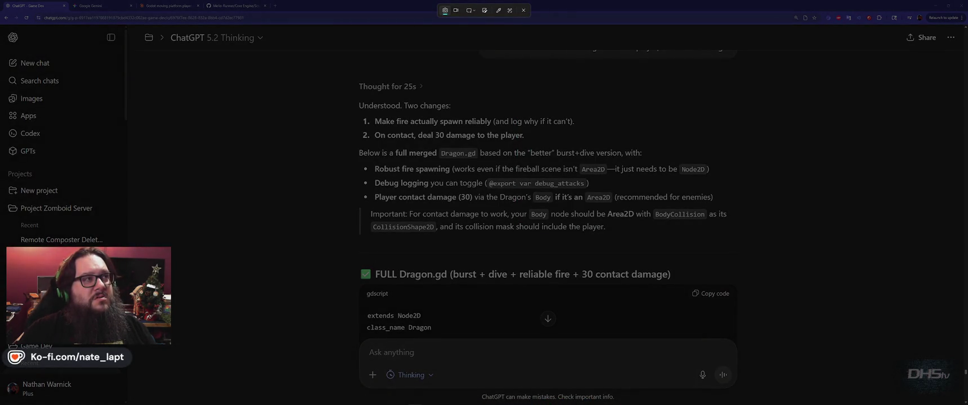
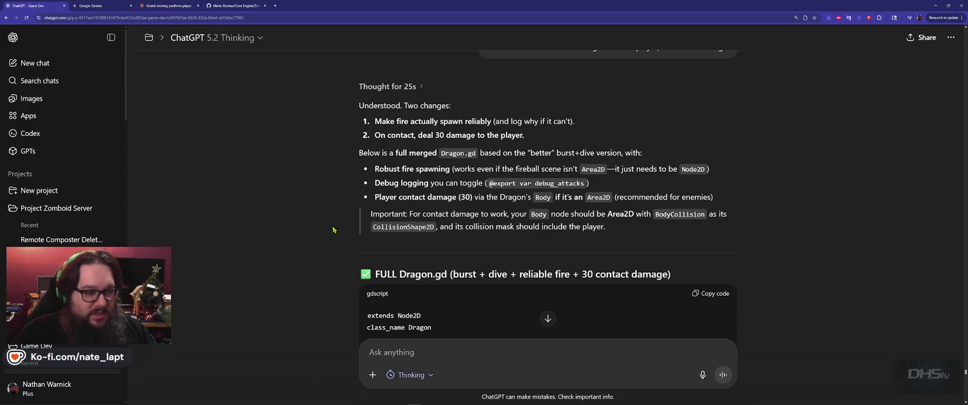
Step: Copy the full merged Dragon.gd code block from ChatGPT's reply and return to Godot
scroll(333, 230, "down", 2)
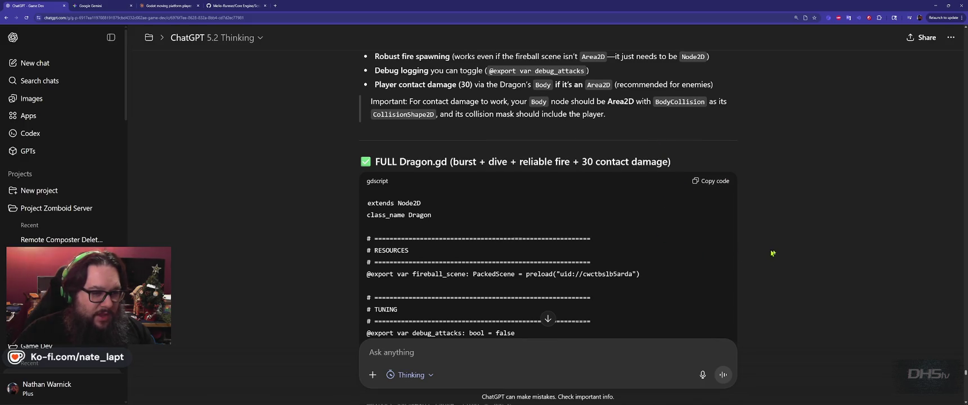
scroll(773, 191, "down", 15)
scroll(773, 188, "down", 20)
scroll(770, 188, "down", 5)
scroll(772, 189, "up", 20)
scroll(772, 189, "up", 20)
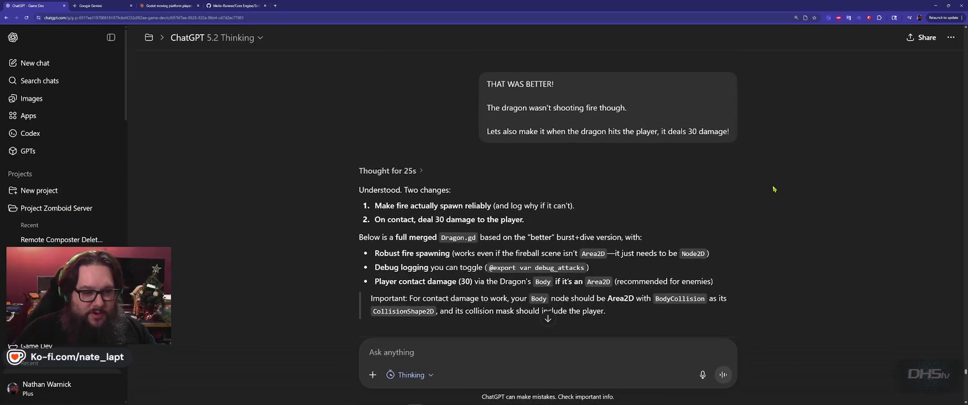
scroll(773, 189, "down", 4)
left_click(715, 182)
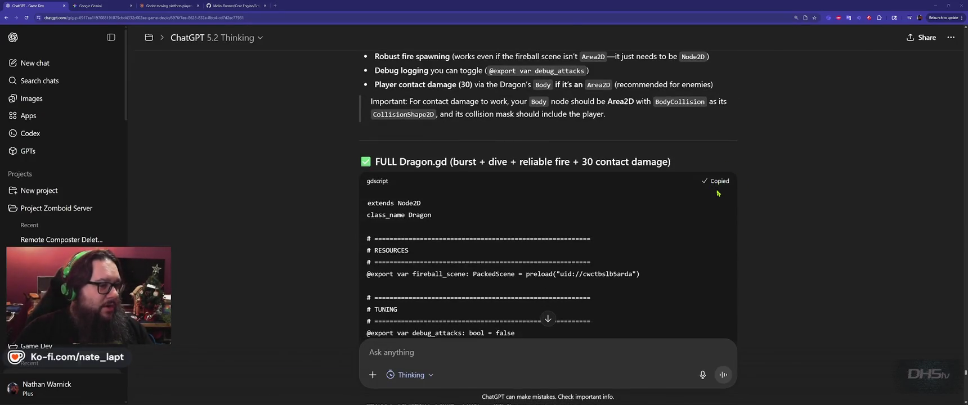
key("alt+Tab")
key("alt+Tab")
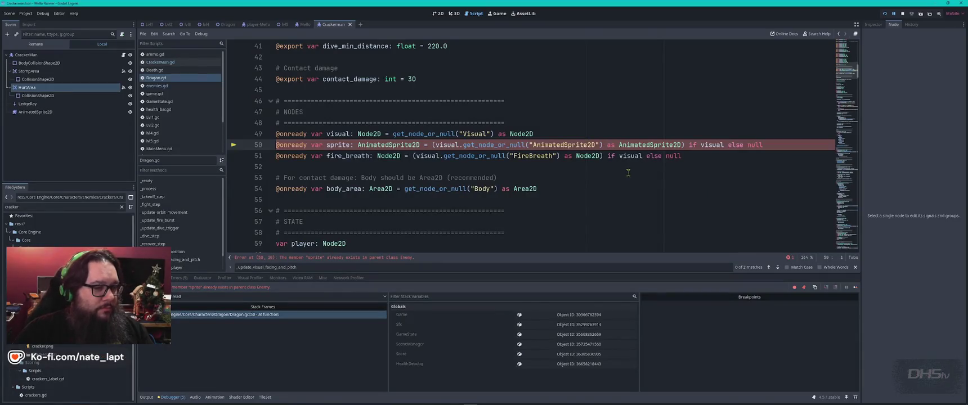
Step: Replace all of Dragon.gd with the copied script, which now extends Node2D
key("ctrl+a")
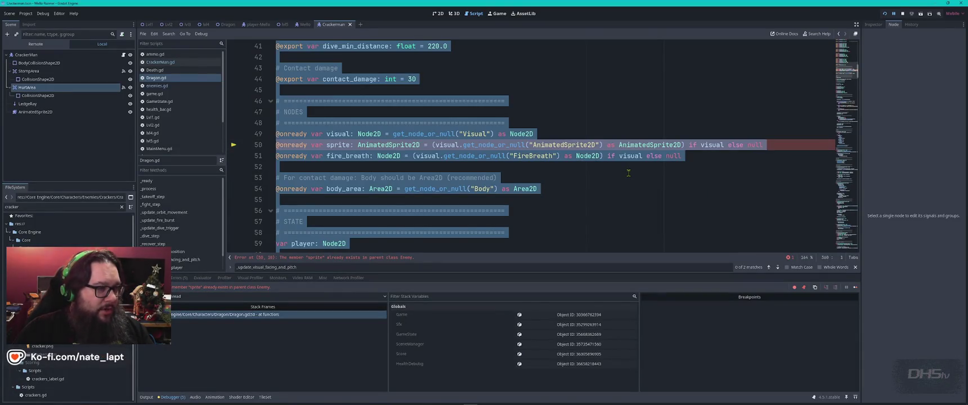
left_click(502, 101)
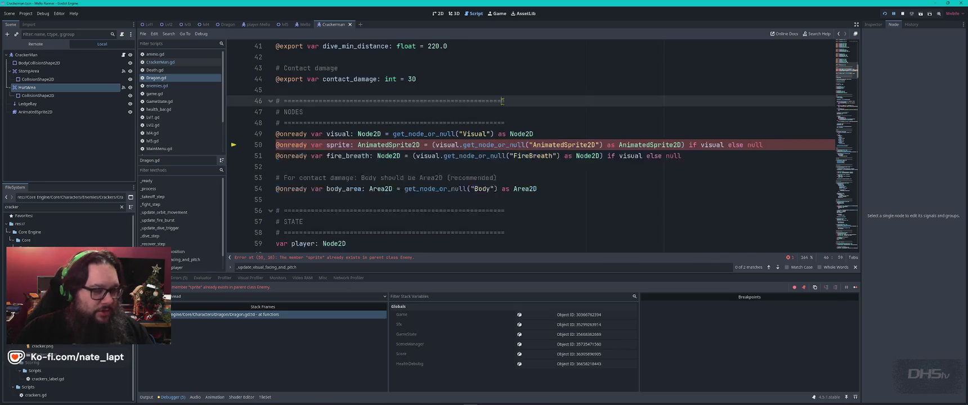
key("ctrl+Home")
key("ctrl+a")
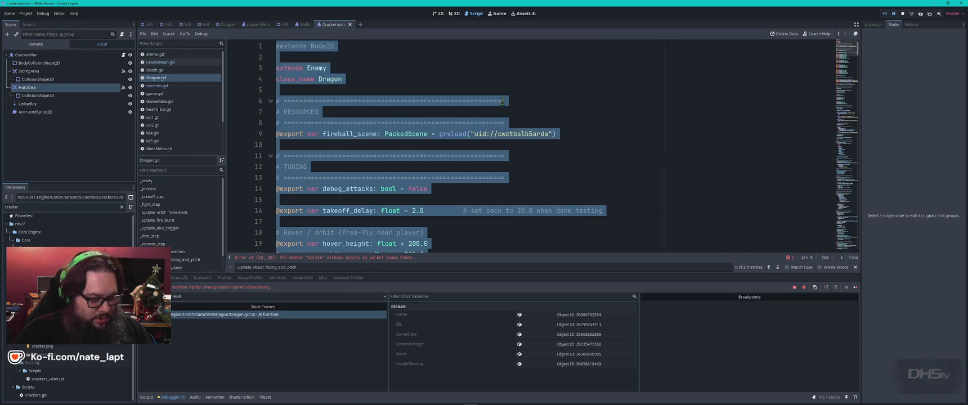
key("ctrl+v")
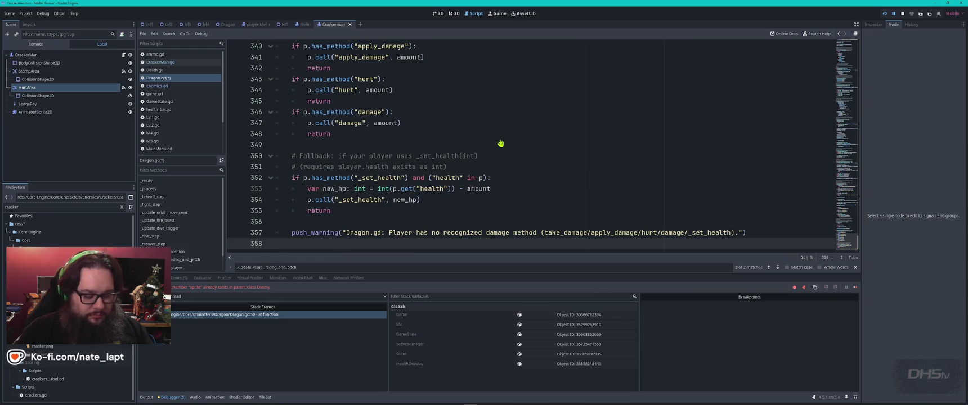
key("ctrl+Home")
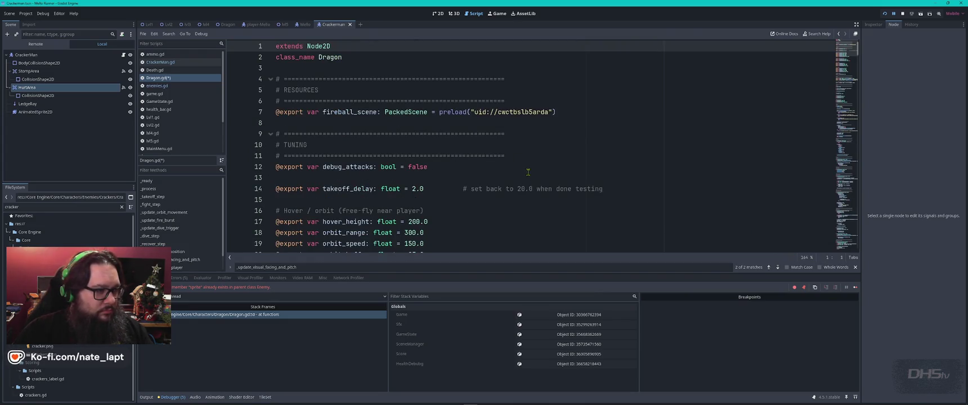
key("alt+Tab")
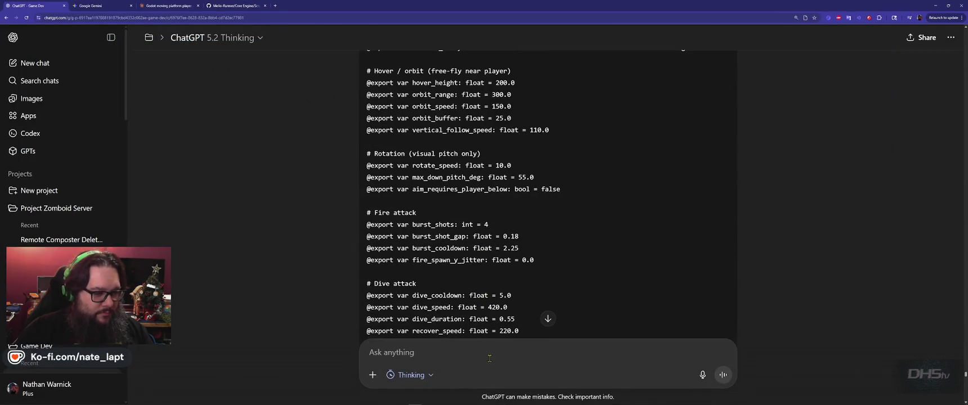
Step: Send ChatGPT the question 'Shouldn't this extend Enemy?'
type("Shouldn't this extend Enemy?")
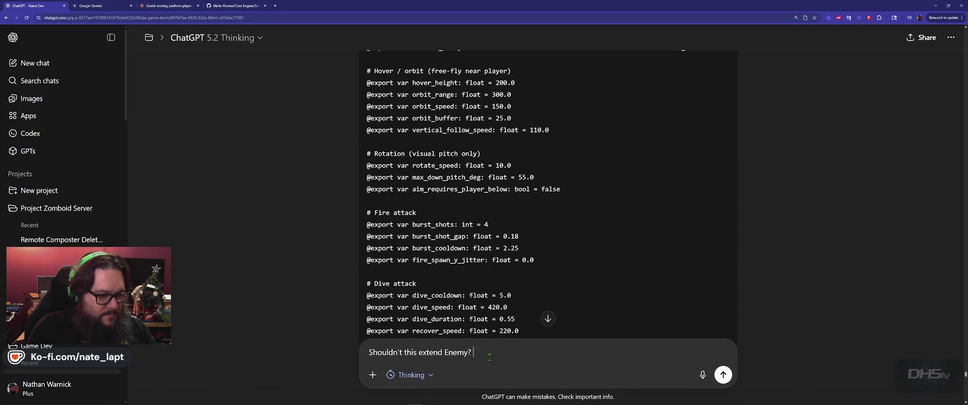
key("Return")
key("alt+Tab")
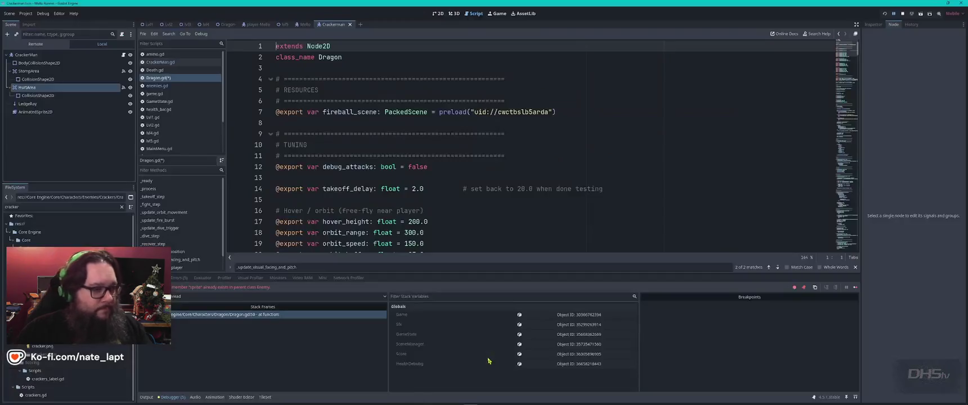
Step: Save Dragon.gd and launch the game with F5
left_click(501, 231)
key("ctrl+s")
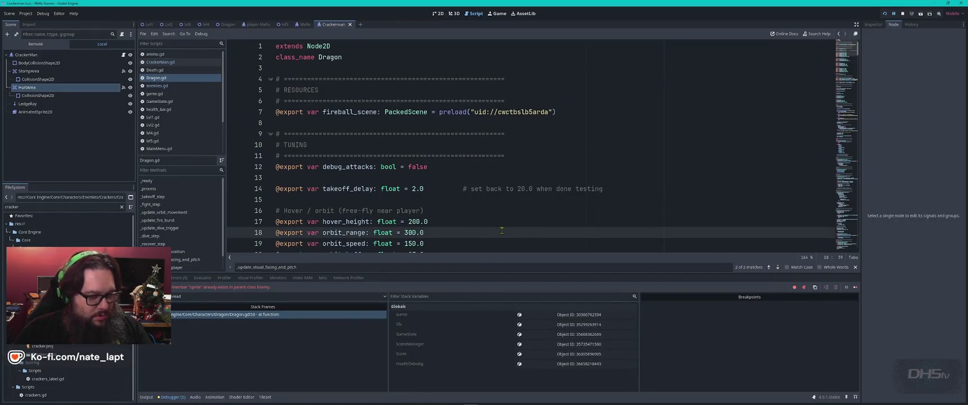
key("F5")
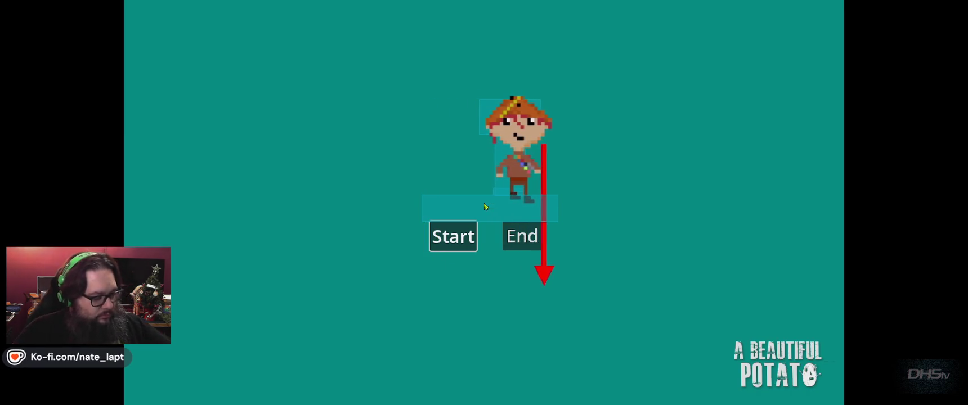
Step: Play through the level to the fire-spawning dragon until the 'You Ded Ded' screen, then stop the game
key("space")
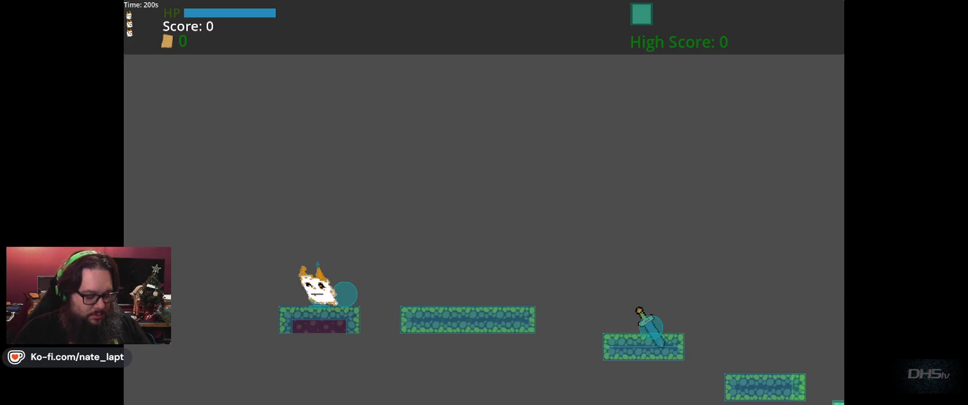
key("Right")
key("space")
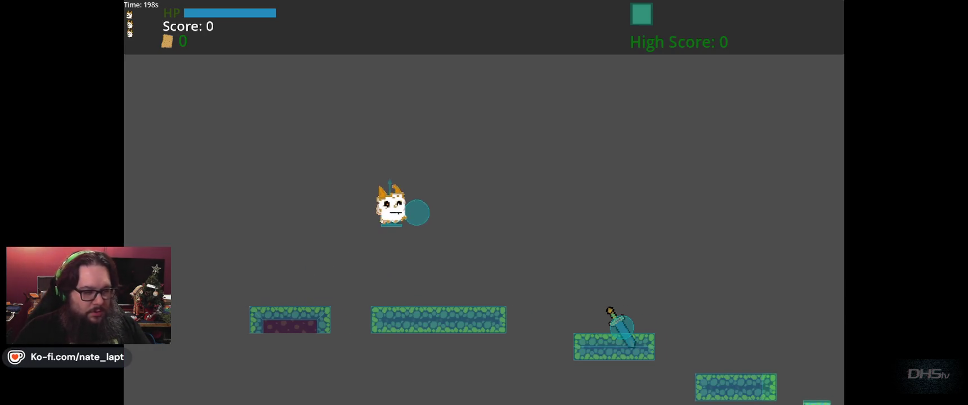
key("Right")
key("Right")
key("Right")
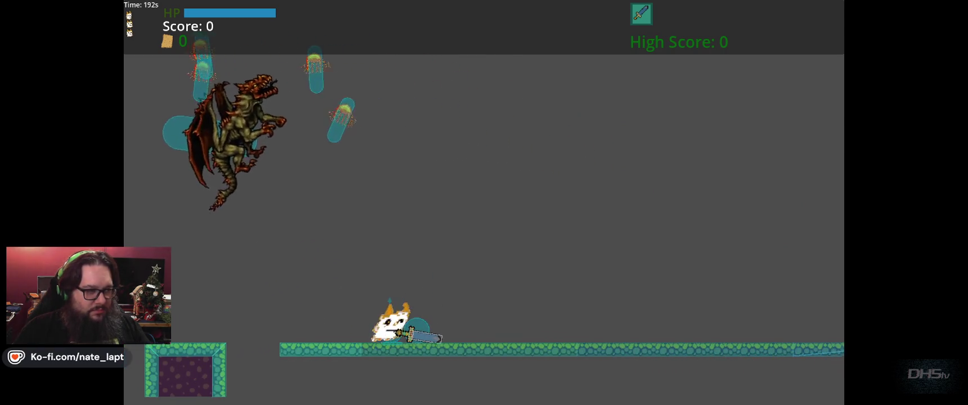
key("Right")
key("Right")
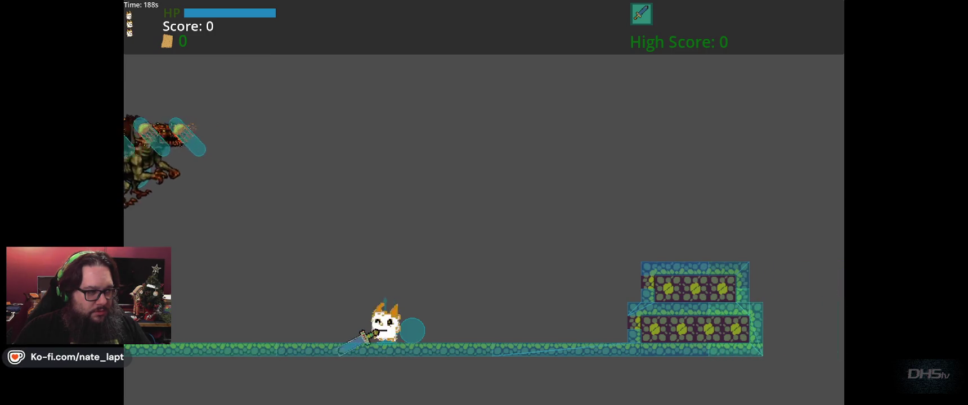
key("Right")
key("Up")
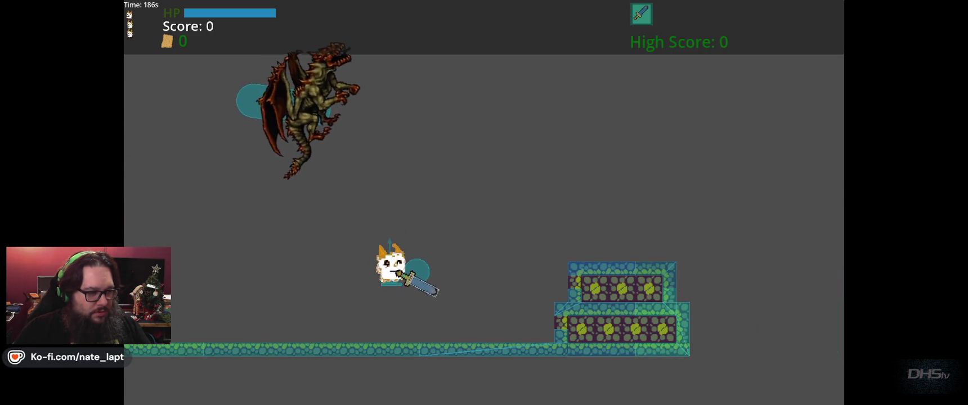
key("Left")
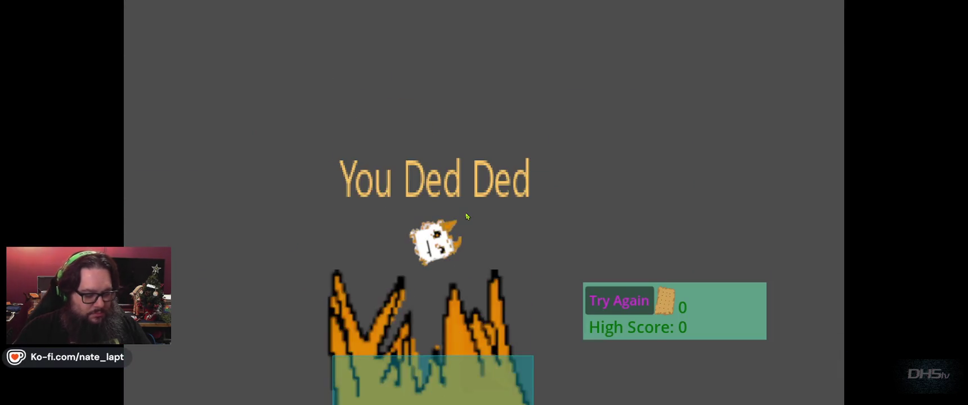
key("F8")
key("alt+Tab")
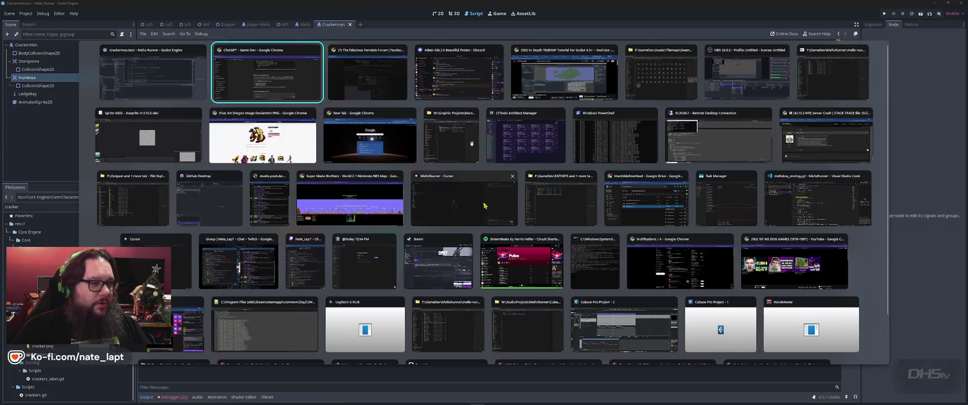
Step: Scroll through ChatGPT's reply down to the Dragon.gd code block that extends Enemy
scroll(474, 196, "up", 3)
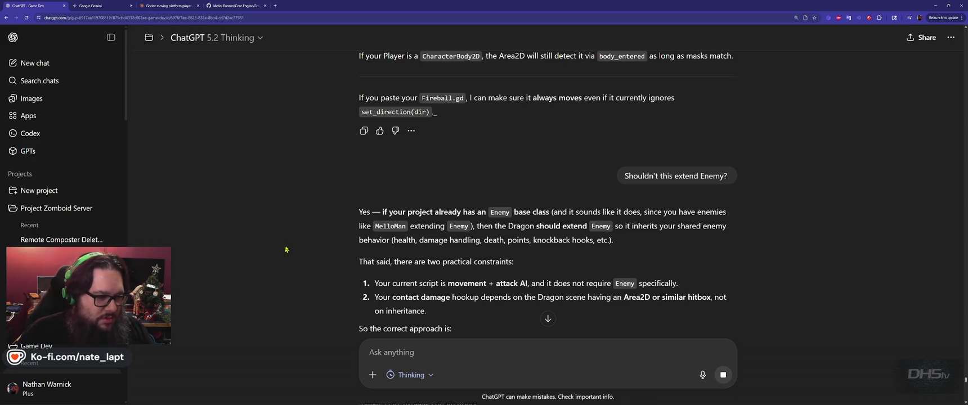
scroll(321, 235, "down", 1)
scroll(321, 236, "down", 1)
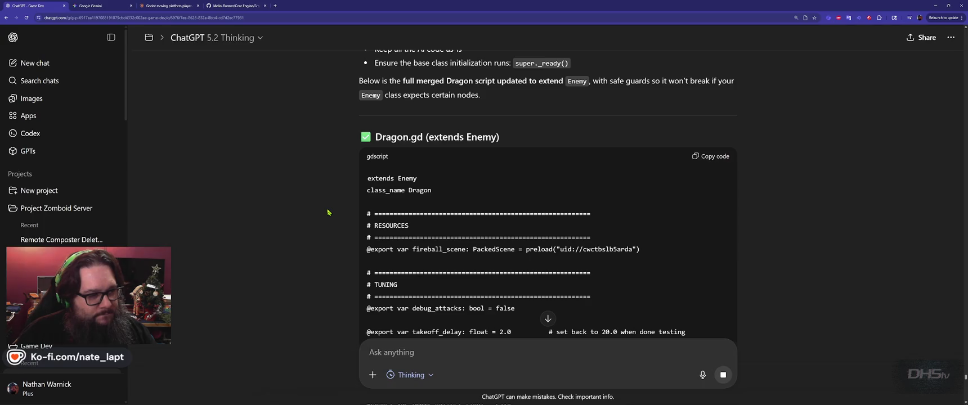
scroll(695, 194, "down", 20)
scroll(762, 176, "down", 20)
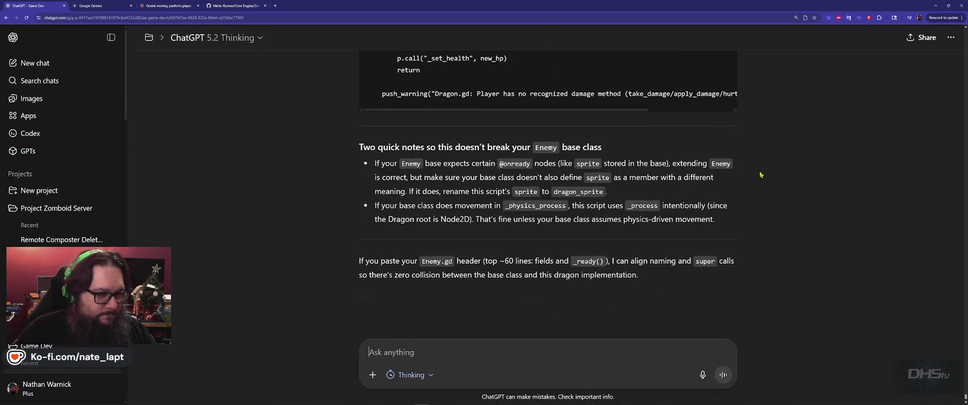
scroll(760, 175, "down", 15)
Step: Copy the Enemy-based Dragon.gd code and paste it over the whole script in Godot
left_click(719, 142)
key("alt+Tab")
key("ctrl+a")
key("ctrl+v")
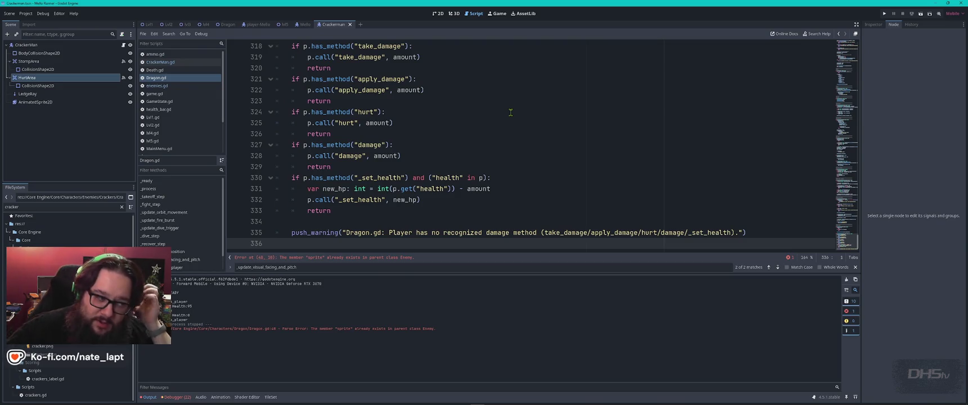
Step: Comment out the duplicate sprite variable on line 48 and run the project again
left_click(332, 258)
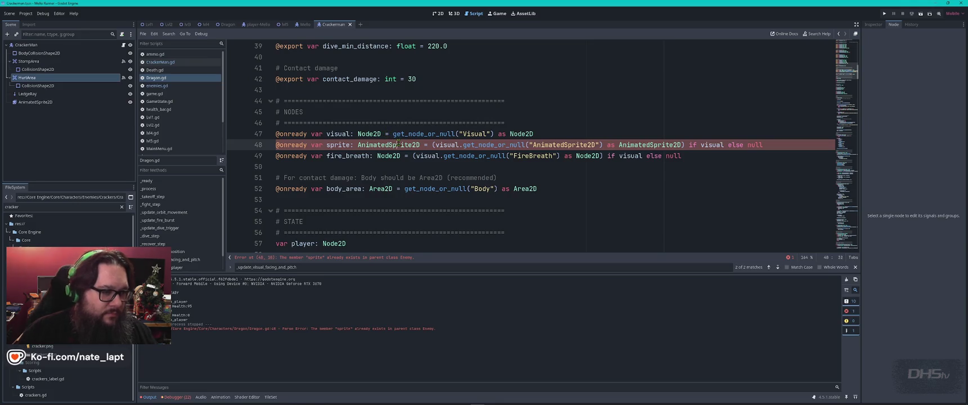
key("ctrl+k")
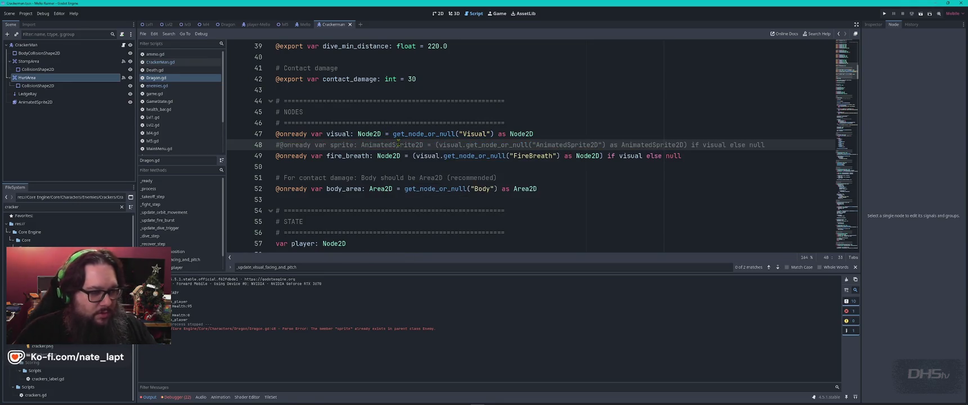
key("F5")
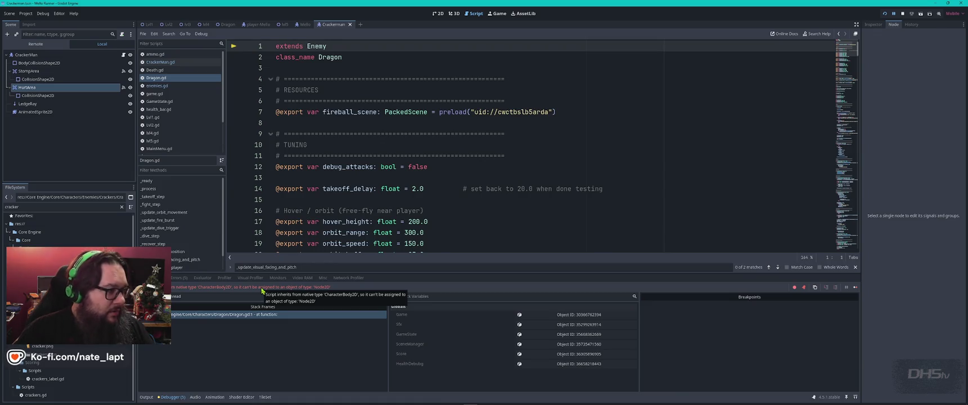
Step: In the Mello scene, look over the CrackerMan.gd and Dragon.gd scripts
left_click(303, 25)
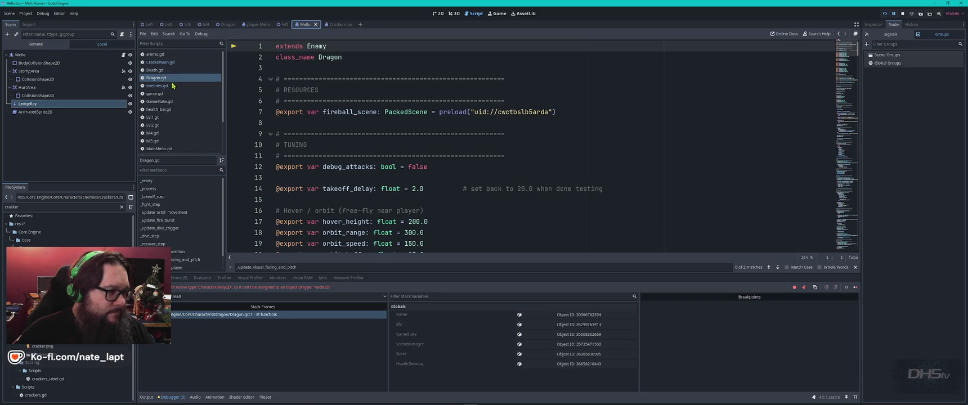
left_click(176, 64)
left_click(445, 89)
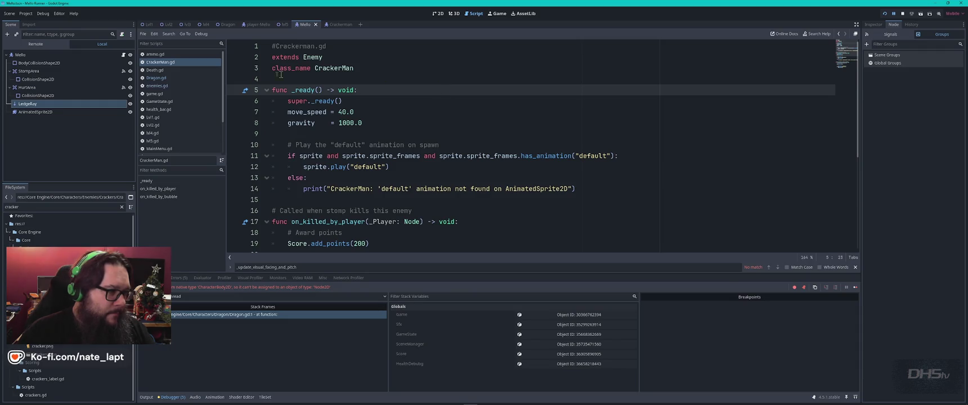
left_click(168, 79)
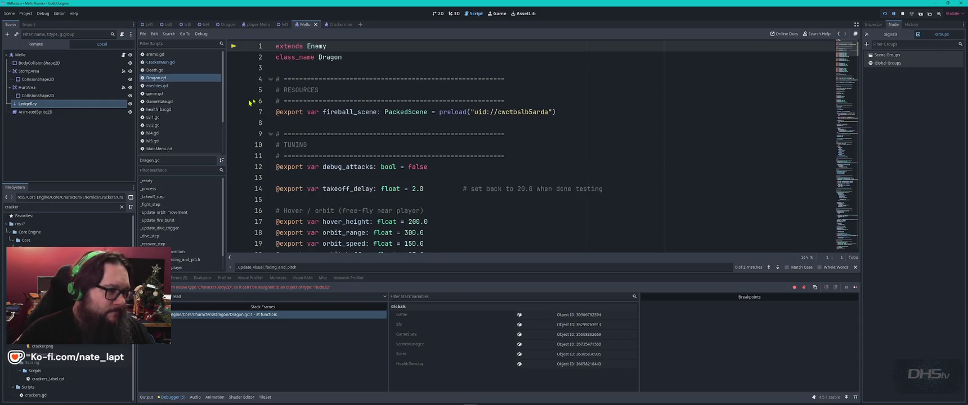
left_click(374, 70)
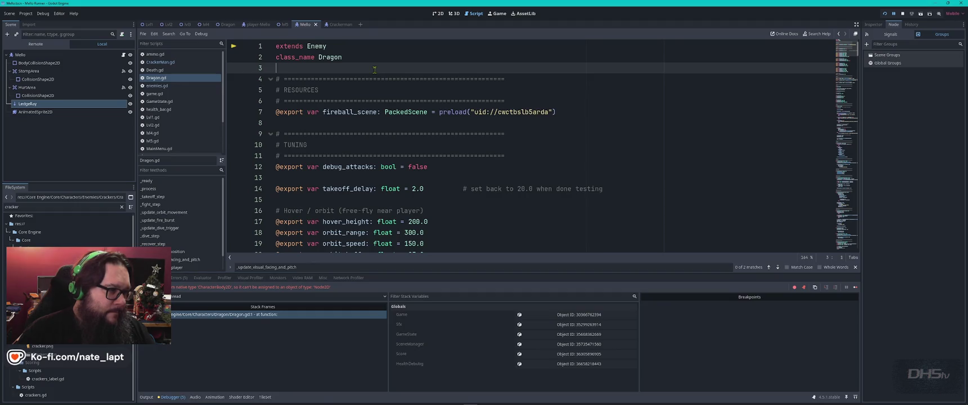
Step: Review the enemies.gd base script, then bring up the Dragon scene
left_click(157, 85)
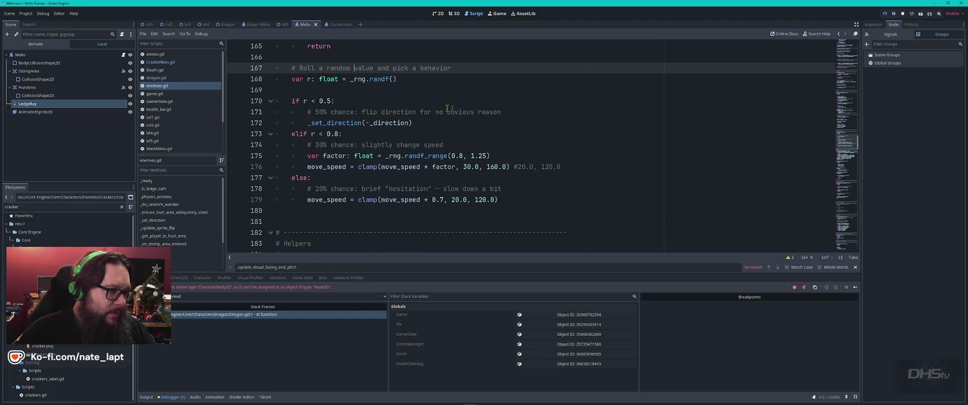
left_click(510, 109)
key("ctrl+Home")
key("ctrl+a")
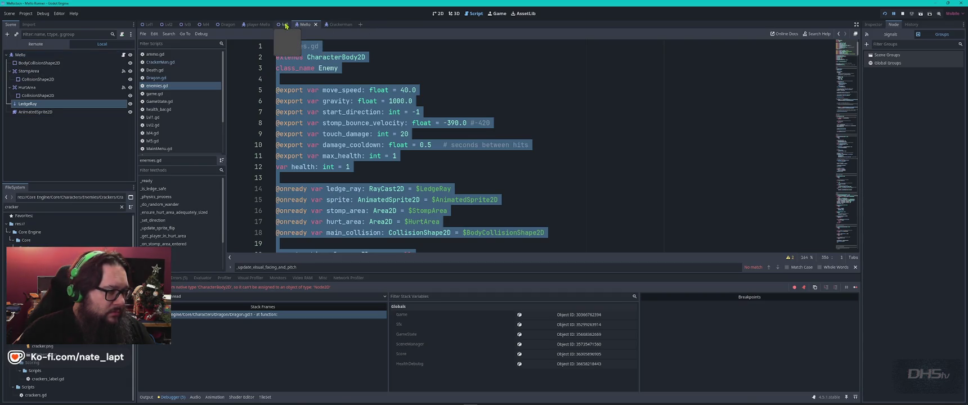
left_click(228, 25)
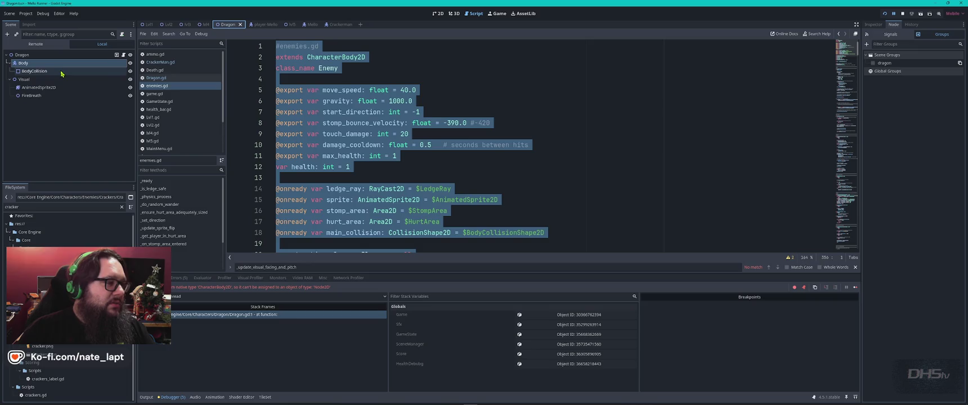
Step: Change the Dragon root node's type to CharacterBody2D
right_click(22, 56)
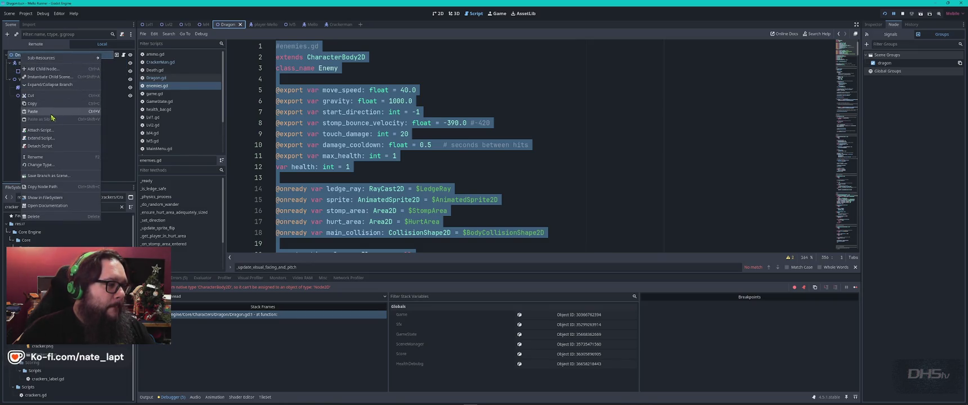
left_click(40, 165)
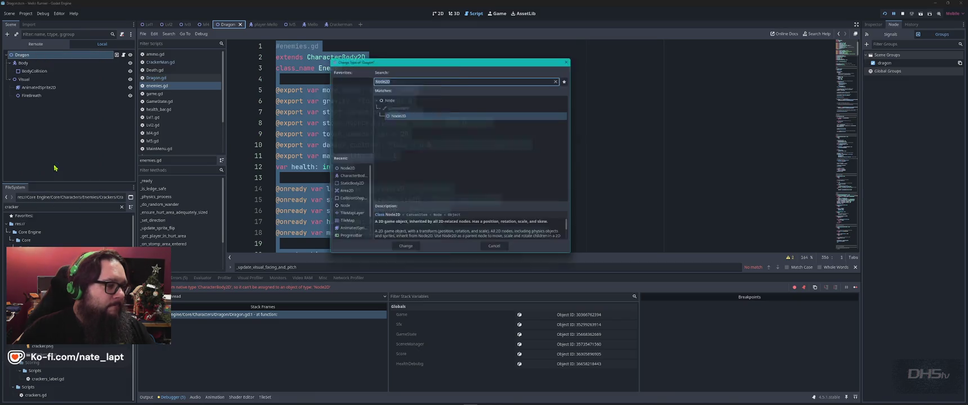
type("char")
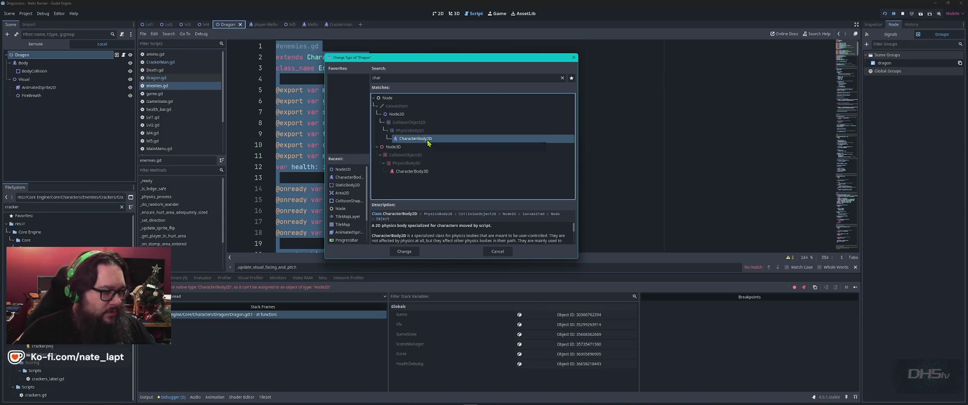
double_click(419, 137)
Step: Move BodyCollision, AnimatedSprite2D and FireBreath directly under Dragon, with Visual below BodyCollision
left_click_drag(34, 71, 27, 56)
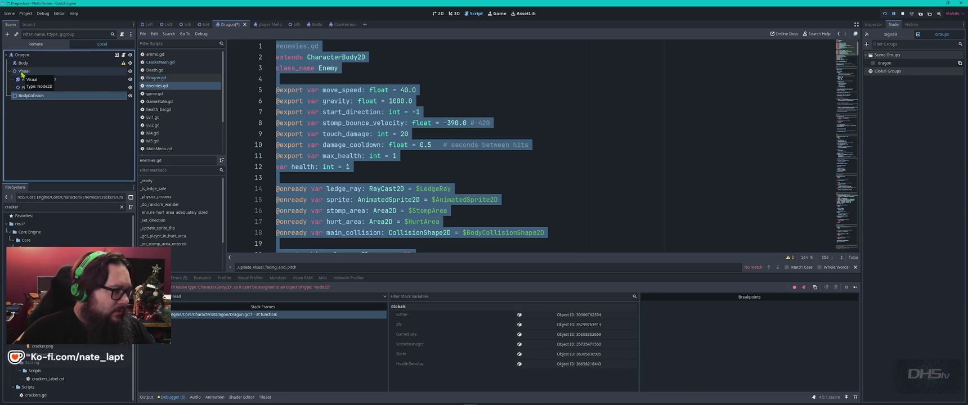
left_click(34, 80)
left_click(33, 87, "shift")
left_click_drag(39, 82, 24, 54)
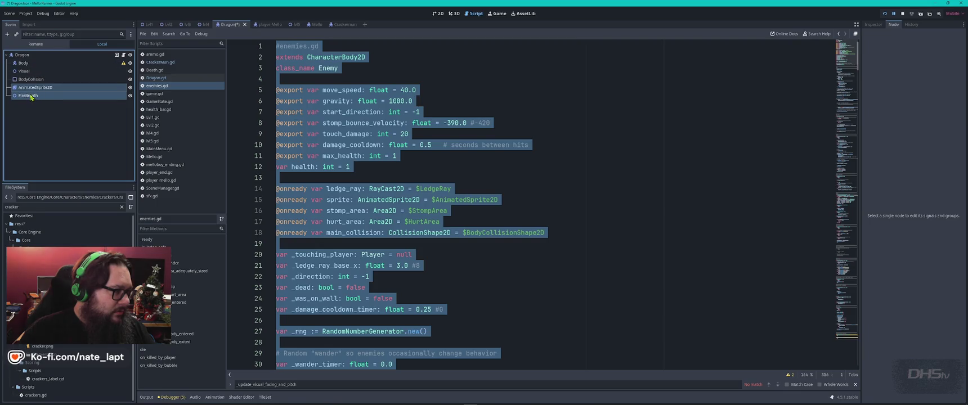
mouse_move(22, 71)
left_mouse_down()
mouse_move(24, 96)
mouse_move(26, 58)
left_mouse_up()
left_click(28, 96, "shift")
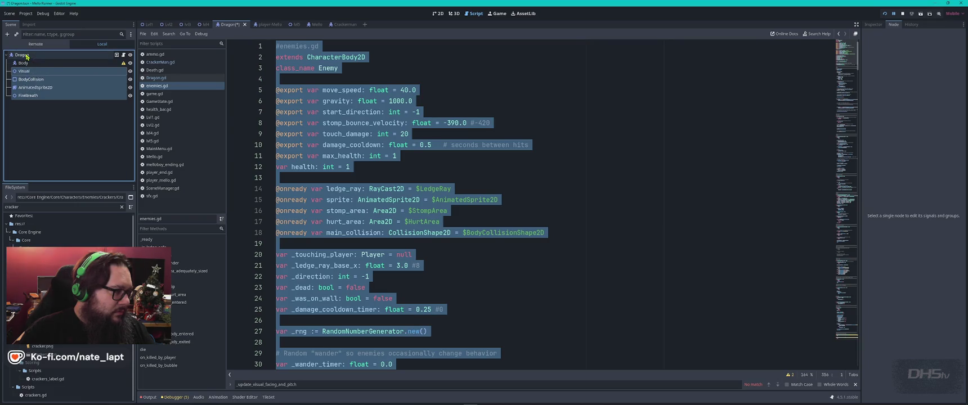
Step: Delete the Body node from the Dragon scene
left_click(29, 64)
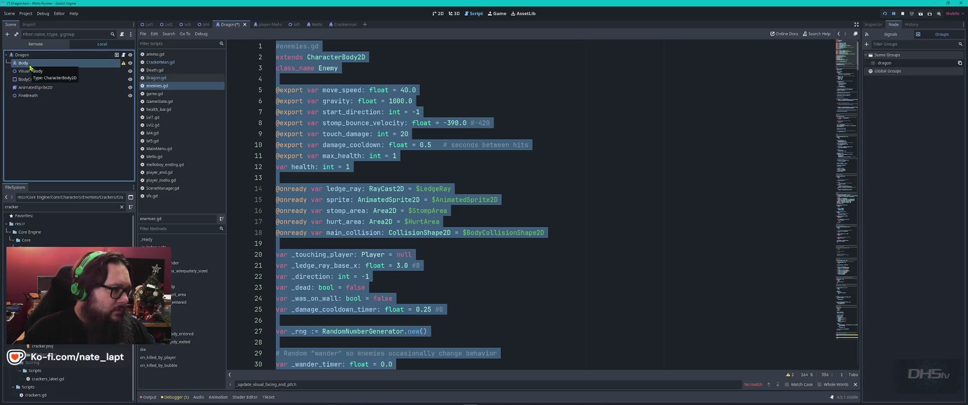
key("Delete")
key("Return")
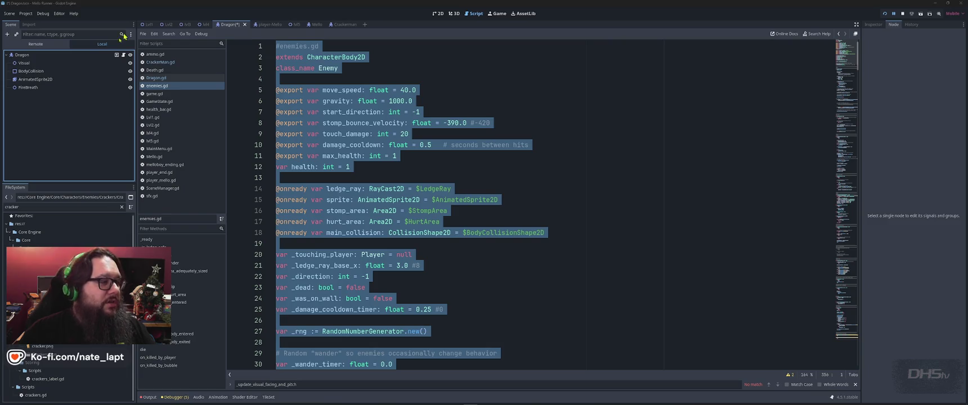
Step: Take a screenshot of the updated scene tree and go to ChatGPT
key("super+shift+s")
mouse_move(3, 7)
left_mouse_down()
mouse_move(94, 122)
mouse_move(135, 120)
left_mouse_up()
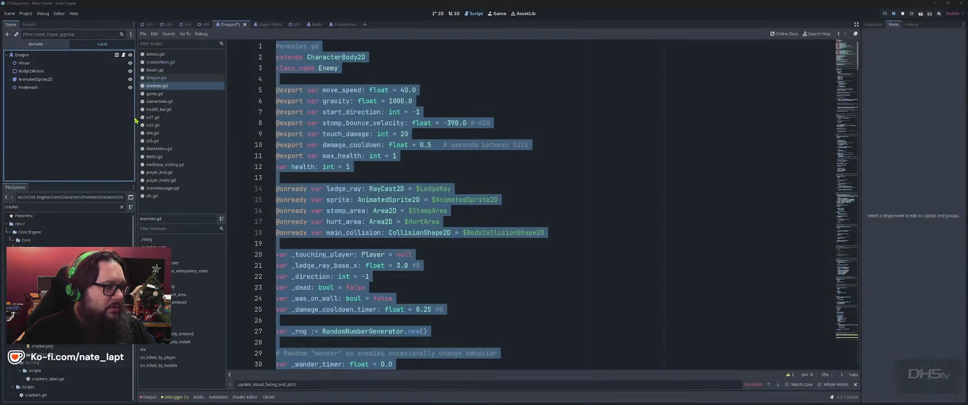
key("alt+Tab")
key("alt+Tab")
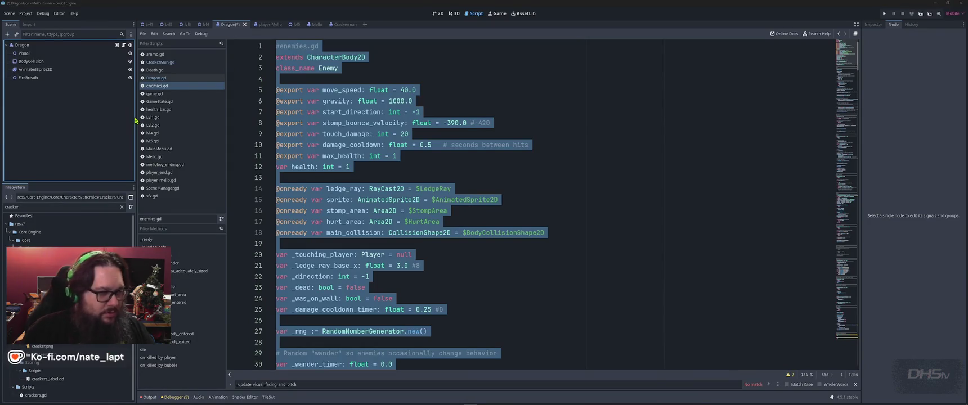
key("alt+Tab")
key("alt+Tab")
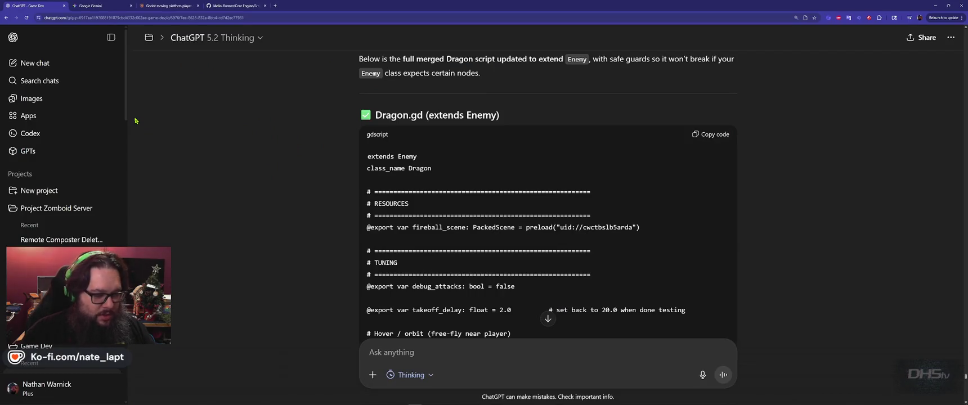
Step: Send 'I made changes to the structure! This is now a Character2d' with the scene-tree screenshot
scroll(330, 162, "down", 15)
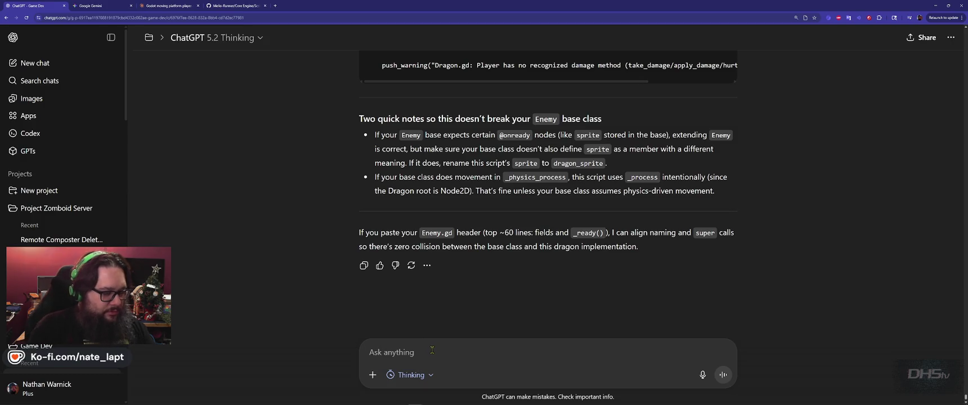
type("I made change")
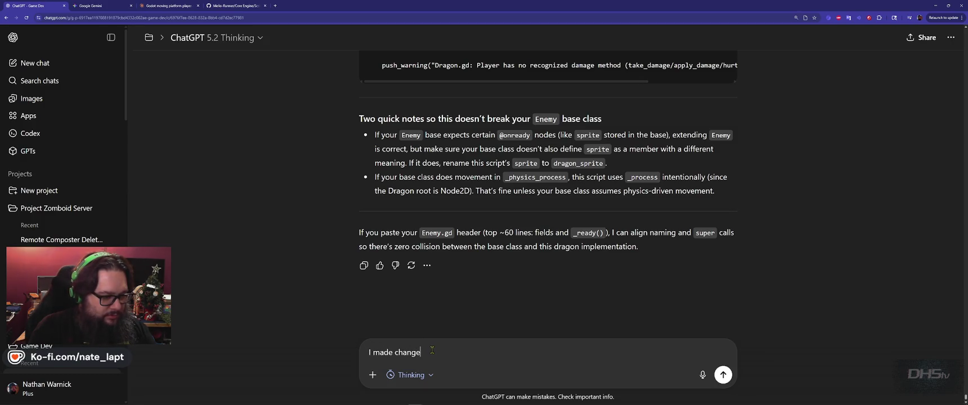
type(" ructure!")
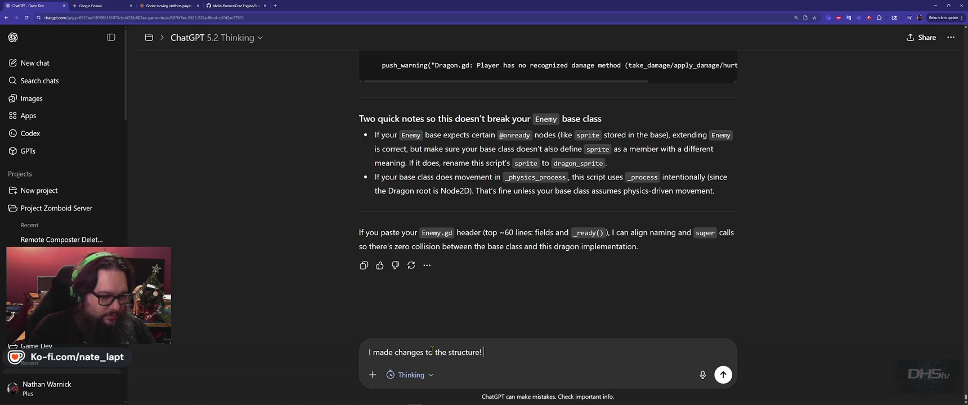
key("shift+Return")
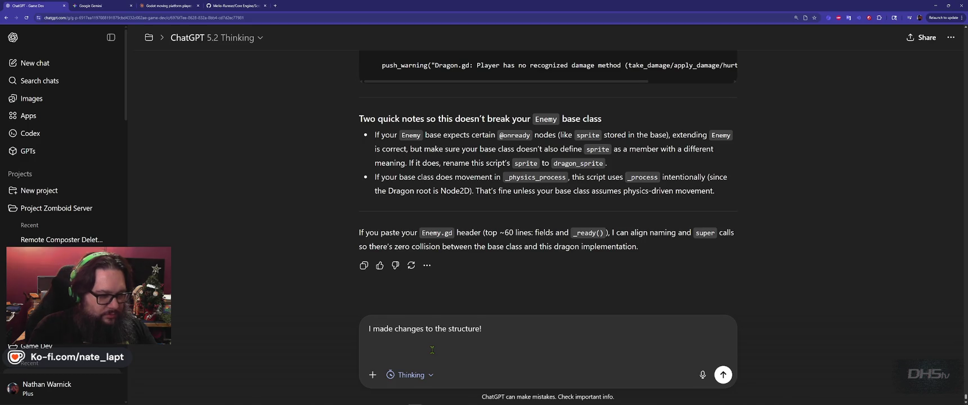
type("This is now ")
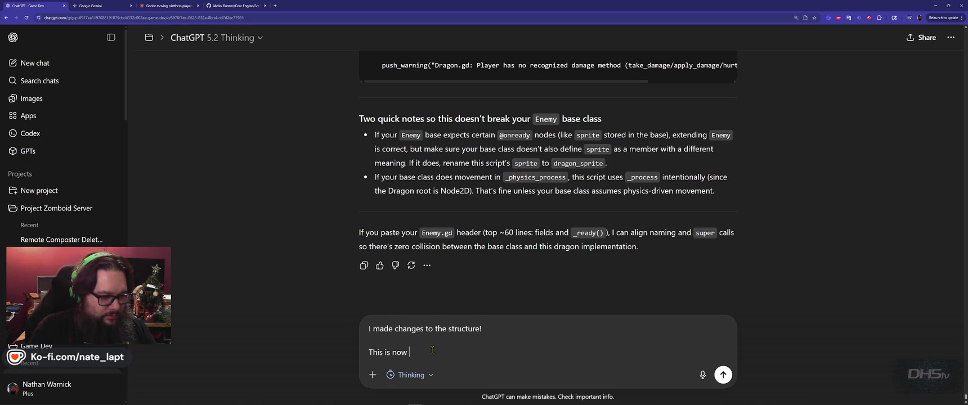
type("a Character2d")
key("shift+Return")
key("shift+Return")
key("ctrl+v")
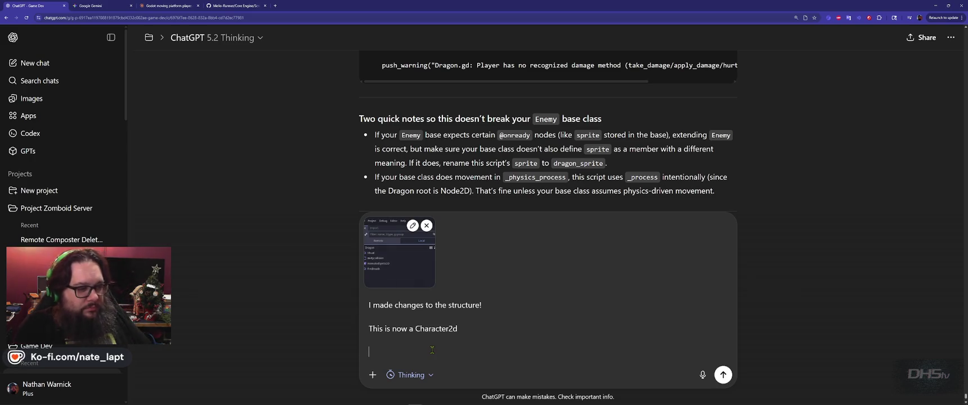
key("Return")
key("alt+Tab")
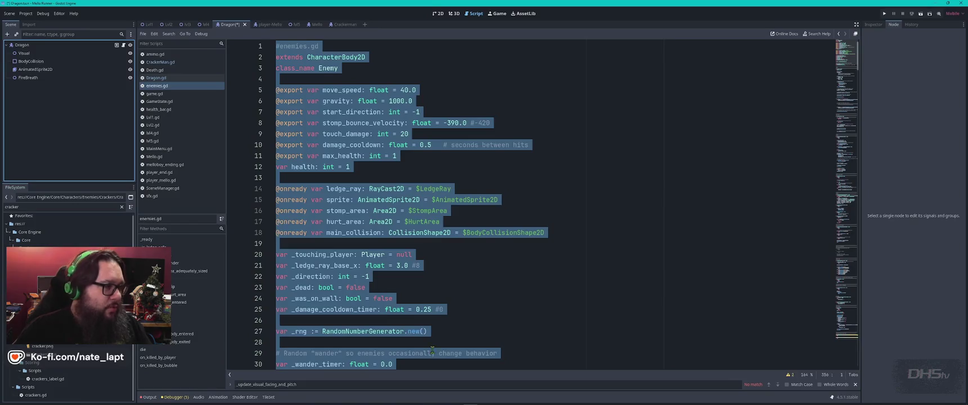
Step: Delete the Visual node from the Dragon scene, then go to the Google Gemini conversation
left_click(26, 52)
key("Delete")
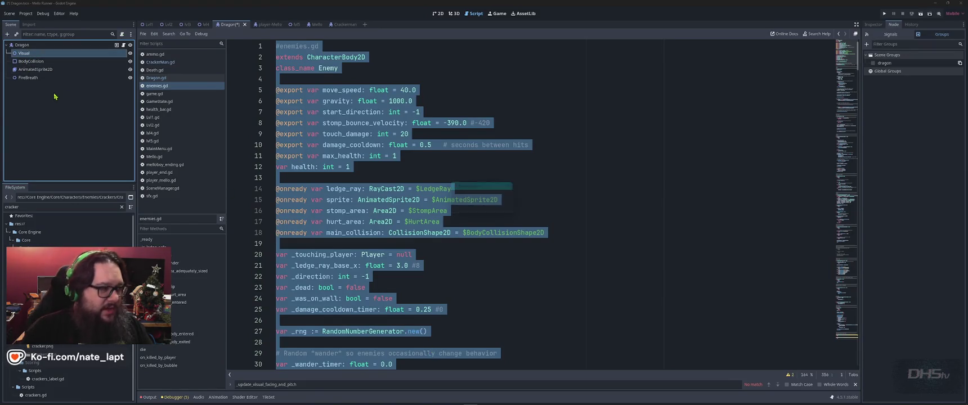
key("Return")
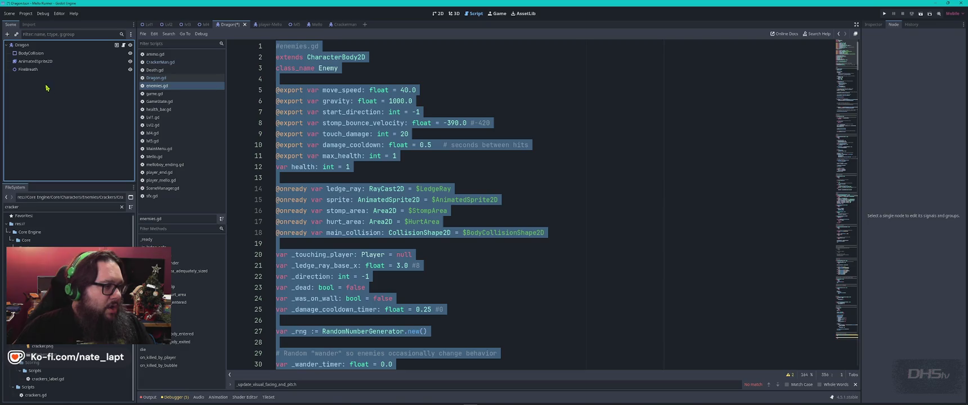
key("alt+Tab")
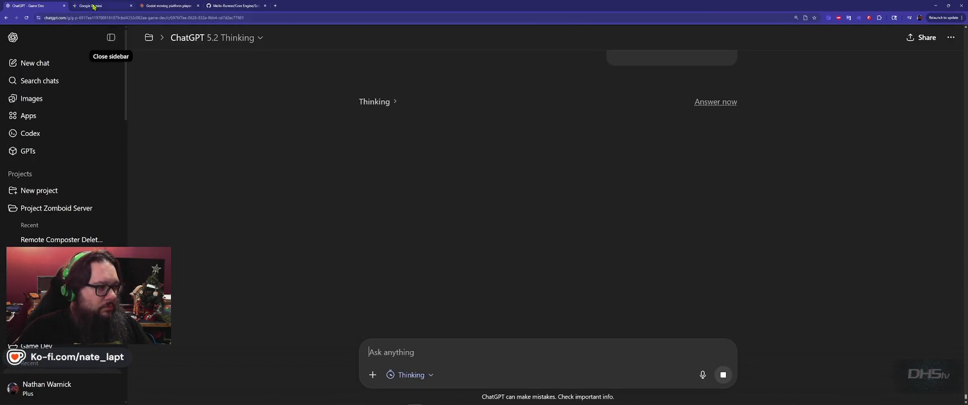
left_click(90, 6)
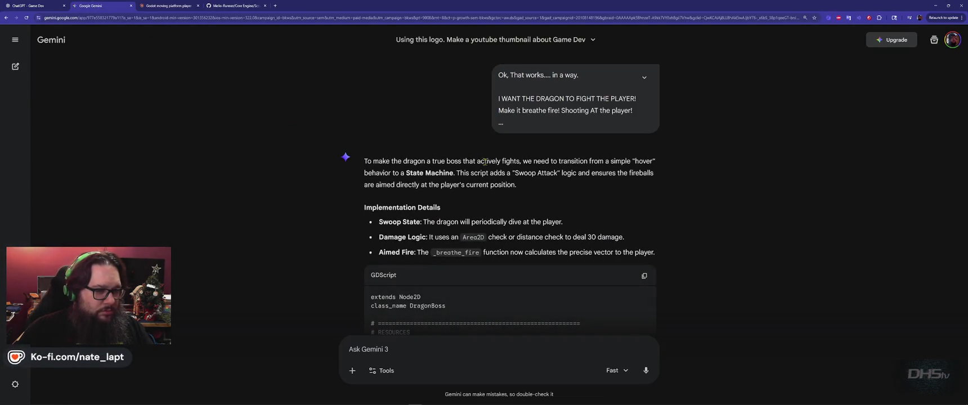
Step: Finish the prompt describing the new CharacterBody2D scene structure and send it with the scene-tree screenshot
scroll(485, 162, "down", 3)
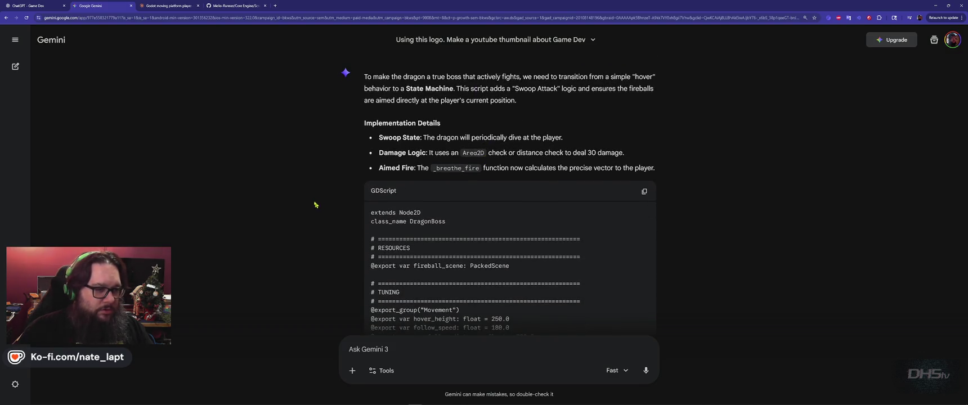
scroll(314, 205, "down", 20)
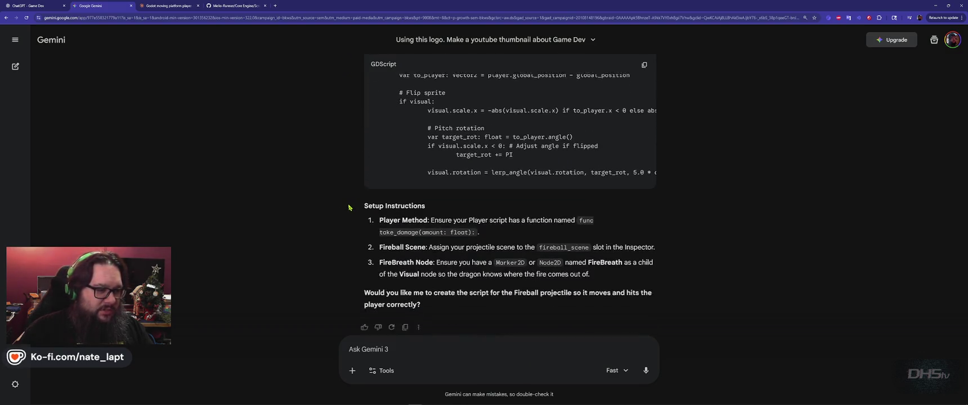
type("adjust for ne")
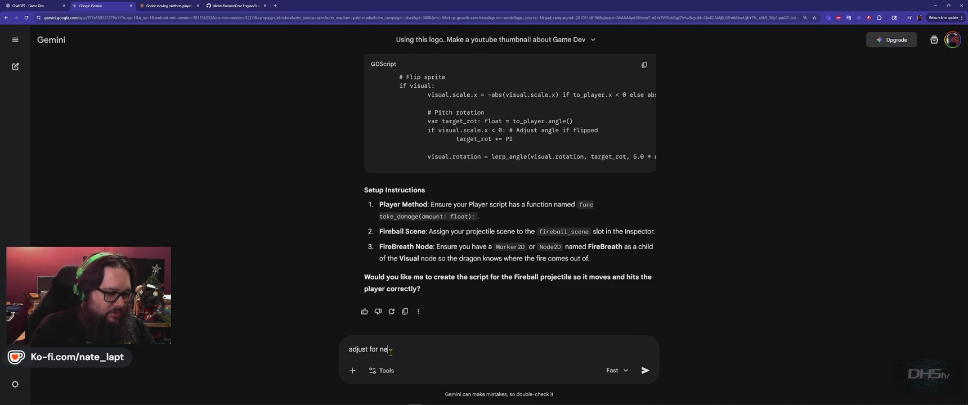
type("w structure. dragon is now a cha")
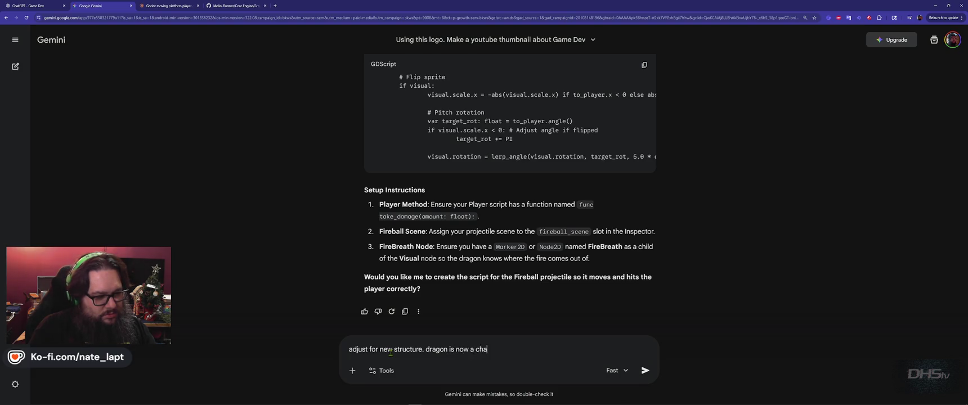
type("racter2D")
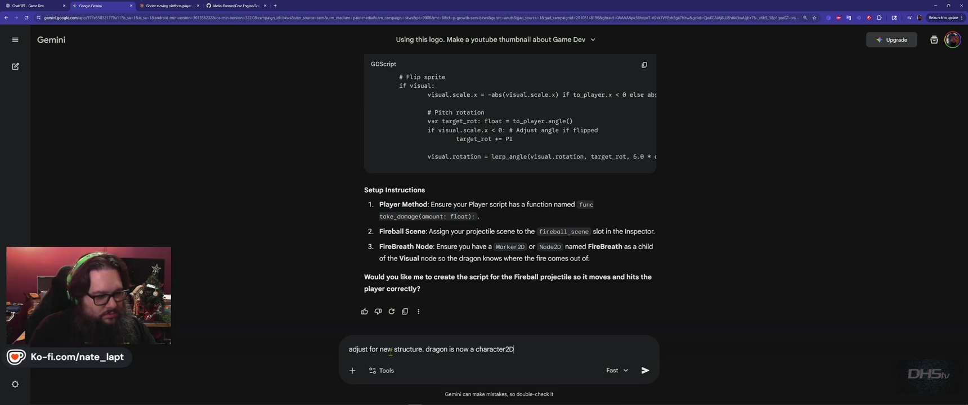
key("shift+Return")
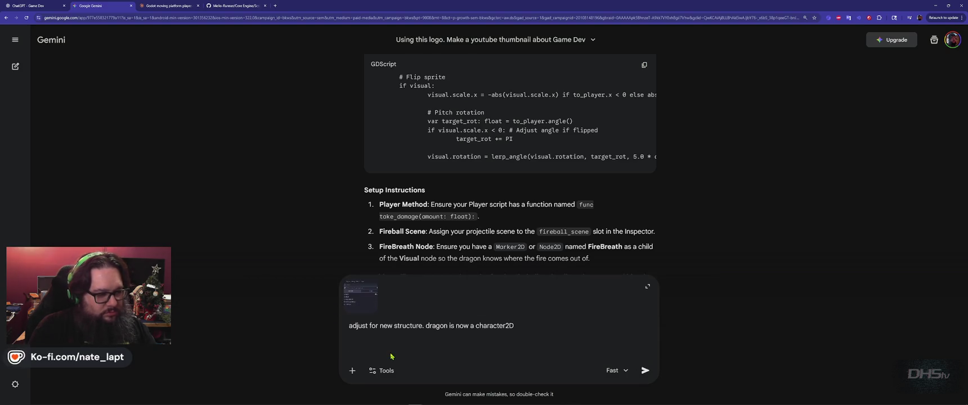
key("Return")
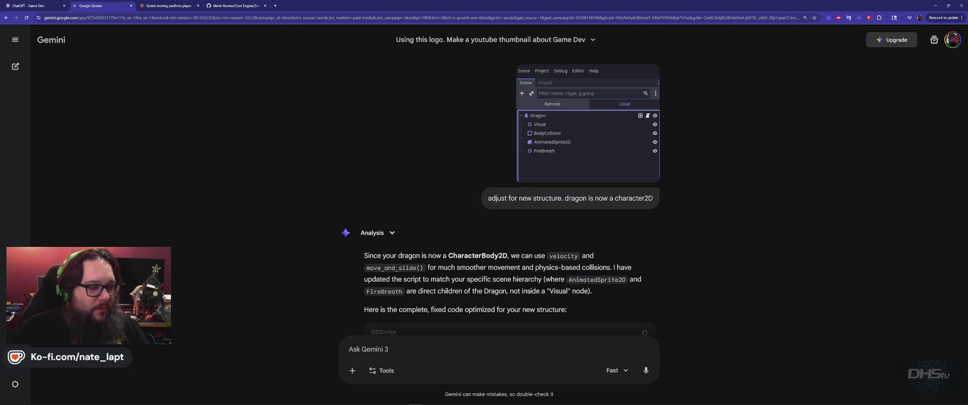
Step: Copy Gemini's full CharacterBody2D Dragon script from the end of its reply
scroll(339, 215, "down", 15)
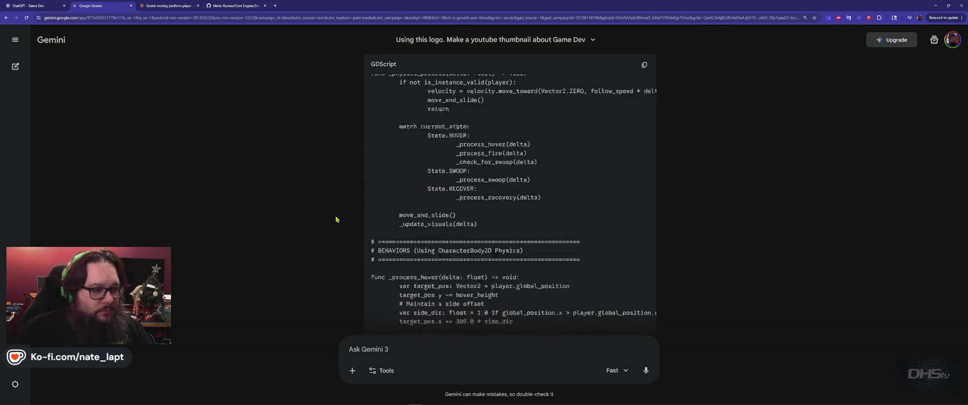
scroll(339, 216, "down", 10)
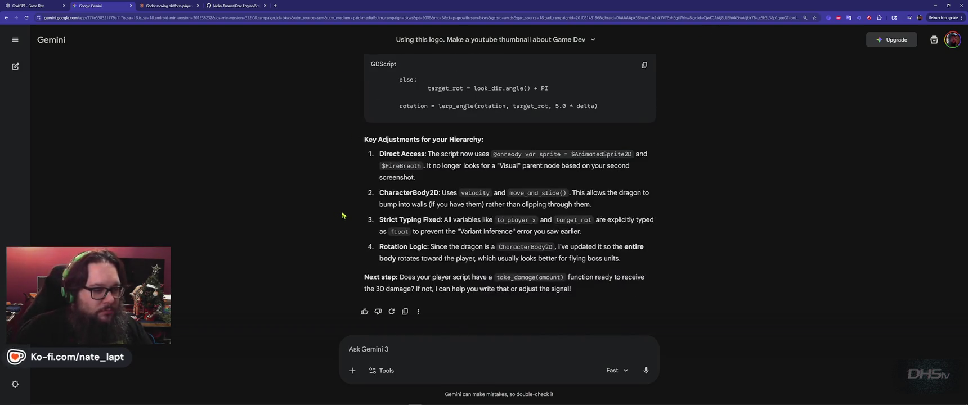
left_click(645, 64)
key("super+Tab")
Step: Replace the enemies.gd script with Gemini's DragonBoss code and save it
left_click(560, 157)
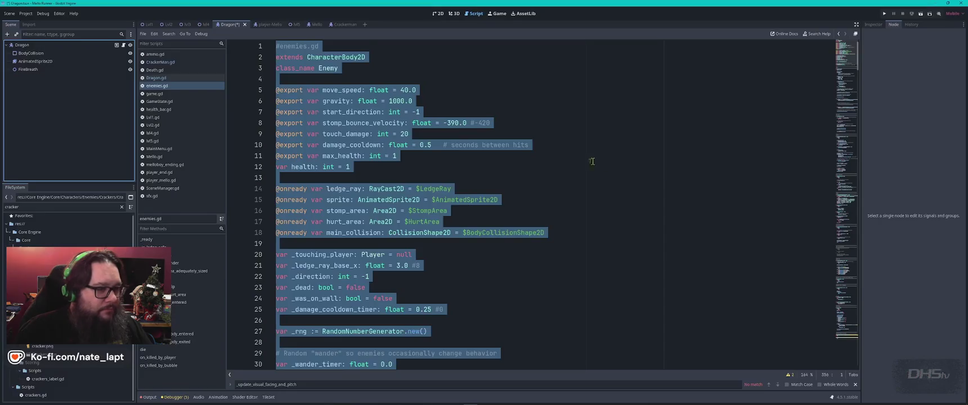
key("ctrl+v")
key("ctrl+s")
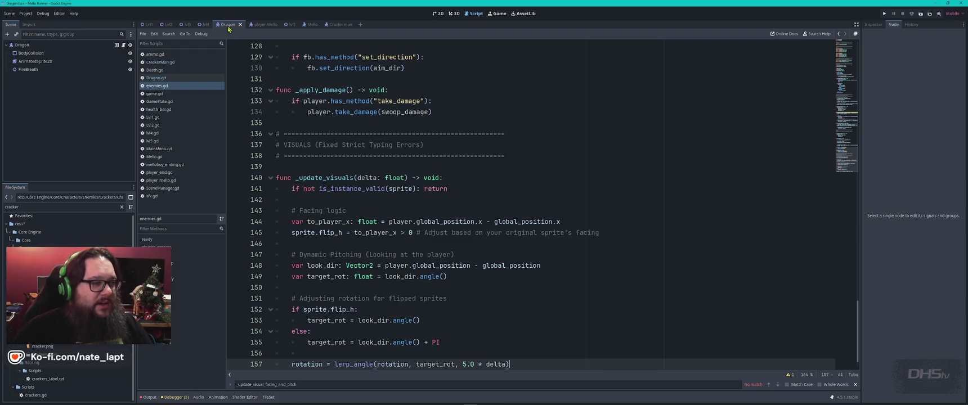
Step: Inspect CrackerMan.gd's missing 'Enemy' base class error and the DragonBoss class name in enemies.gd
left_click(169, 62)
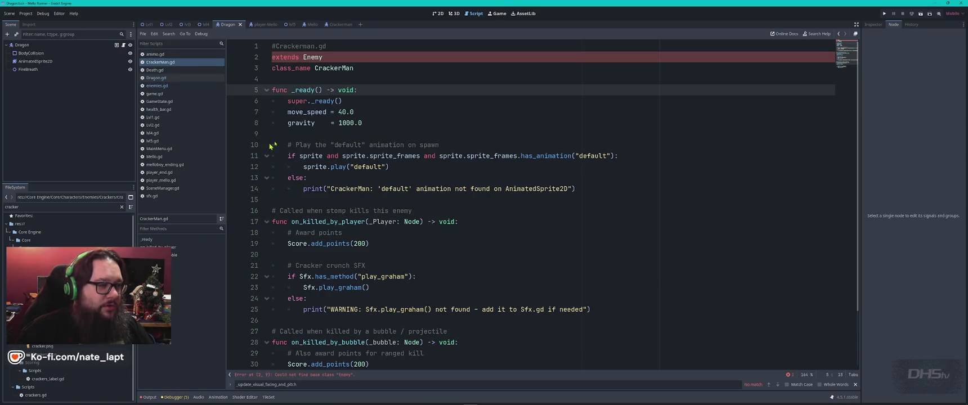
left_click(332, 57)
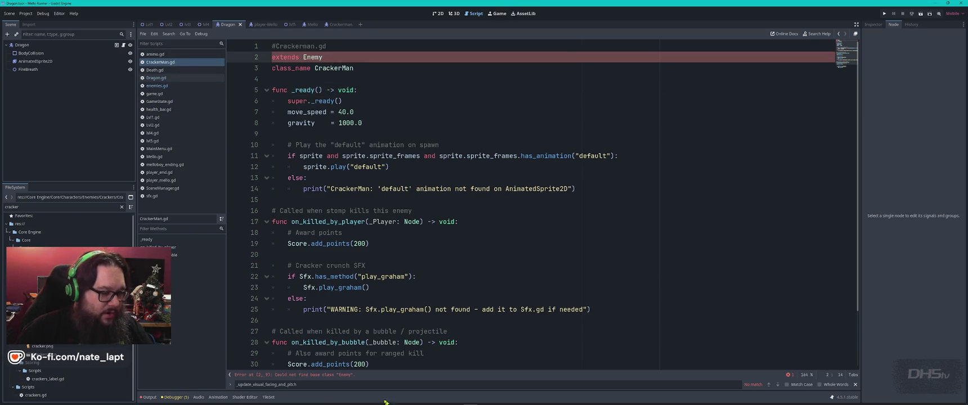
left_click(325, 375)
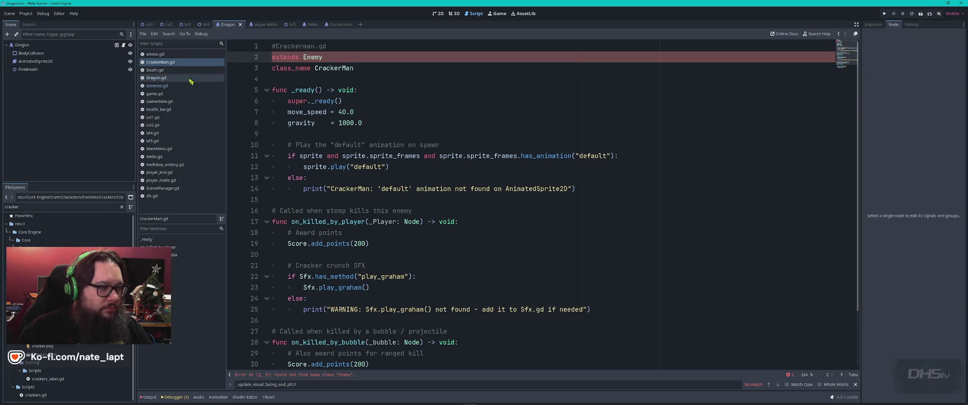
left_click(166, 86)
left_click(371, 167)
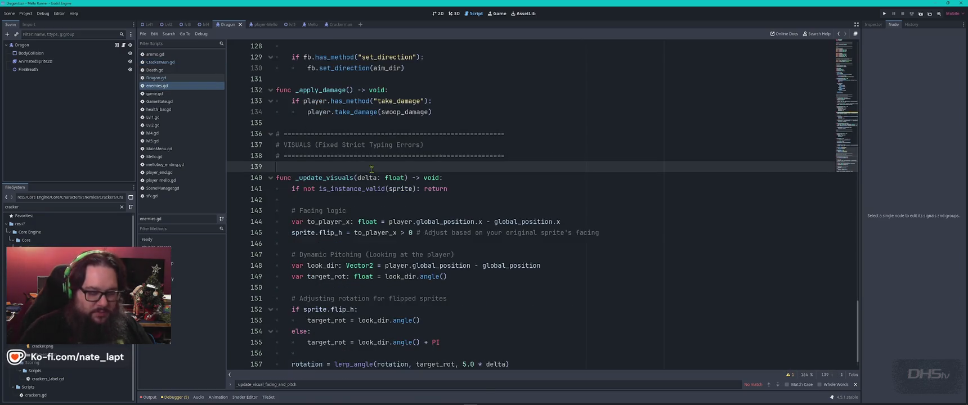
key("ctrl+Home")
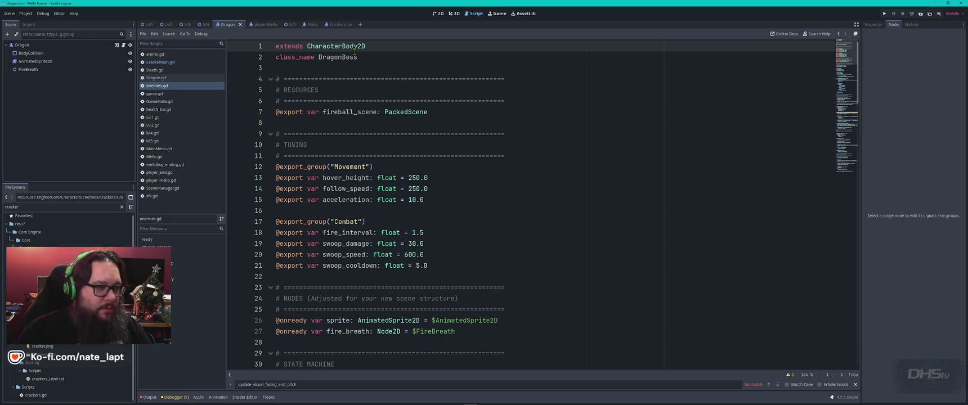
left_click(342, 58)
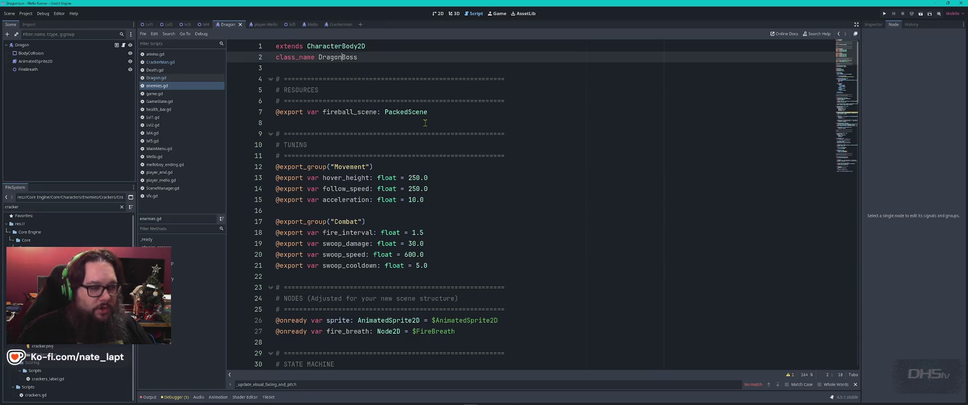
key("alt+Tab")
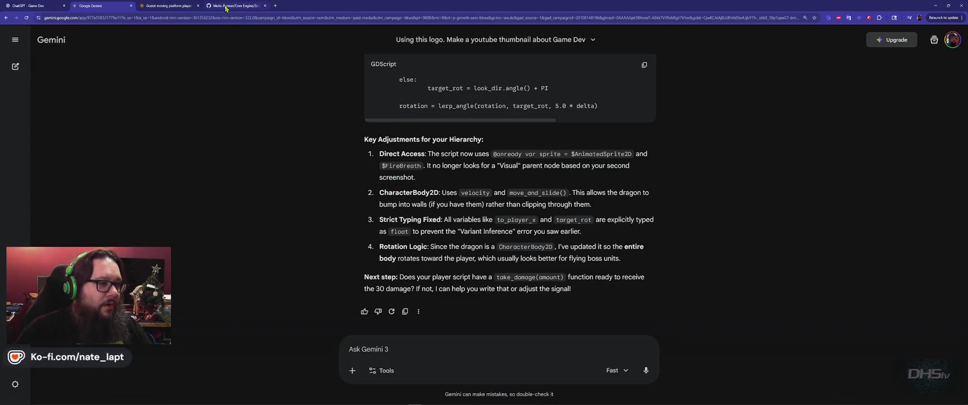
Step: Restore enemies.gd to the original 355-line Enemy script from the GitHub repository copy and save
left_click(218, 7)
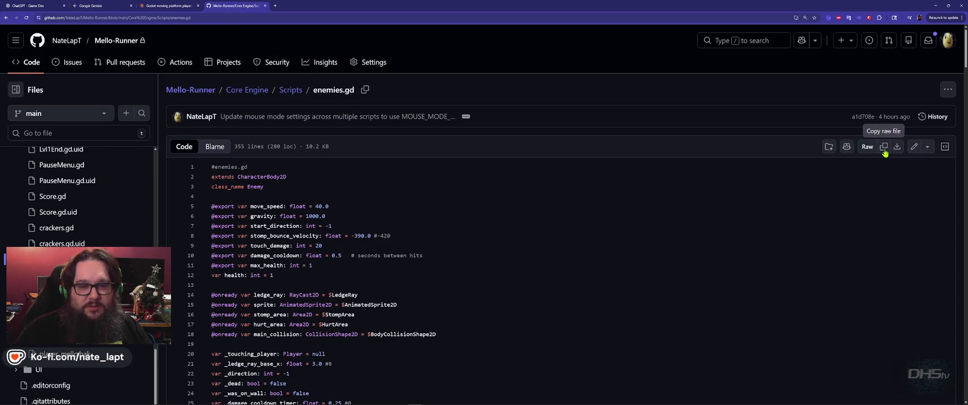
key("alt+Tab")
key("ctrl+a")
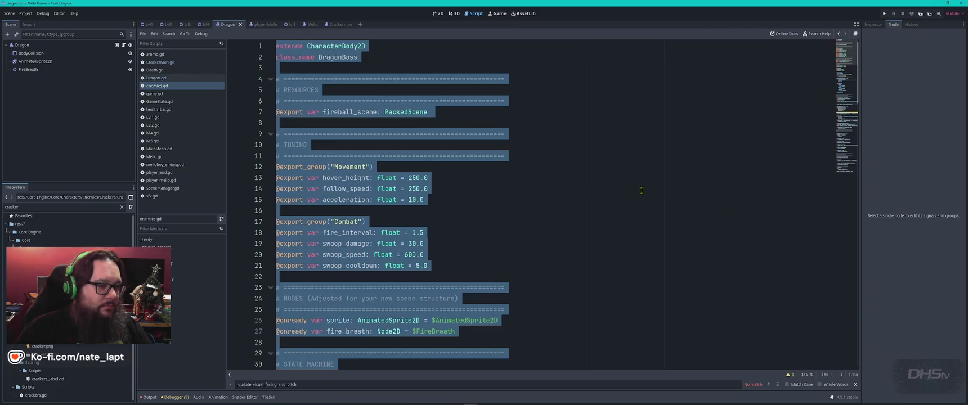
key("ctrl+v")
key("ctrl+s")
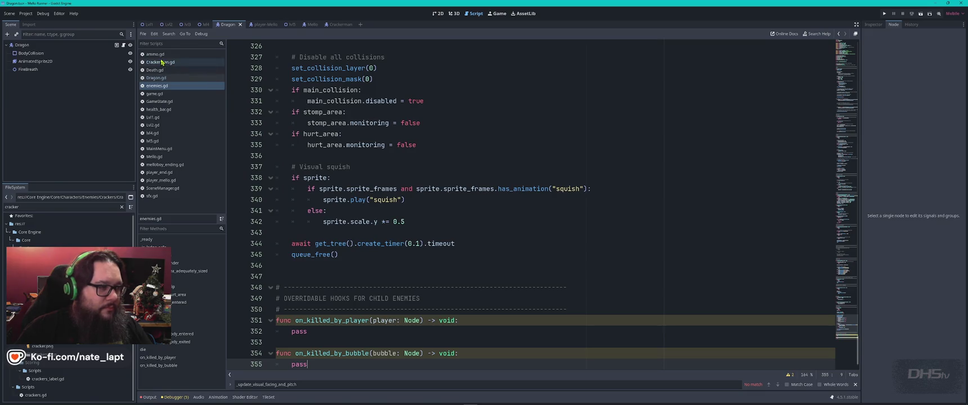
Step: Check Dragon.gd and health_bar.gd, then run the game
left_click(158, 79)
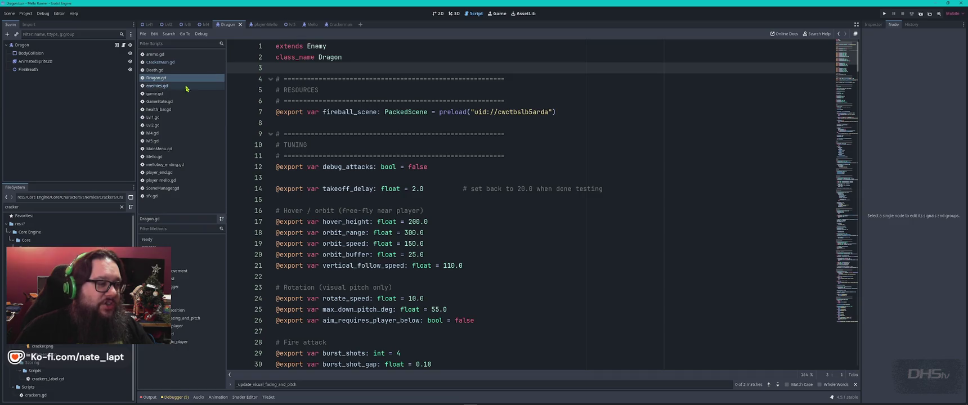
left_click(180, 111)
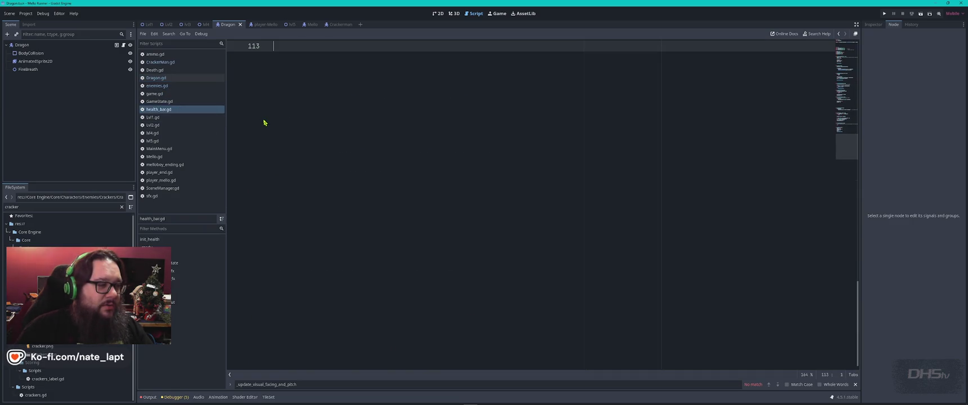
key("F5")
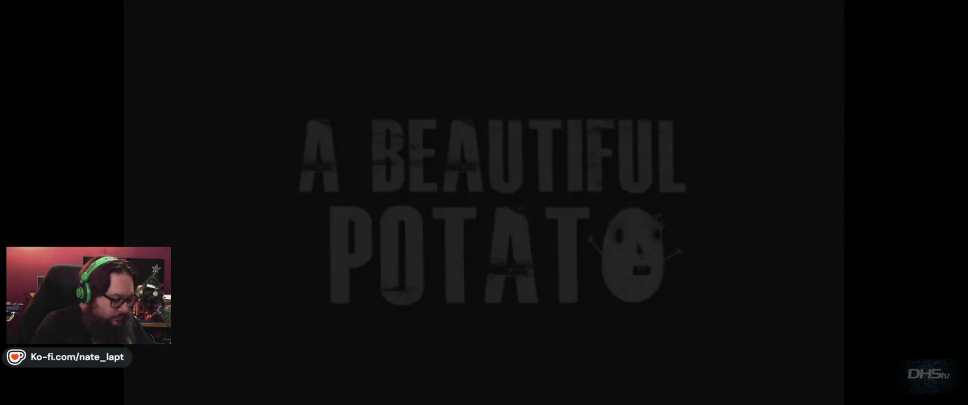
Step: Start from the title menu, run and jump to the dragon, and hit it with the sword until Score reaches 40, then stop
key("Right")
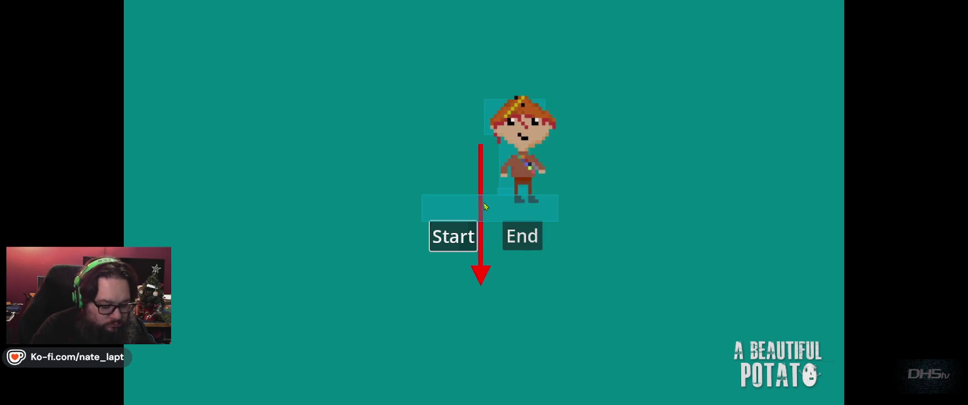
key("Return")
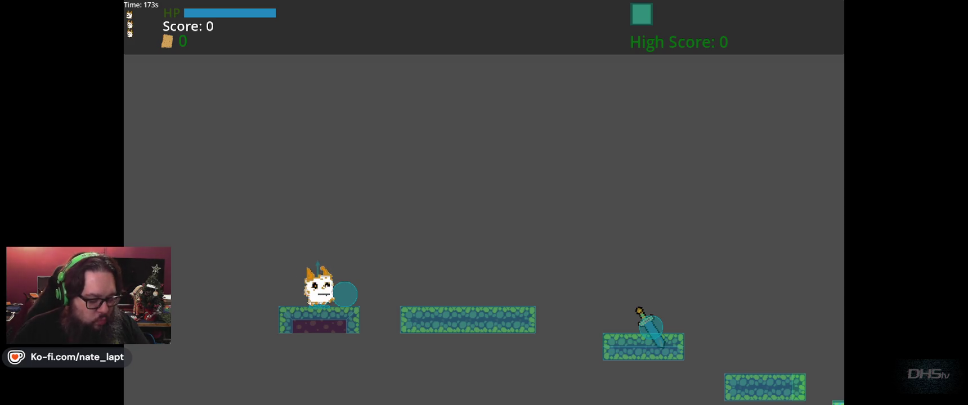
key("Right")
key("space")
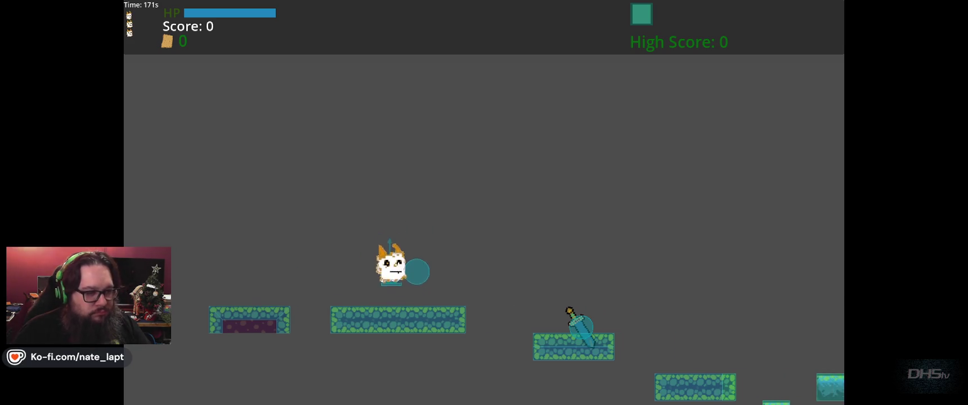
key("Right")
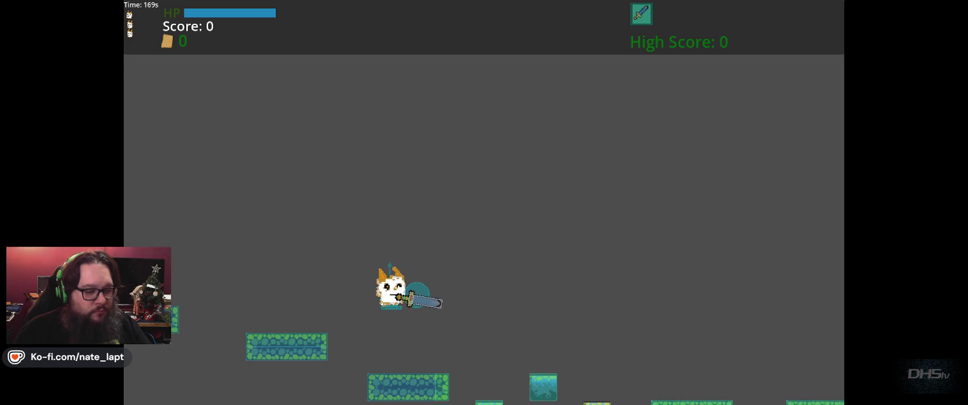
key("Right")
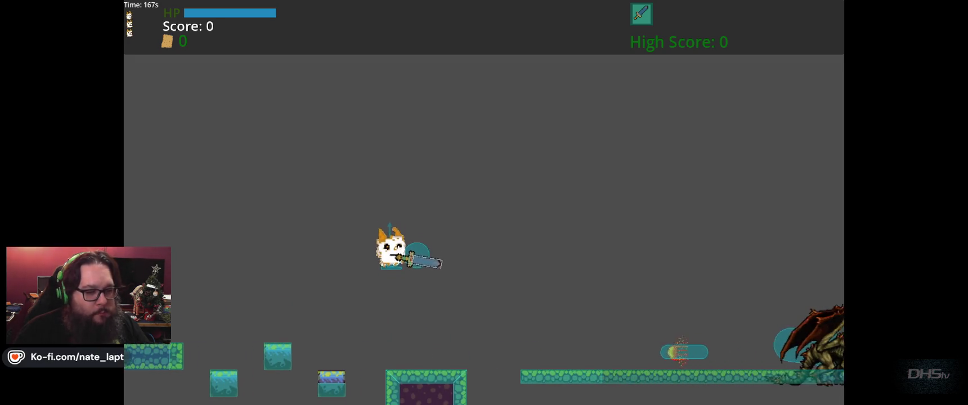
key("space")
key("Right")
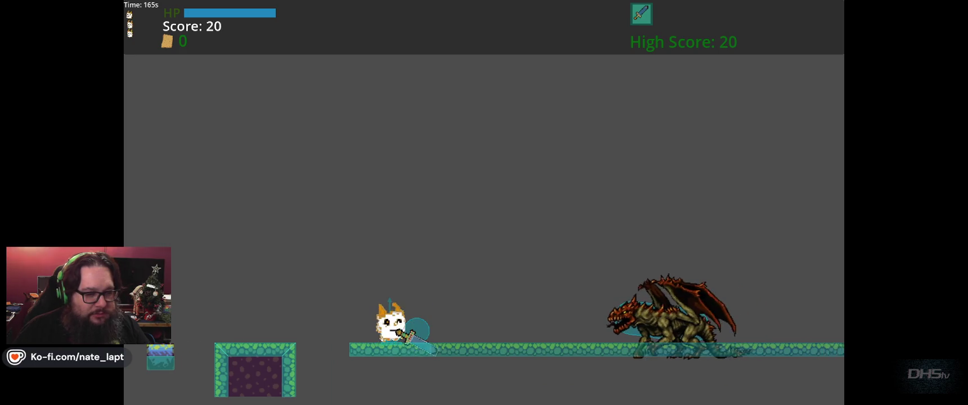
key("Right")
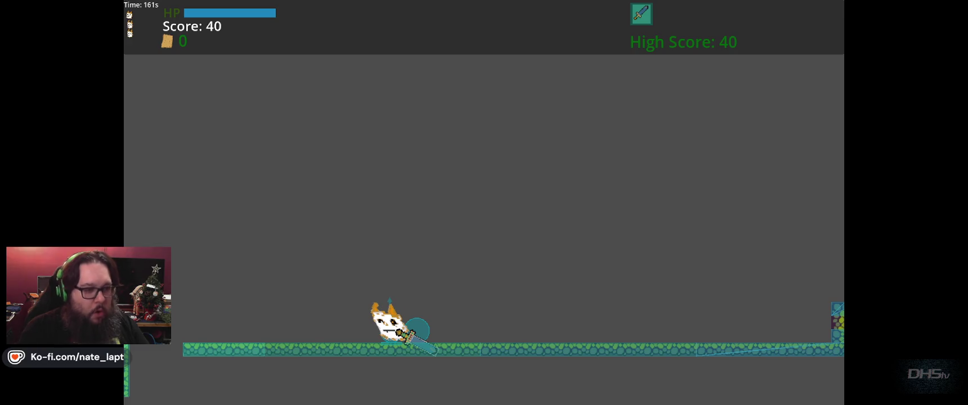
key("F8")
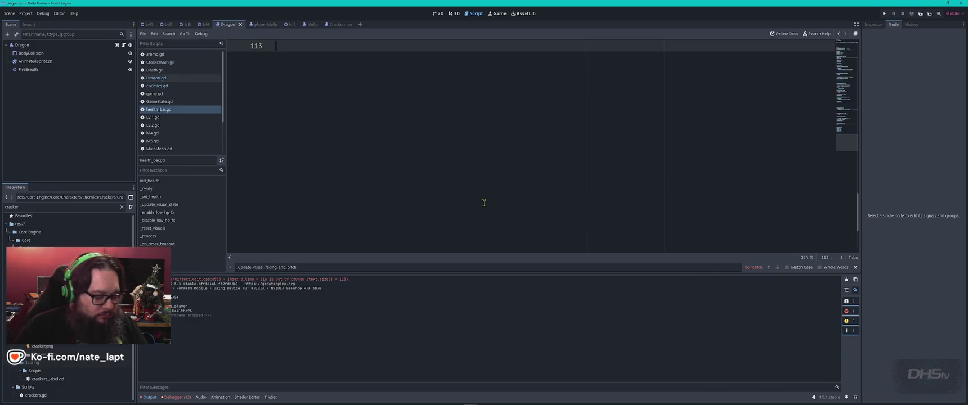
Step: Draft a Gemini prompt: 'Dragon needs 800 HP!', 50 damage per sword hit, flying after each hit, plus sound
key("alt+Tab")
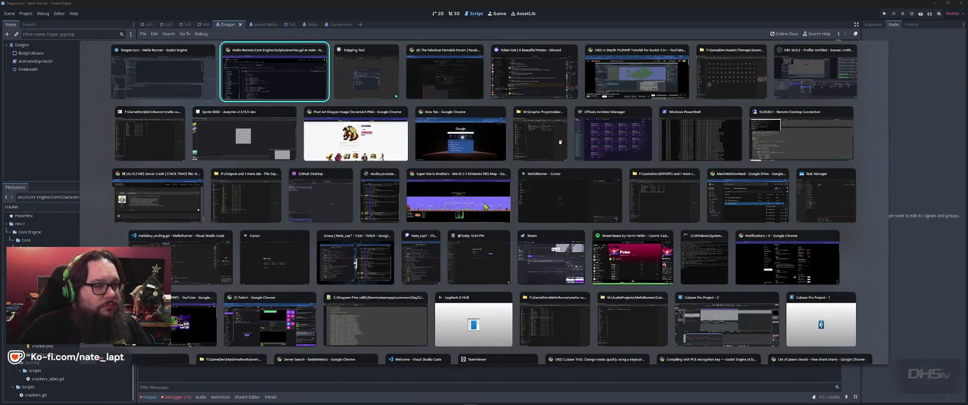
key("ctrl+2")
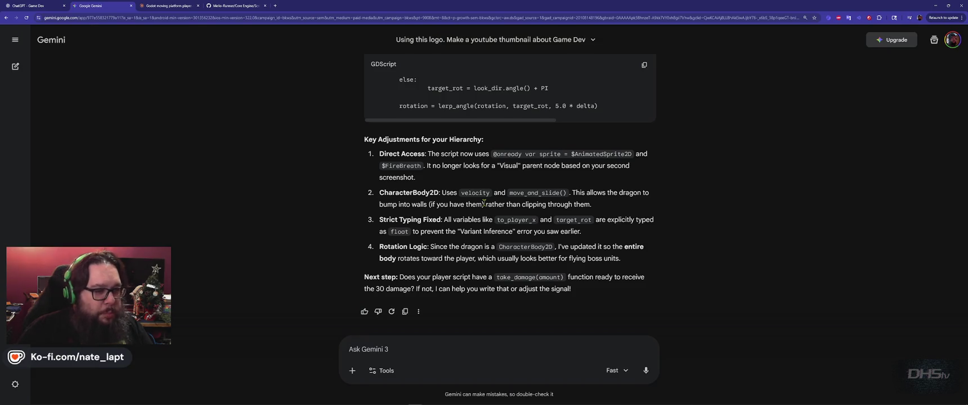
left_click(463, 350)
type("Dragon needs 800")
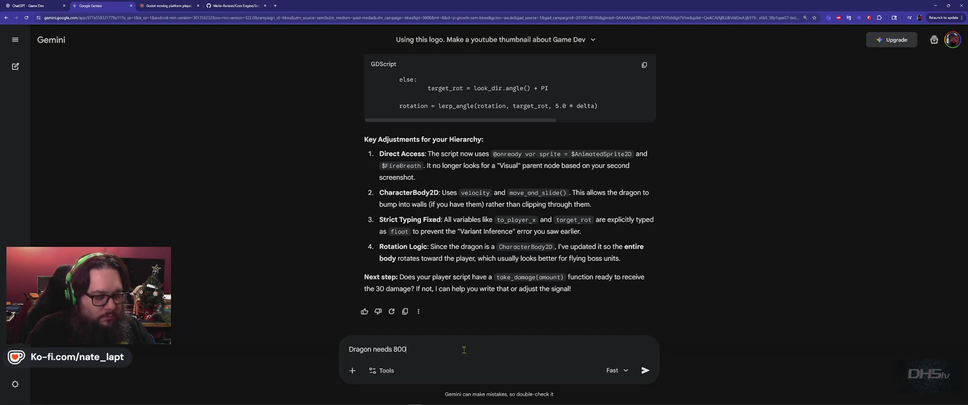
type(" HP!")
key("shift+Return")
type("Each sword hit,")
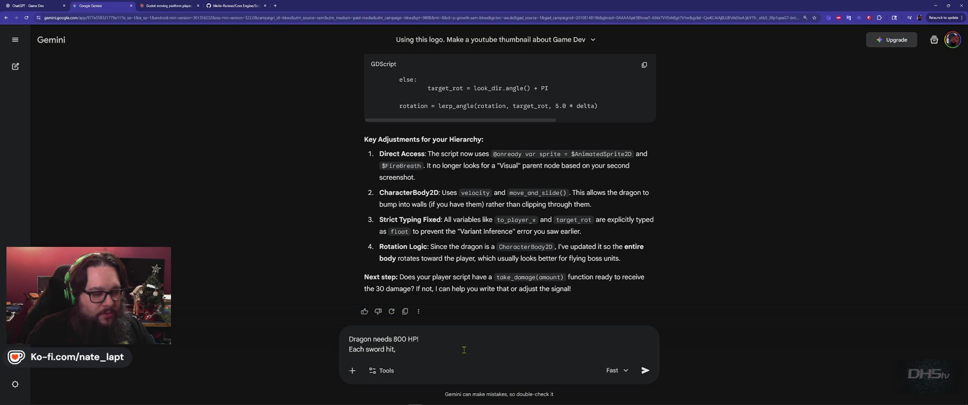
type(" it's 50 d")
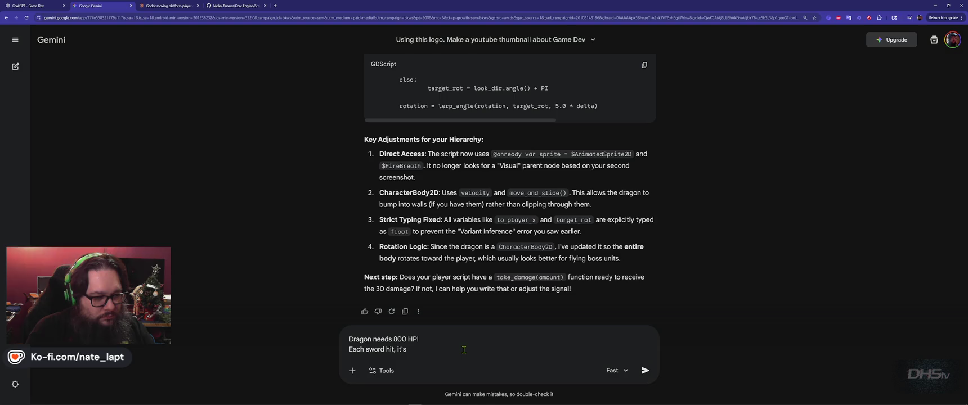
type("amag")
key("shift+Return")
key("shift+Return")
type("Dr")
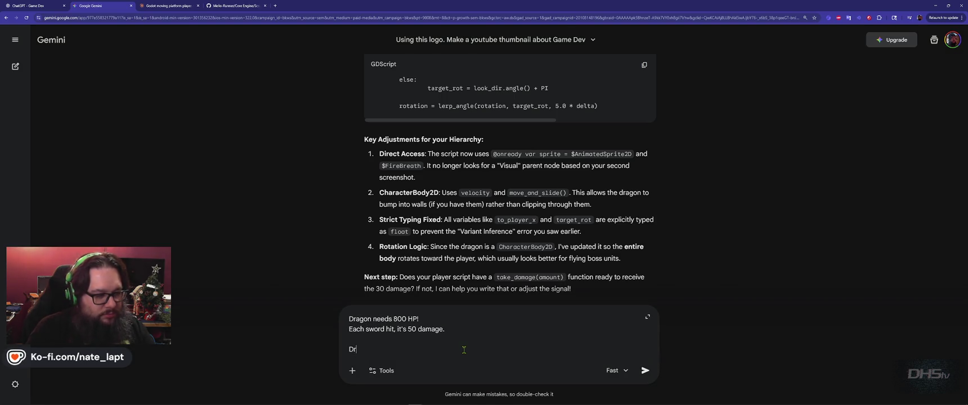
type("agon should")
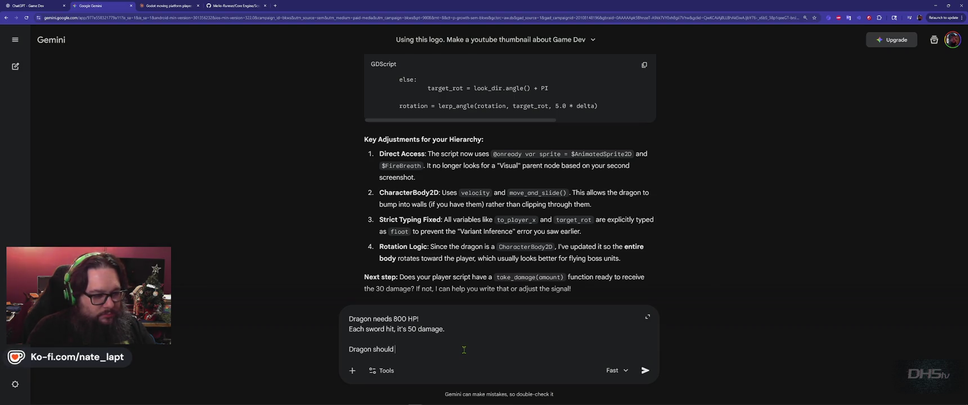
type("r ea")
type("ch hit.")
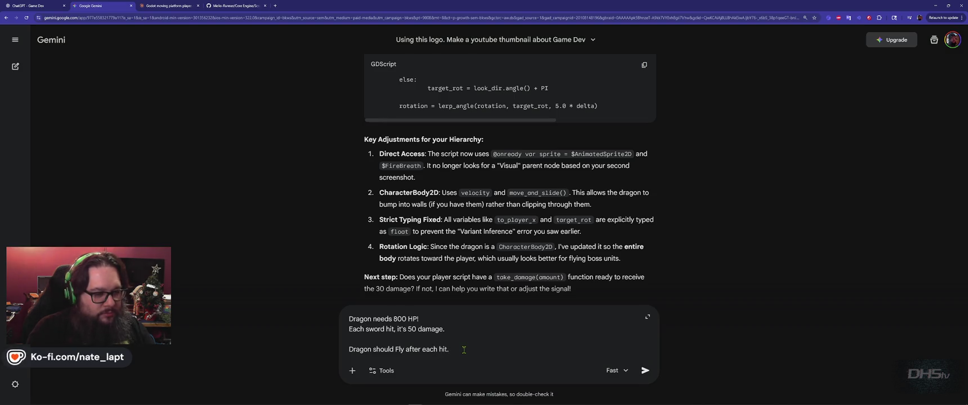
key("shift+Return")
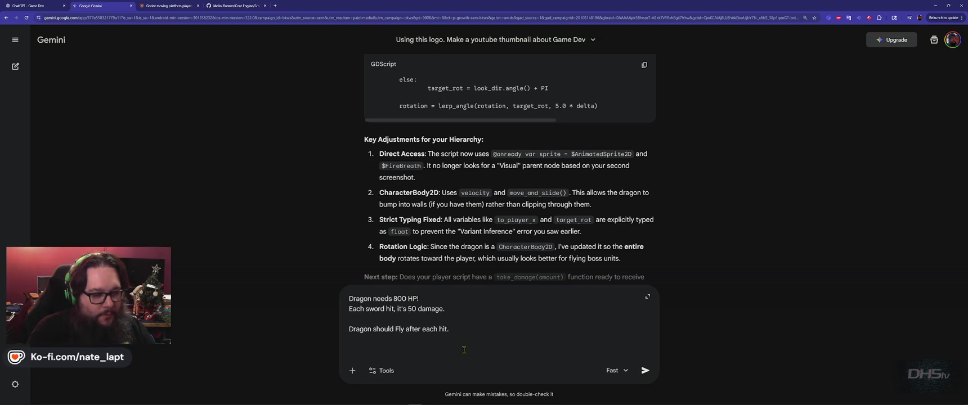
type("use sound")
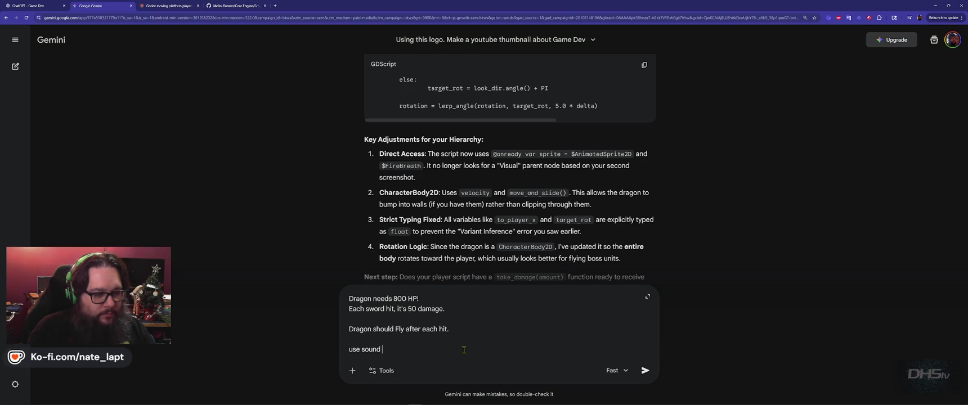
key("alt+Tab")
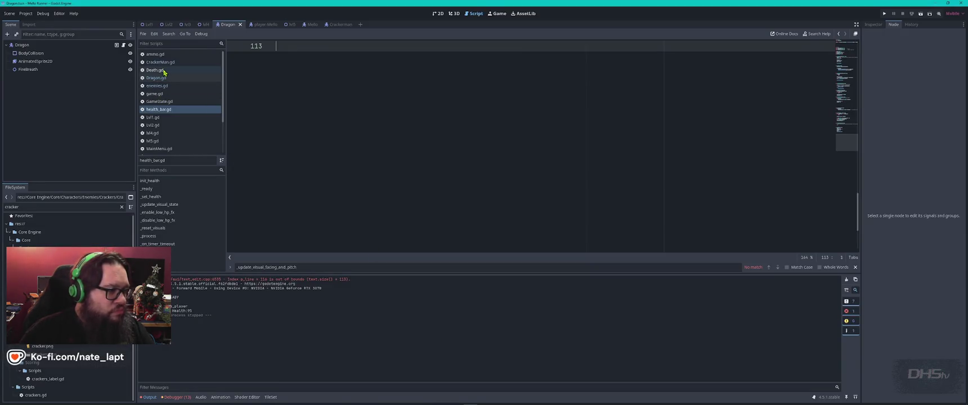
Step: Search player_mello.gd for play_hit and select the Sfx.play_hit() call, then reopen Dragon.gd
scroll(169, 142, "down", 3)
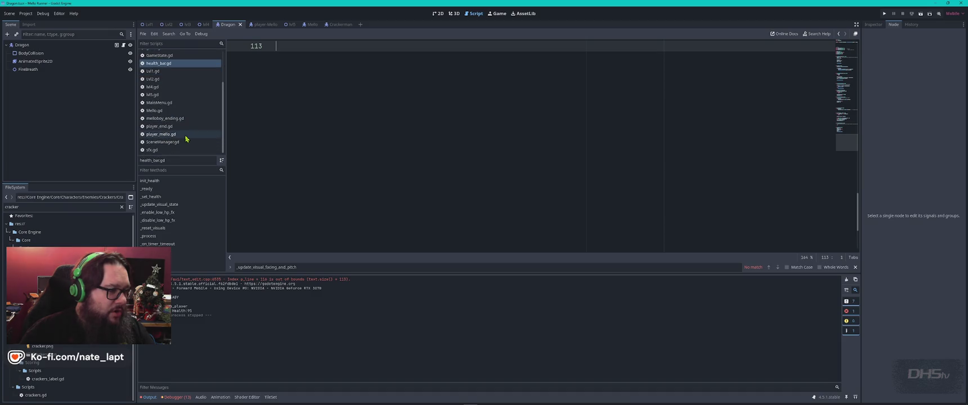
left_click(179, 134)
key("ctrl+f")
type("play_hi")
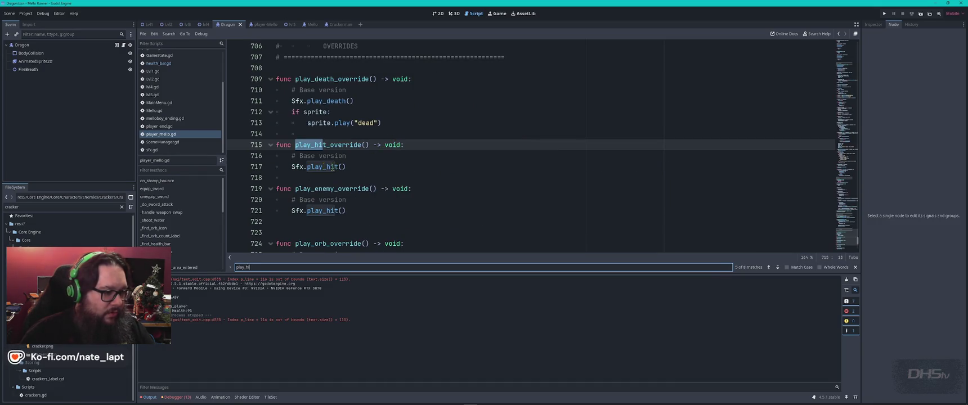
mouse_move(348, 166)
left_mouse_down()
mouse_move(277, 168)
mouse_move(292, 169)
left_mouse_up()
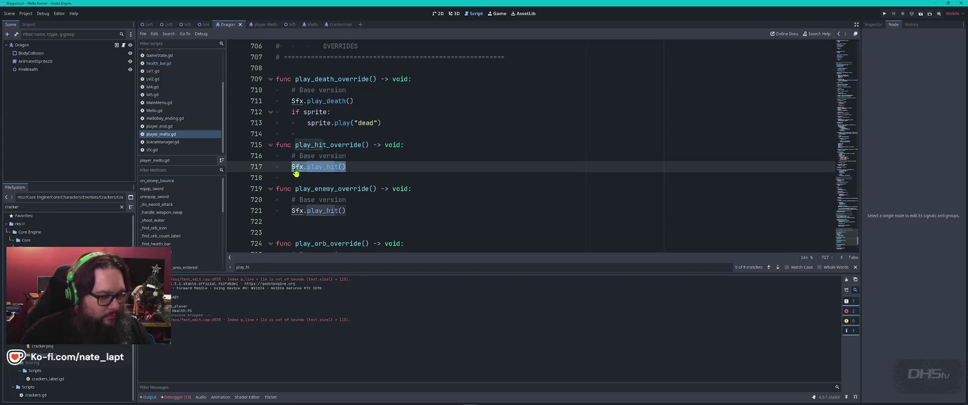
scroll(168, 73, "up", 2)
left_click(161, 77)
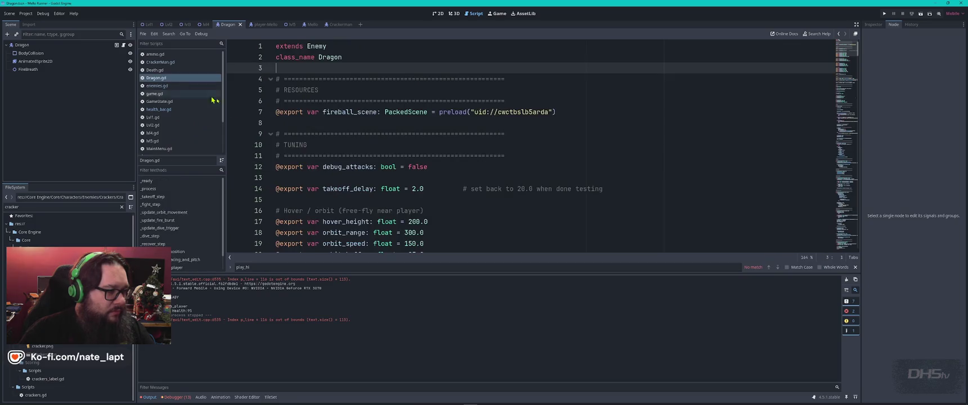
key("alt+Tab")
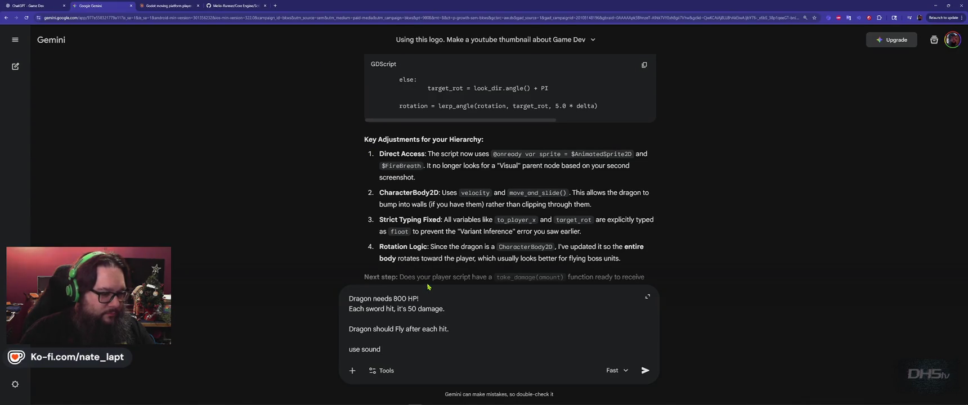
Step: Send the 800-HP dragon request and copy the updated Dragon Boss script with take_damage and Sfx.play_hit()
key("Return")
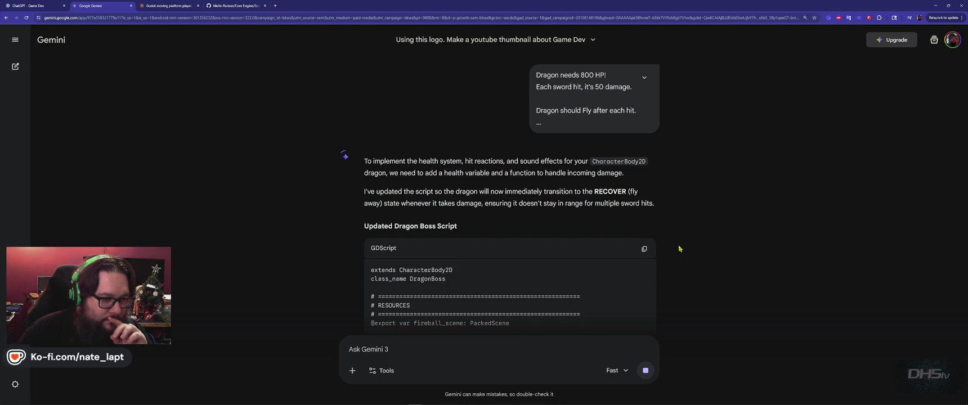
scroll(679, 249, "down", 10)
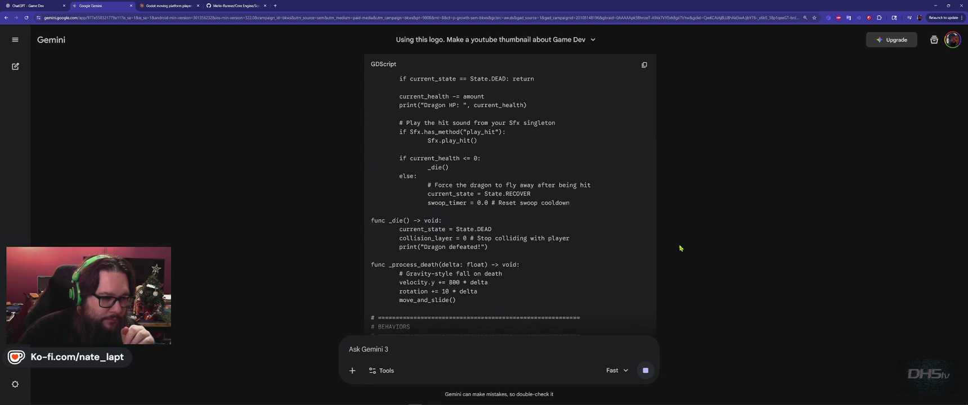
scroll(679, 248, "down", 10)
scroll(675, 198, "up", 2)
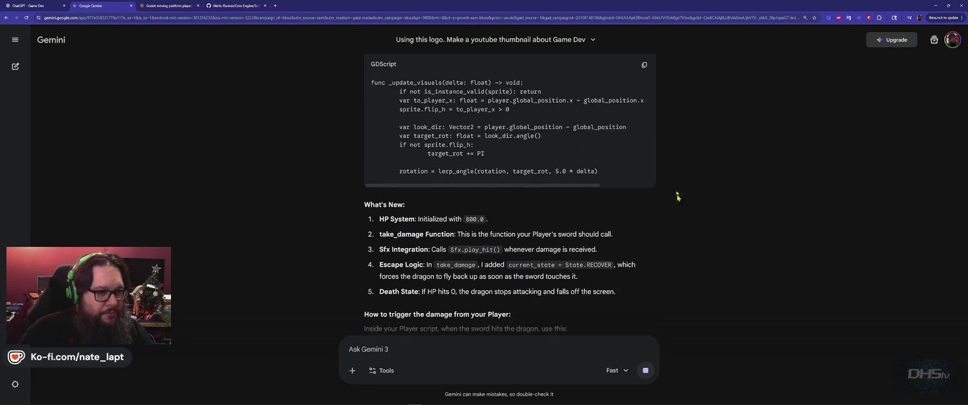
left_click(645, 66)
key("alt+Tab")
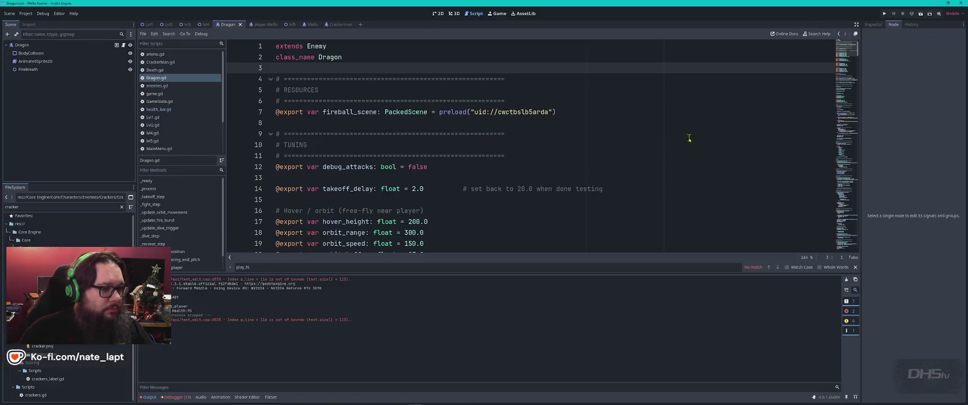
Step: Paste the updated script into Dragon.gd and play-test grabbing the sword and jumping at the swooping dragon
key("ctrl+a")
key("ctrl+v")
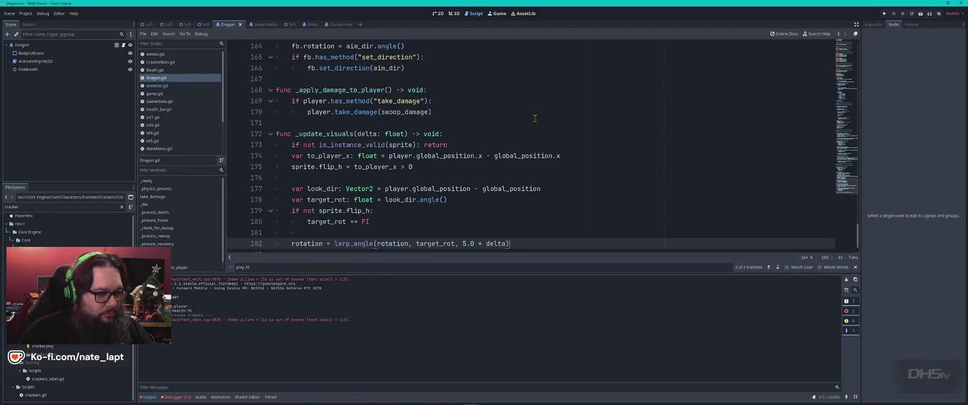
key("F5")
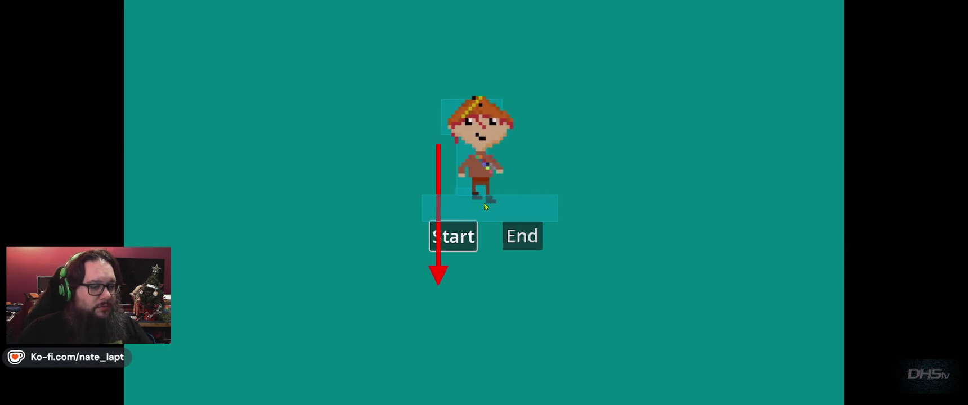
key("Return")
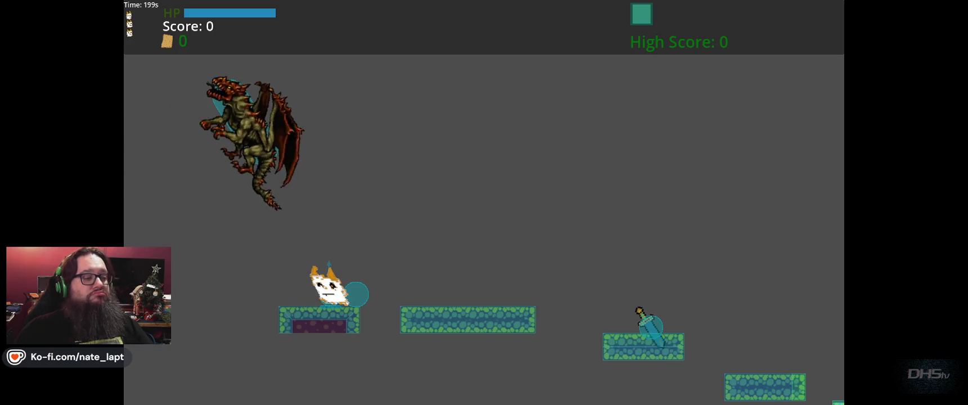
key("space")
key("Right")
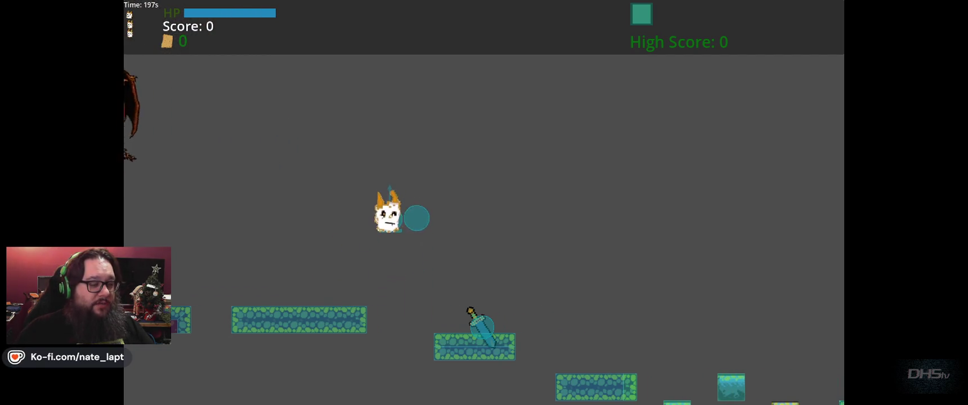
key("Right")
key("space")
key("Right")
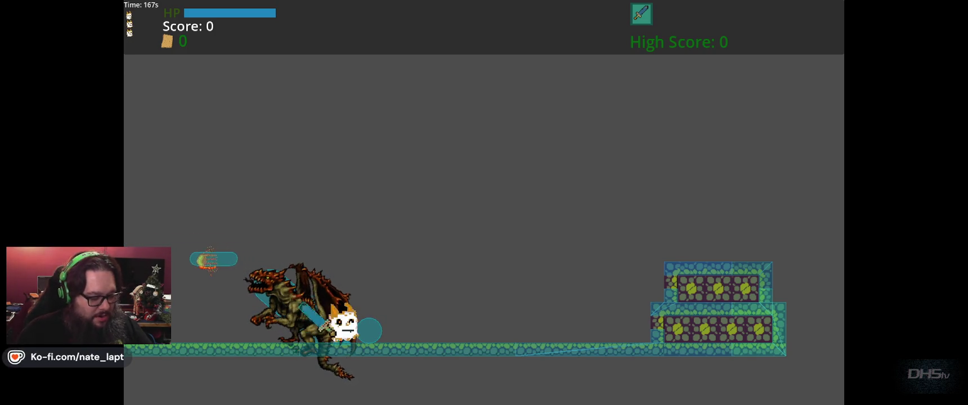
key("F8")
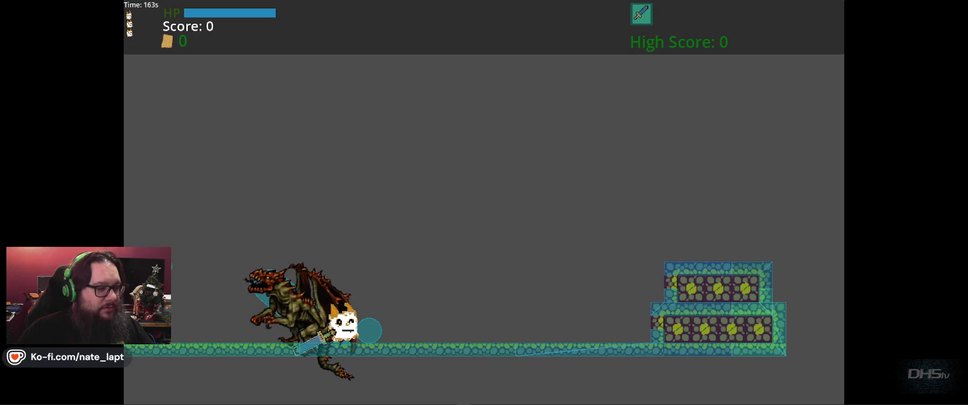
key("F8")
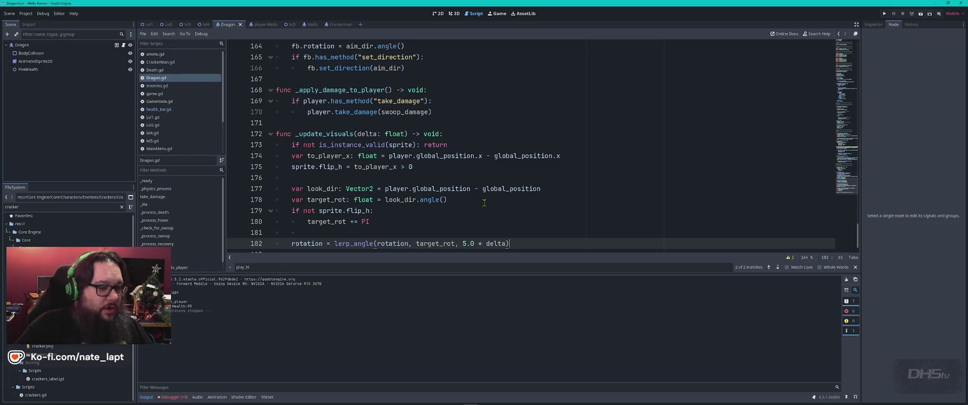
Step: Scroll Gemini's reply to the example showing how the sword triggers dragon damage
key("alt+Tab")
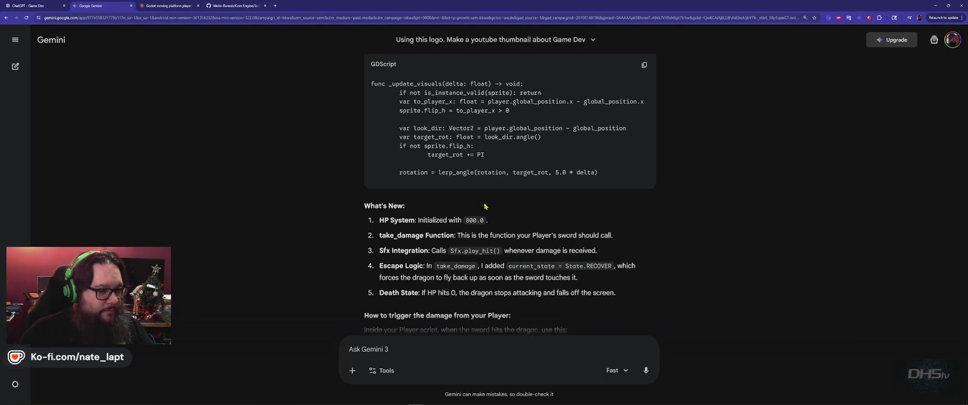
scroll(486, 214, "down", 3)
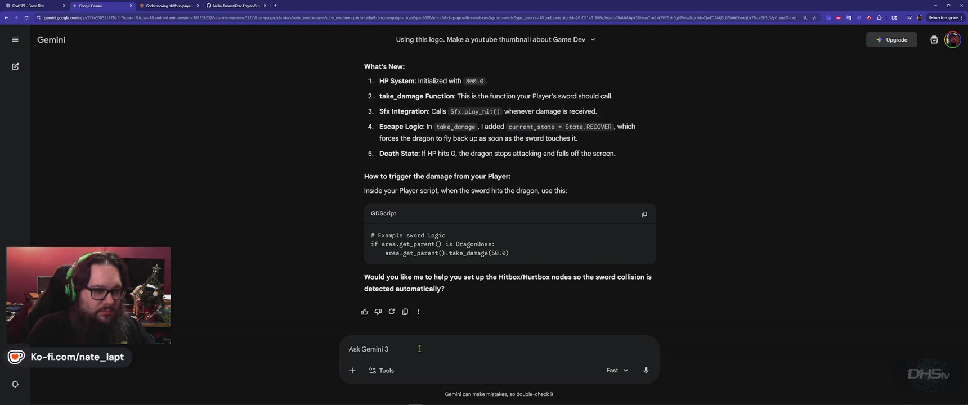
type("z'")
key("BackSpace")
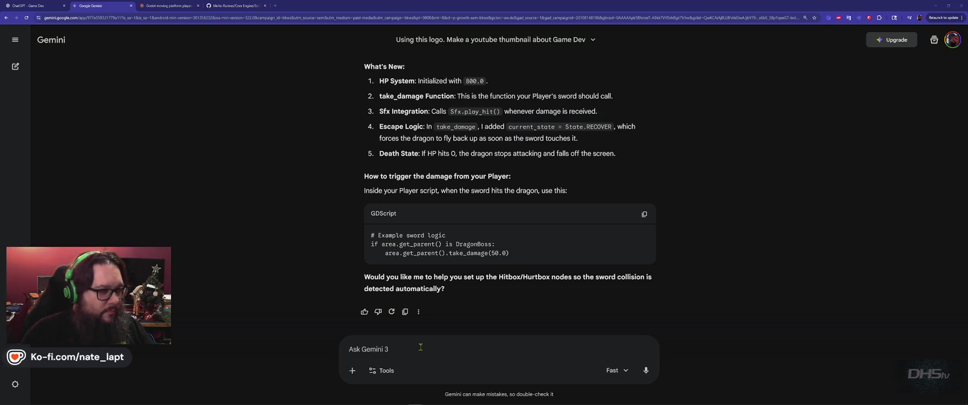
Step: Search Dragon.gd for play_hit to locate the Sfx.play_hit() call on line 88
key("alt+Tab")
left_click(603, 230)
key("ctrl+f")
type("play_hit")
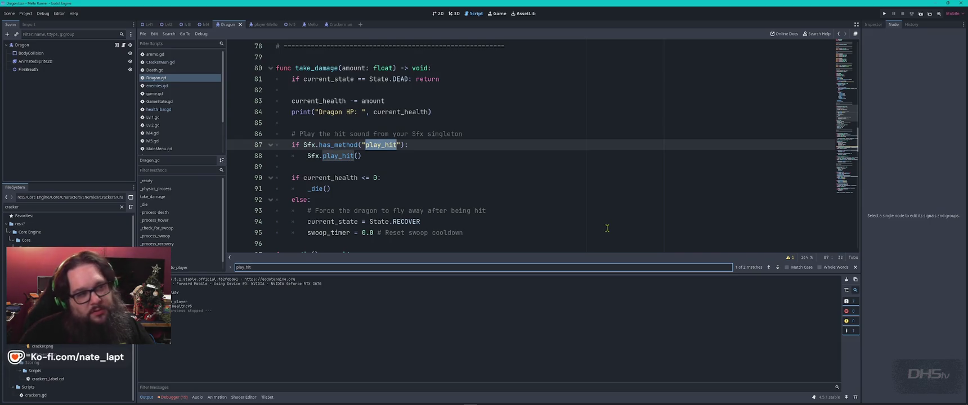
Step: Review Dragon.gd's take_damage and _die functions, then return to Gemini's take_damage(50.0) sword example
scroll(574, 192, "down", 3)
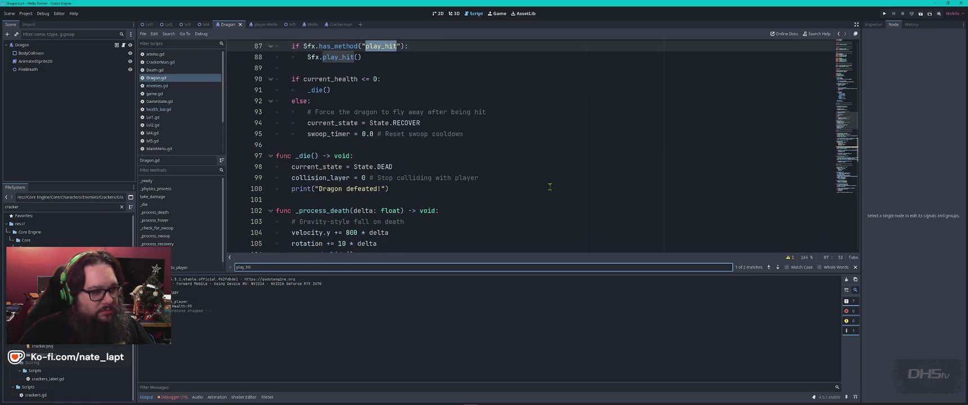
scroll(550, 186, "up", 4)
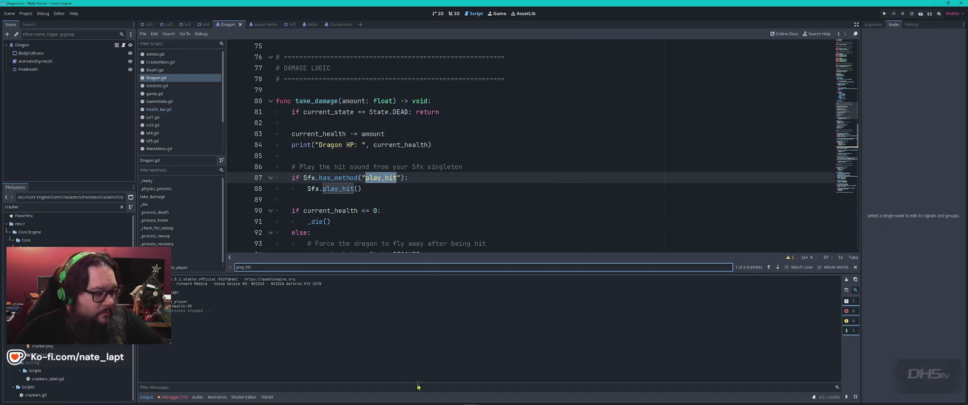
key("alt+Tab")
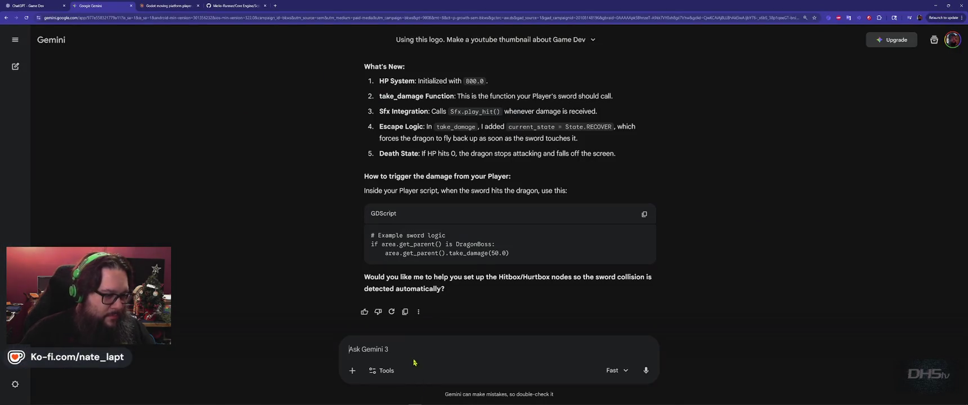
Step: Ask Gemini to display hits and remaining HP in the console, then copy its updated take_damage and _die code
type("Display")
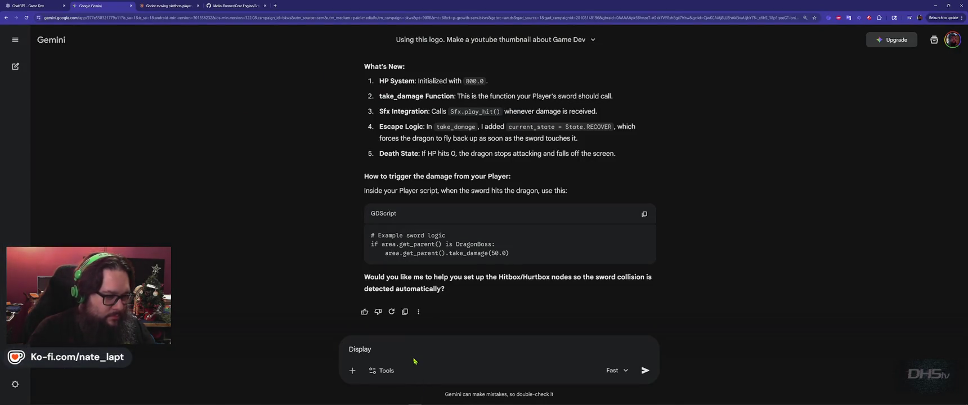
type(" hits and ")
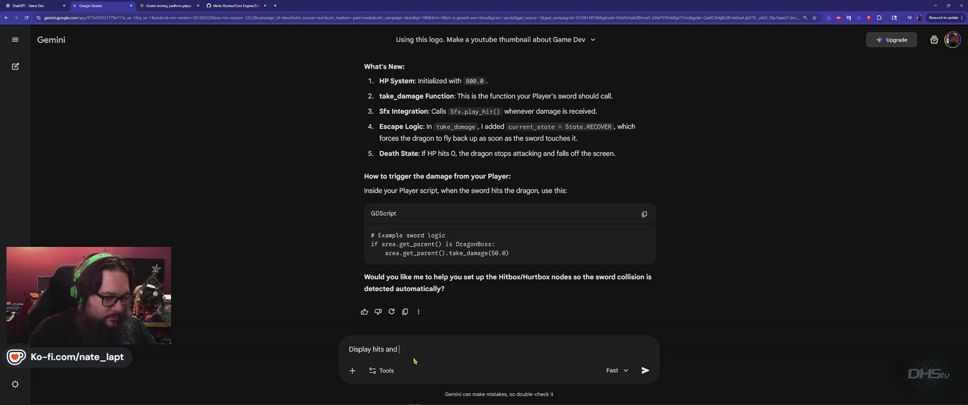
type("remaining HP in s")
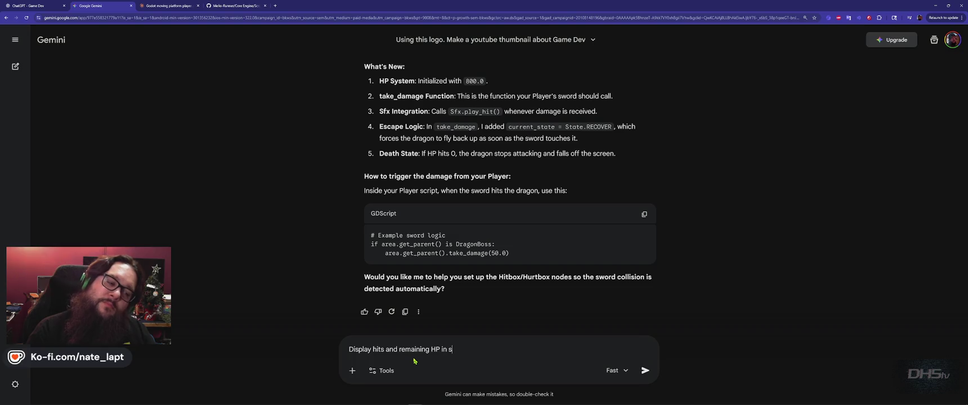
key("BackSpace")
type("console.")
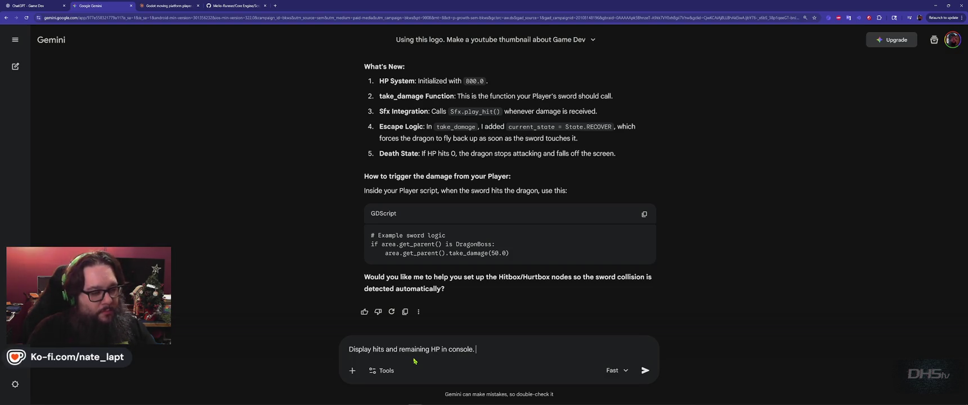
key("Return")
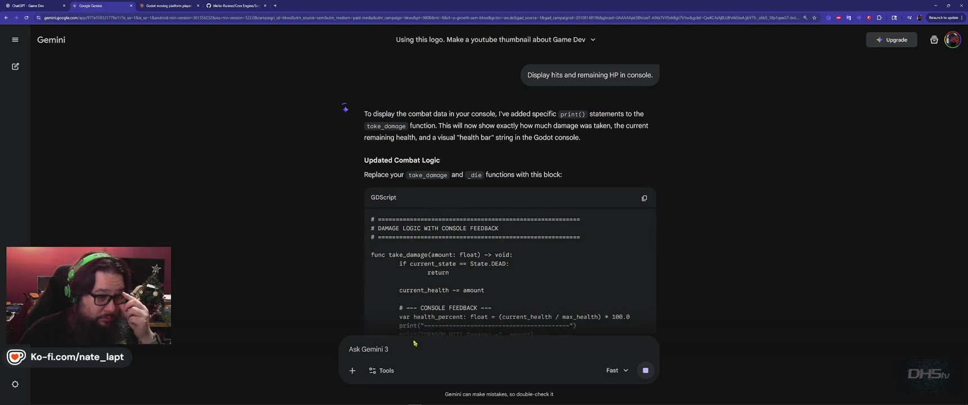
scroll(601, 252, "down", 7)
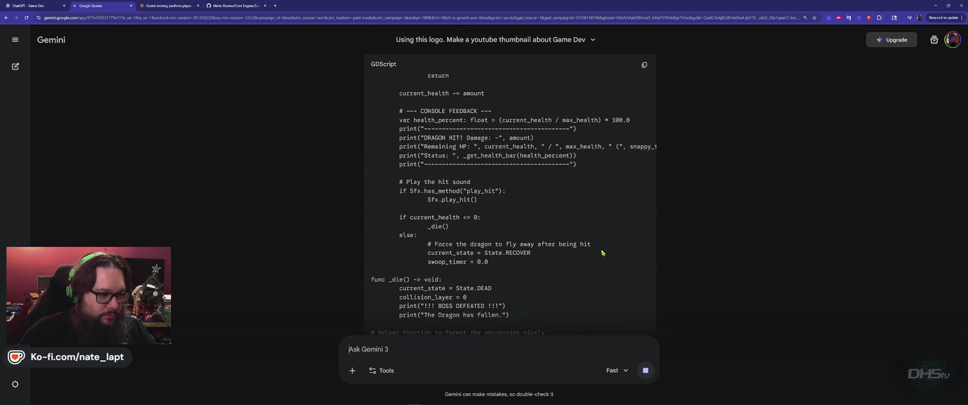
scroll(601, 252, "down", 2)
scroll(601, 253, "up", 10)
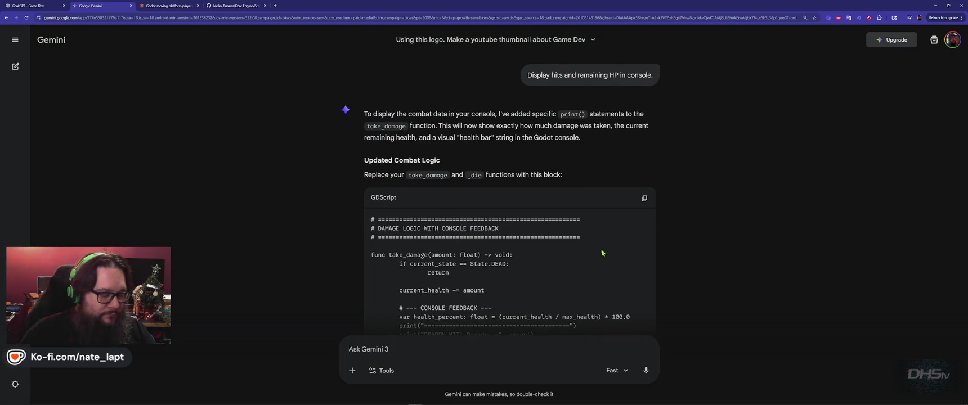
scroll(601, 253, "down", 2)
left_click(644, 114)
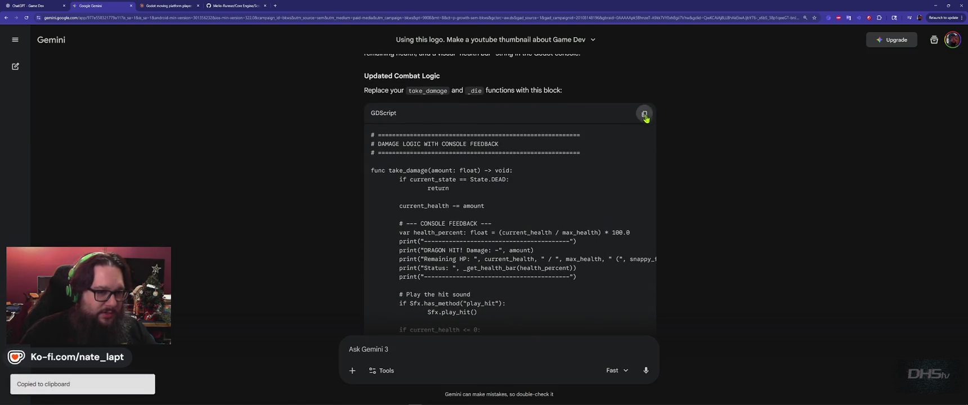
Step: Close the play_hit search in Dragon.gd and locate the damage logic section
key("alt+Tab")
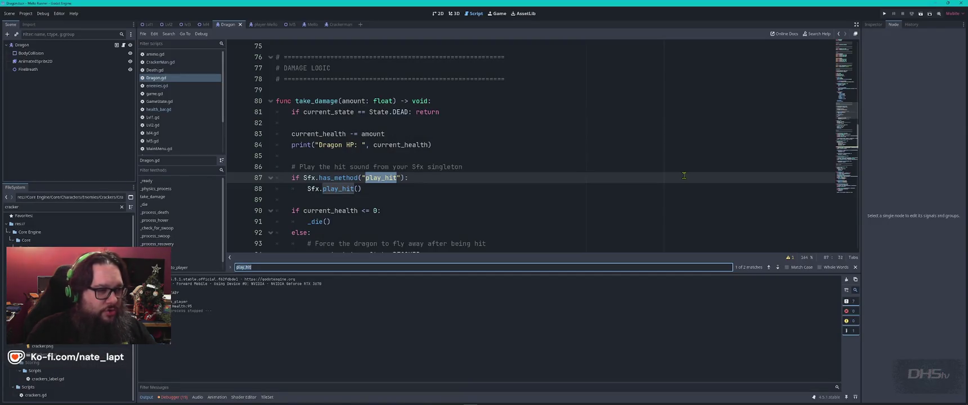
key("Escape")
key("alt+Tab")
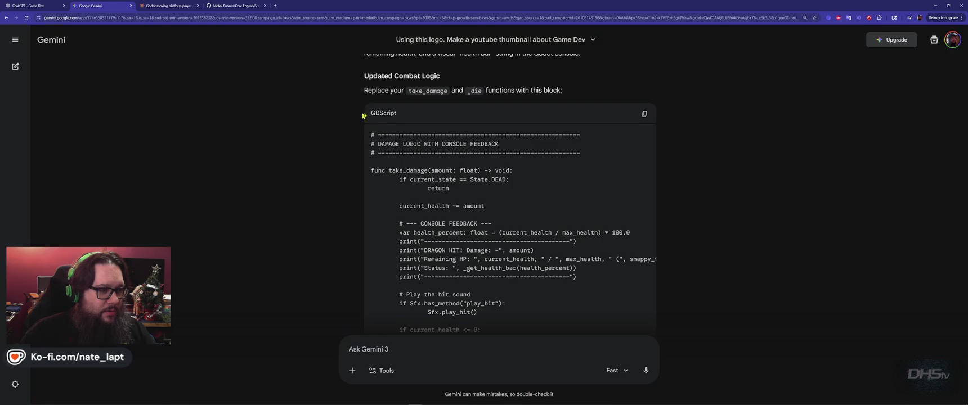
key("alt+Tab")
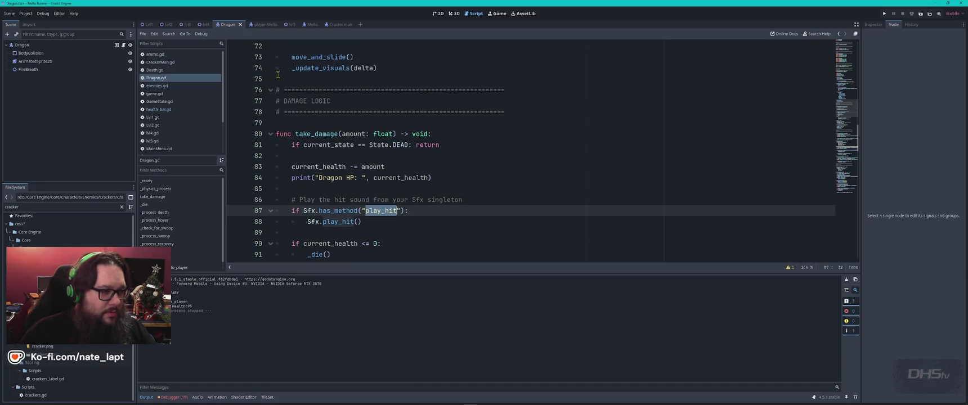
left_click(277, 74)
scroll(370, 135, "down", 8)
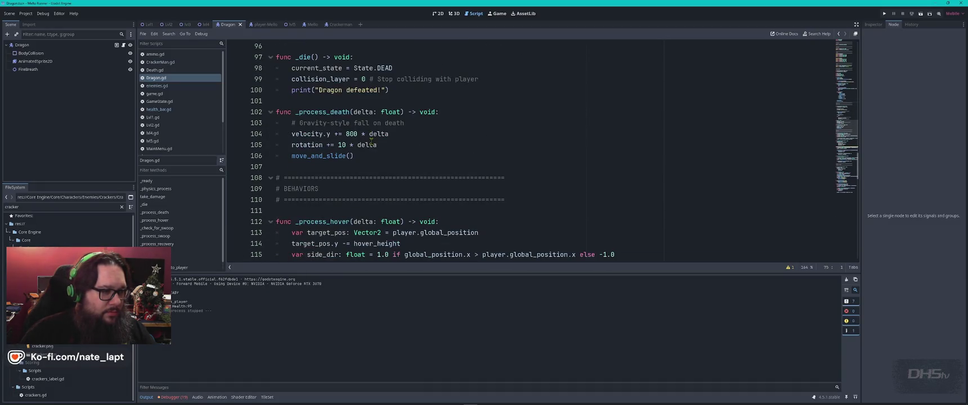
Step: Replace the old take_damage through _die code with Gemini's version and run the game
key("alt+Tab")
scroll(528, 167, "down", 8)
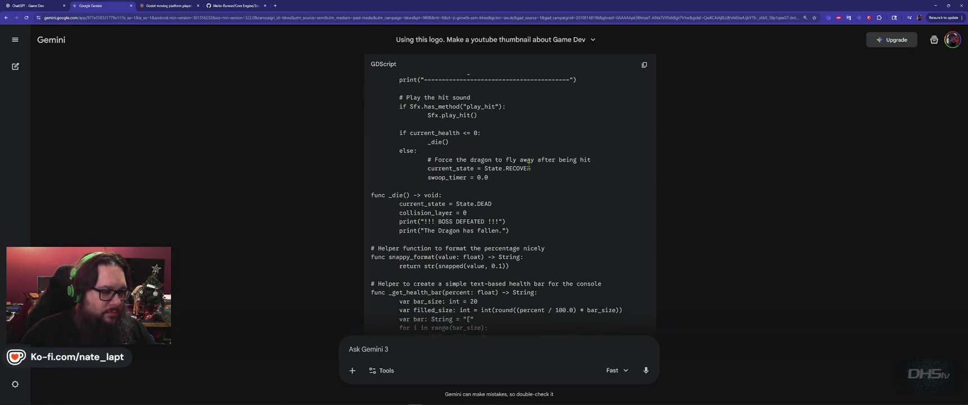
scroll(528, 167, "down", 3)
key("alt+Tab")
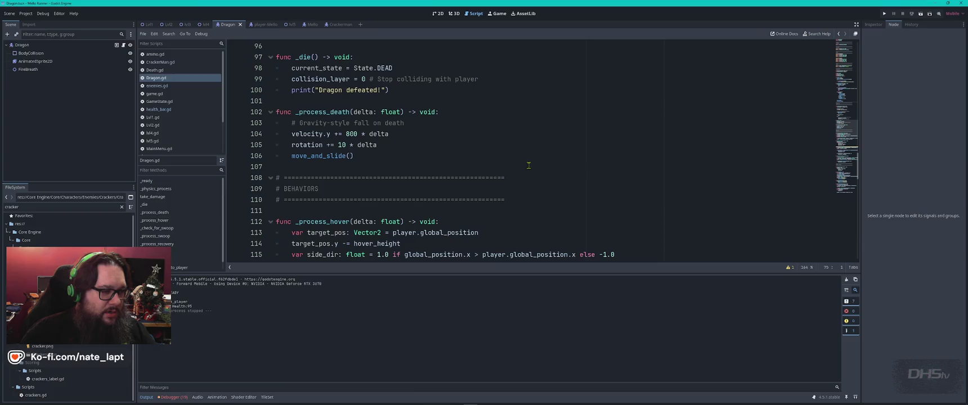
scroll(353, 157, "up", 1)
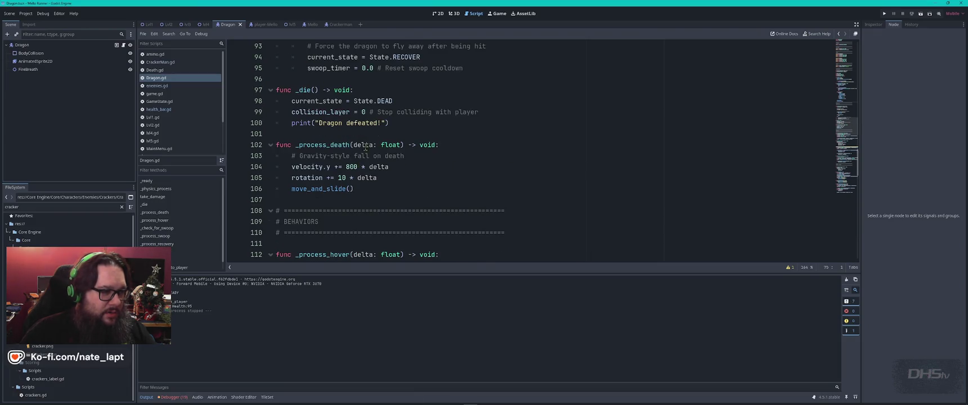
left_click(416, 119, "shift")
key("ctrl+v")
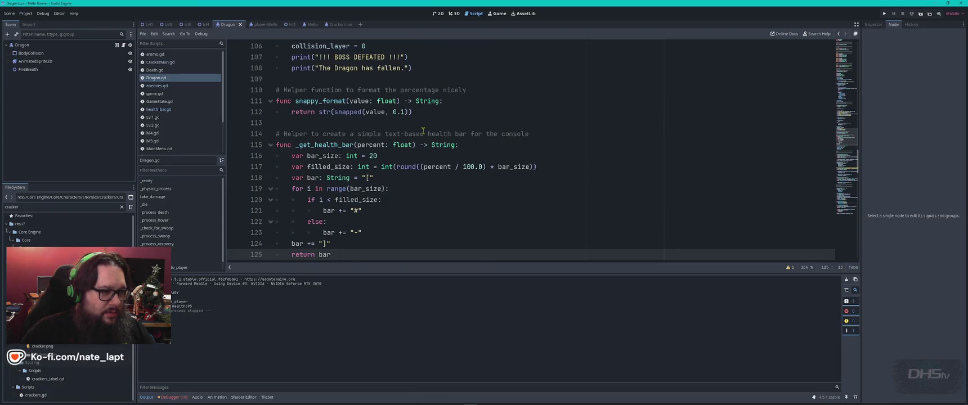
key("F5")
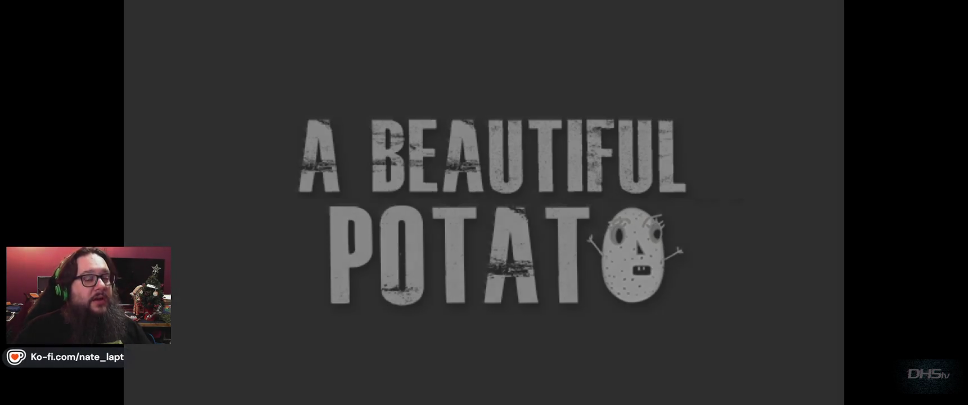
Step: Start the game, grab the sword and head toward the dragon, then stop the run
key("Return")
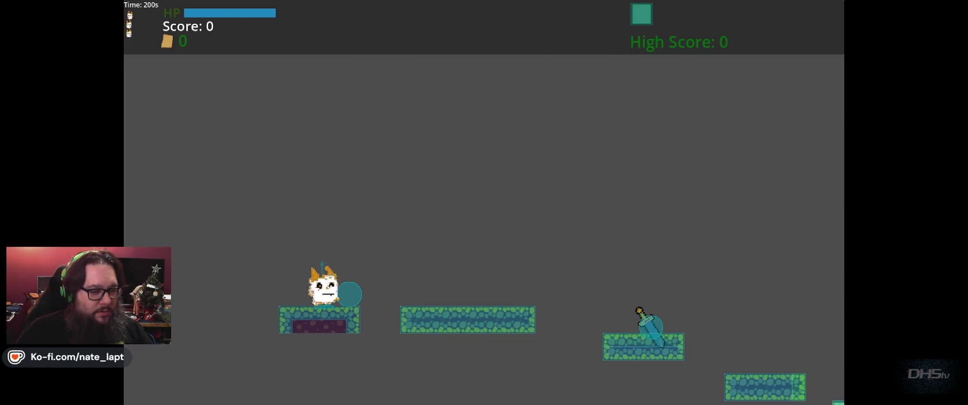
key("Right")
key("space")
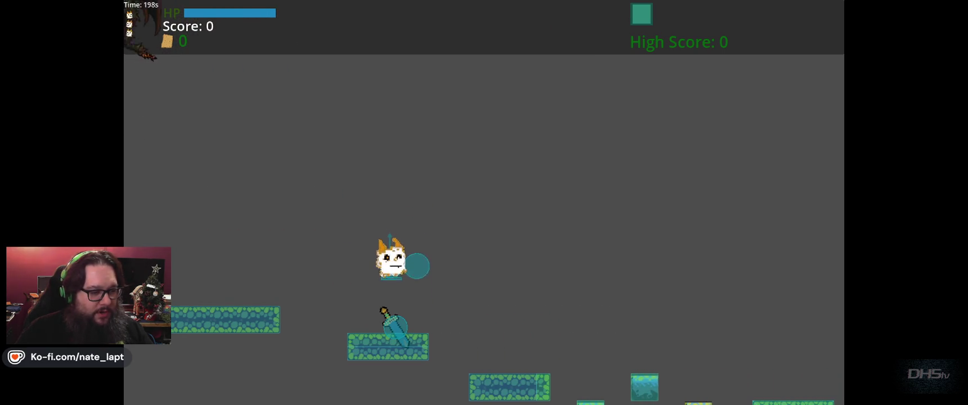
key("space")
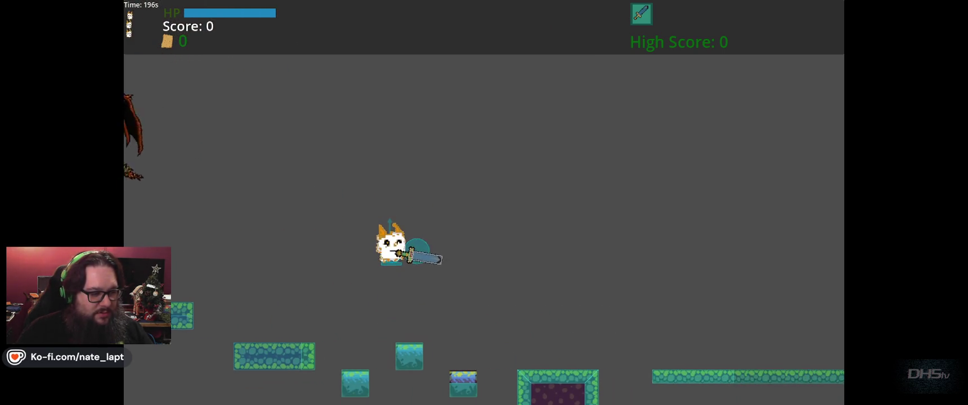
key("Up")
key("Left")
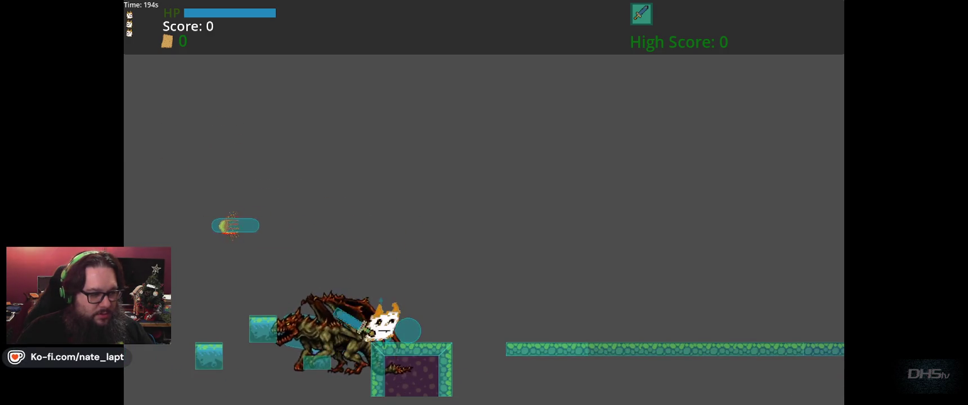
key("F8")
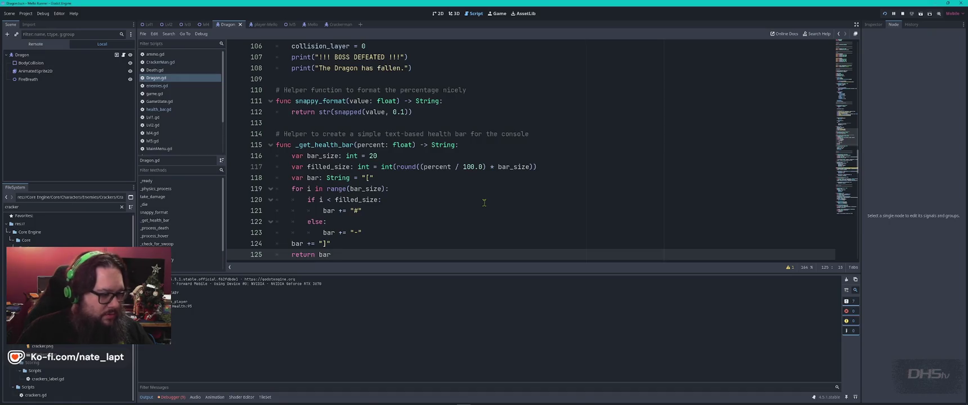
Step: Rerun the game and slash the dragon with the sword to a score of 20, then close it after dying
key("F5")
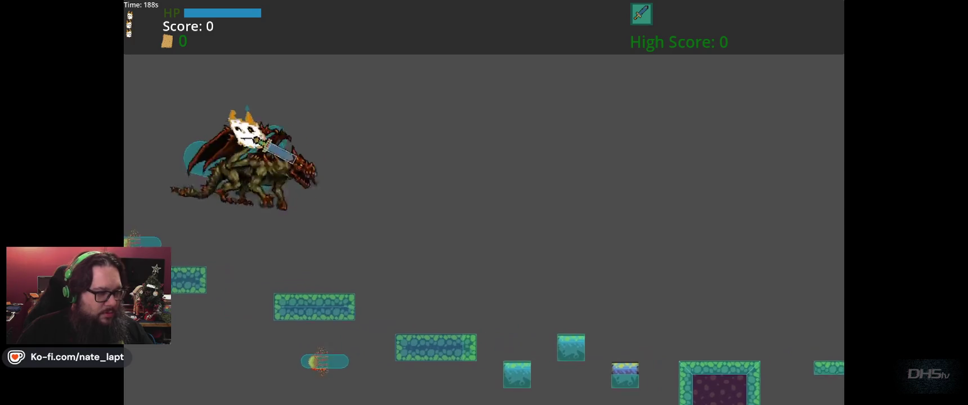
key("j")
key("Right")
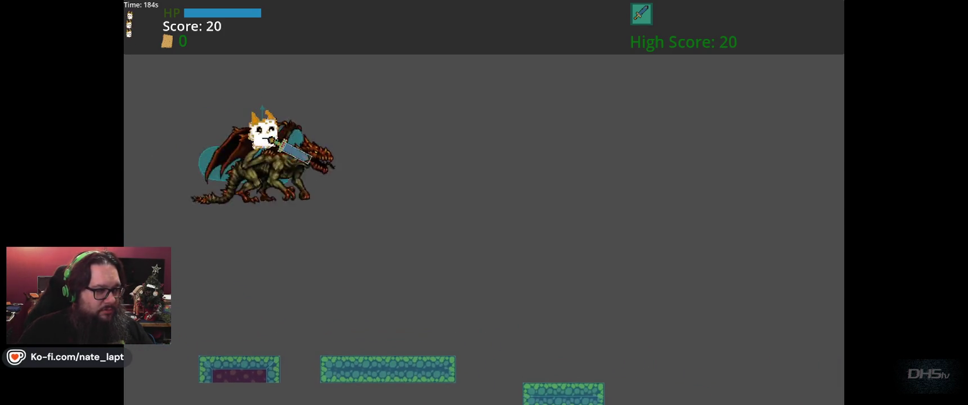
key("Left")
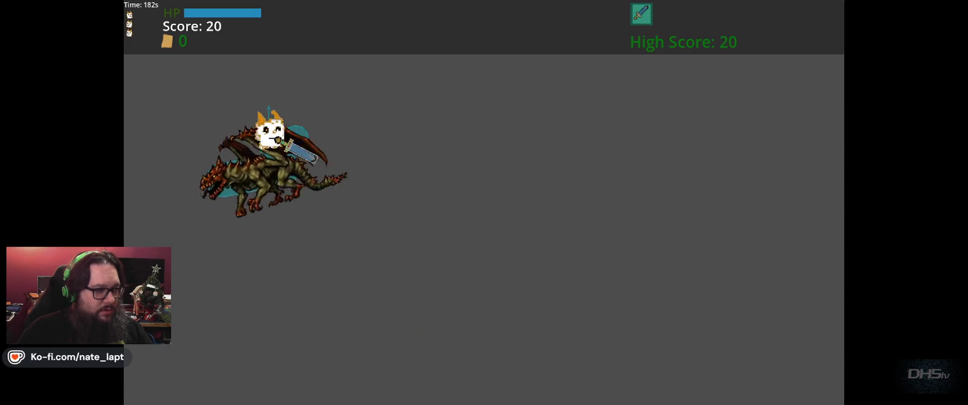
key("Right")
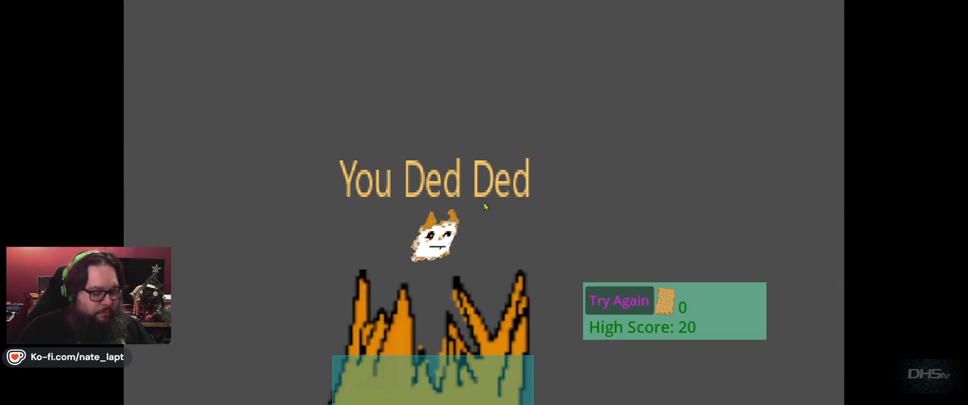
key("F8")
key("alt+Tab")
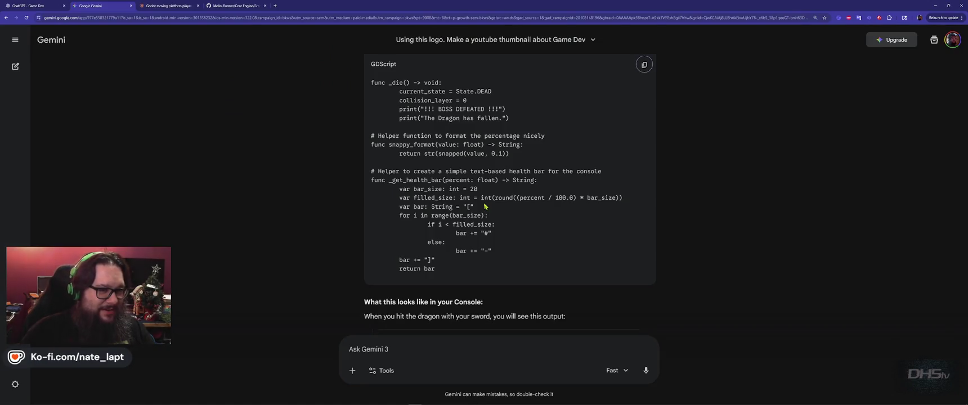
Step: Type 'Dragon is not taking damage from the players sword!' into the Gemini prompt
scroll(485, 207, "down", 4)
type("Dragon is not taking damage")
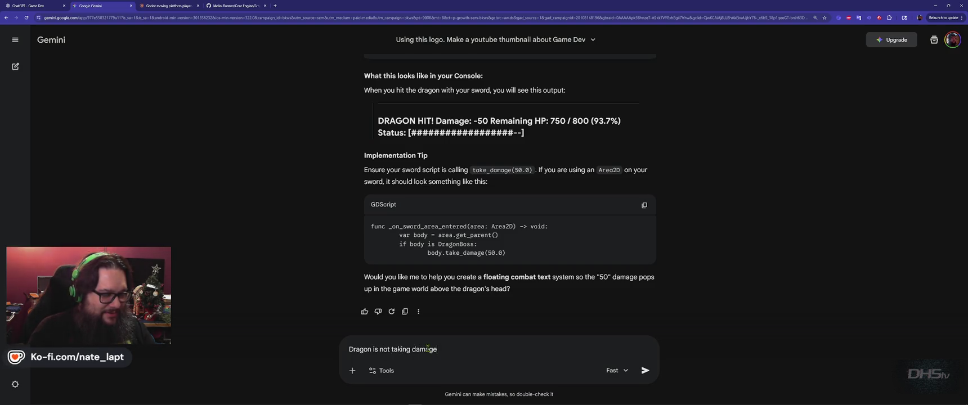
type(" from the player")
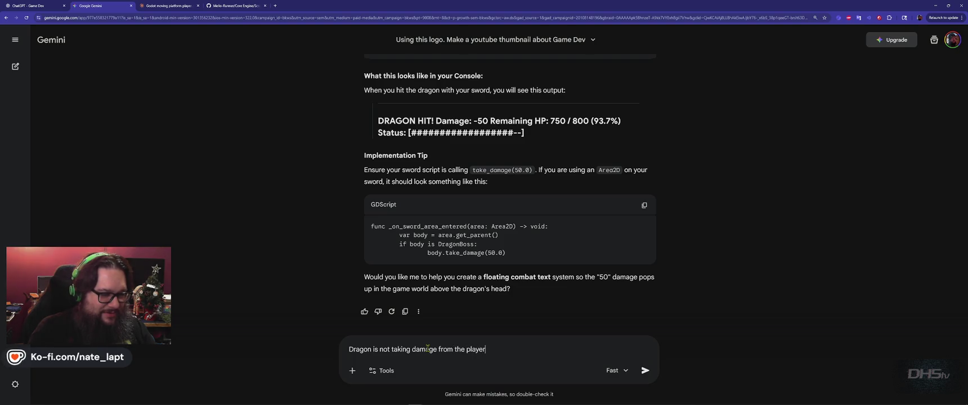
type("s sword!")
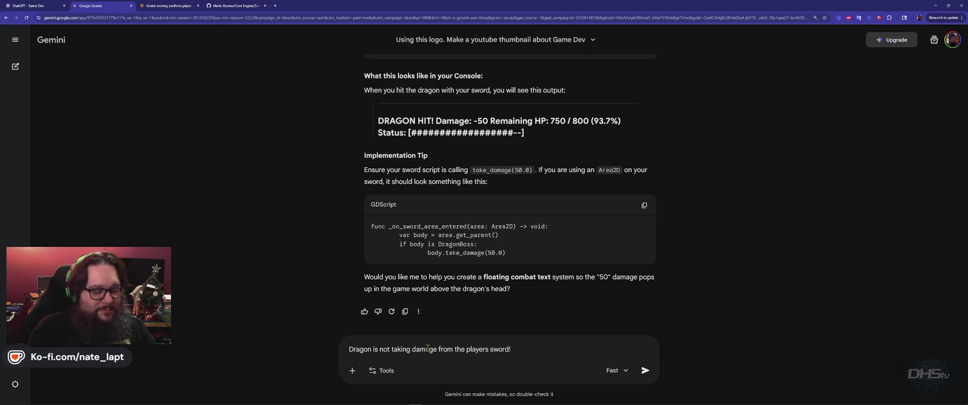
key("alt+Tab")
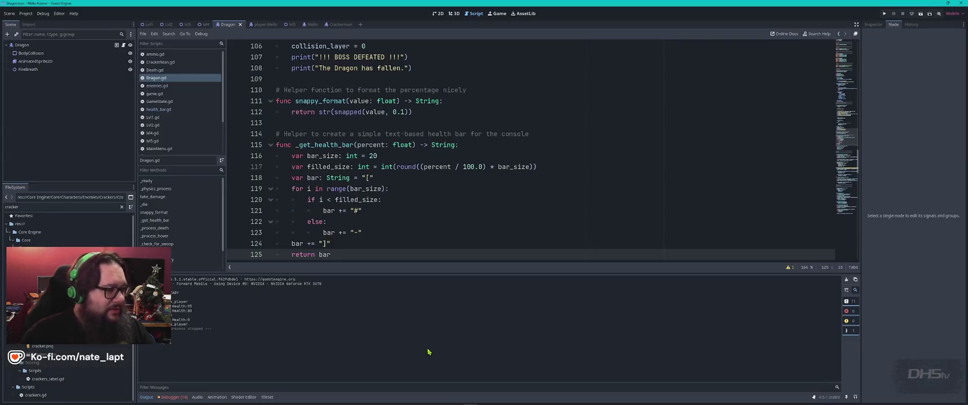
Step: Find SwordWeapon.gd with a 'sword' FileSystem filter, open it and copy its entire code
double_click(43, 208)
type("swor")
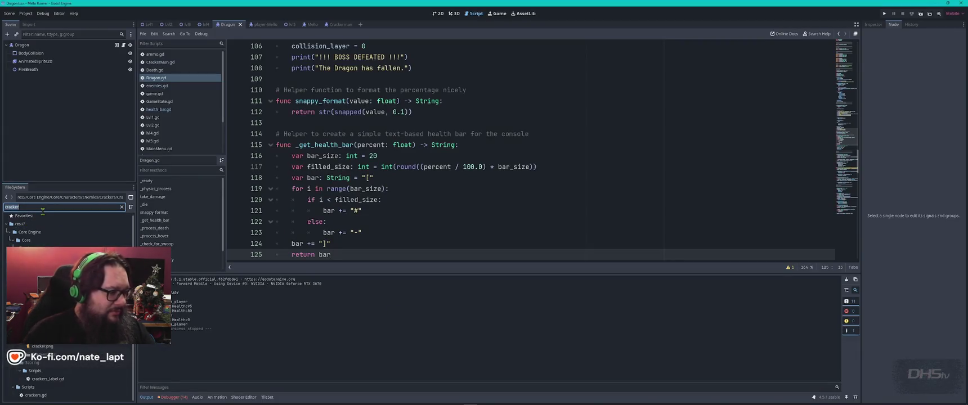
type("d")
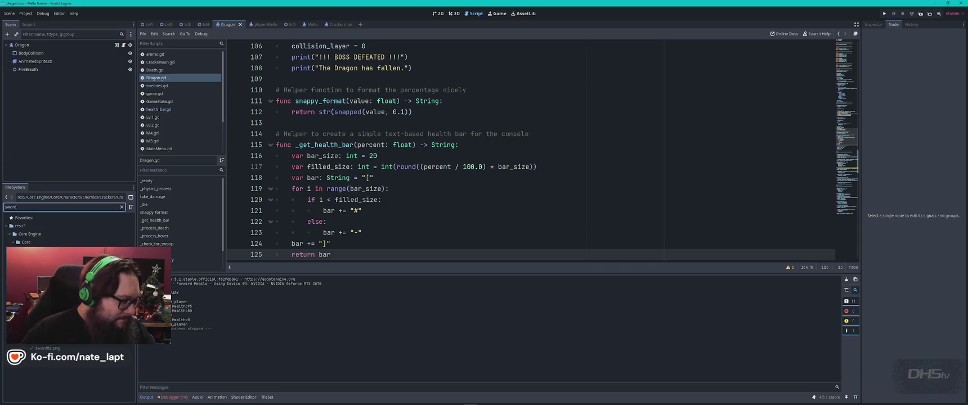
double_click(56, 274)
key("ctrl+a")
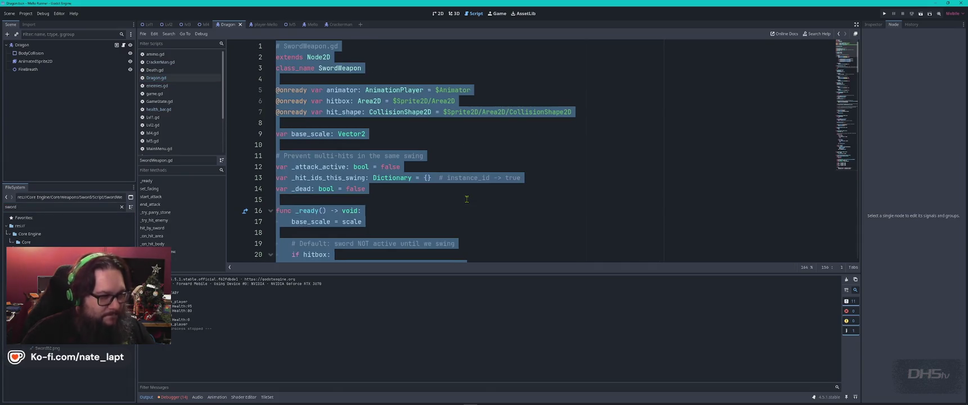
scroll(470, 198, "down", 1)
key("alt+Tab")
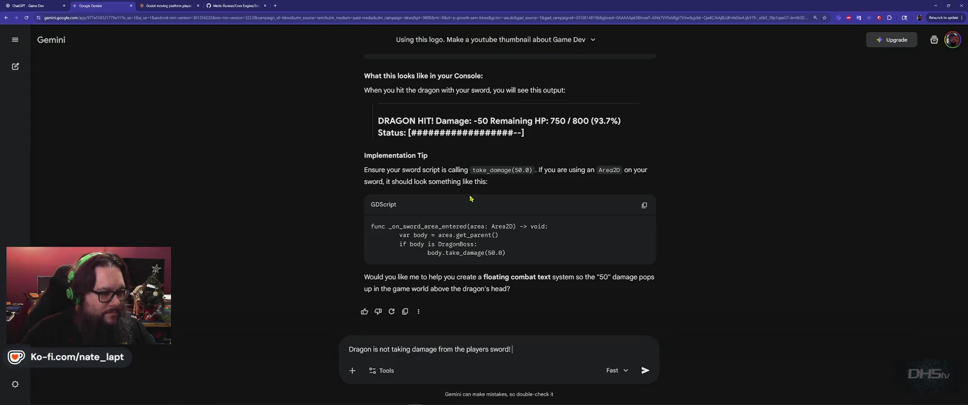
Step: Paste the SwordWeapon.gd code below the message and send it to Gemini
key("shift+Return")
key("ctrl+v")
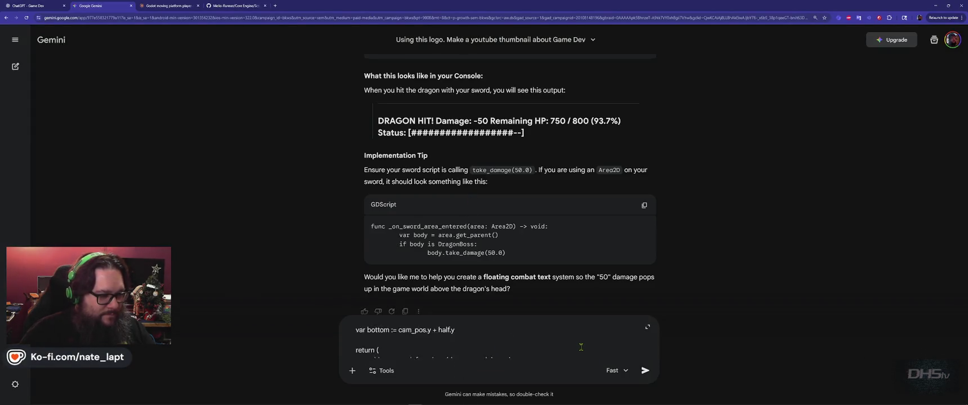
key("Return")
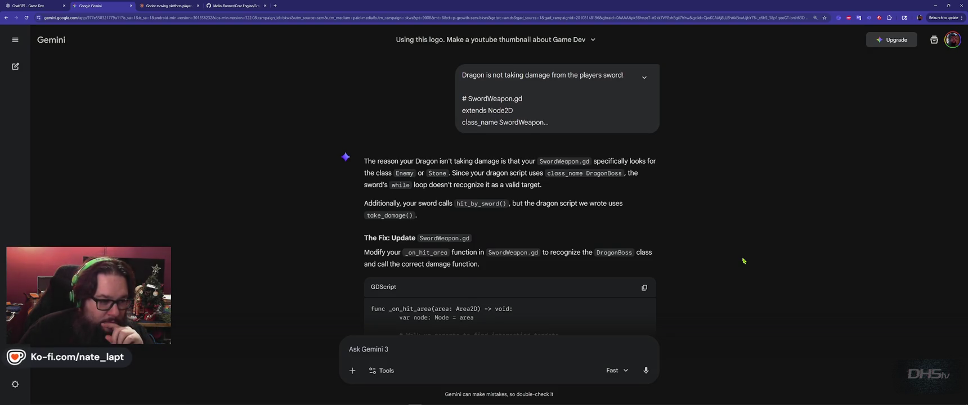
Step: Copy Gemini's fixed _on_hit_area code and clear the selection in the sword script
scroll(742, 260, "down", 5)
scroll(742, 261, "down", 3)
scroll(645, 180, "up", 6)
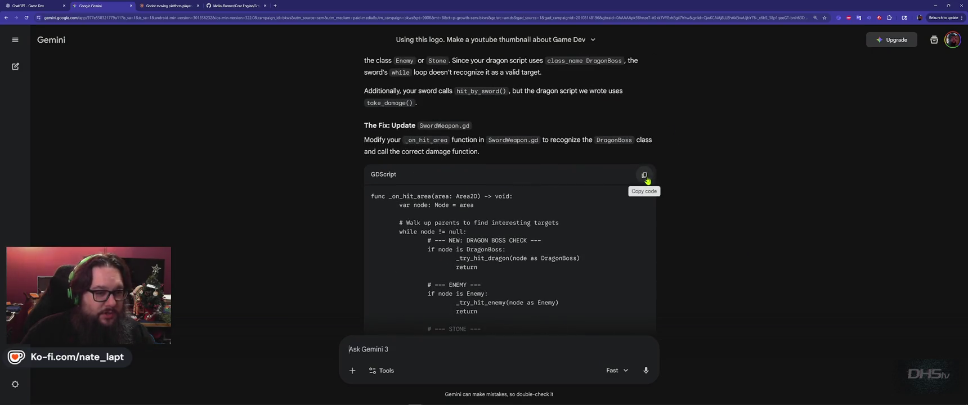
left_click(644, 175)
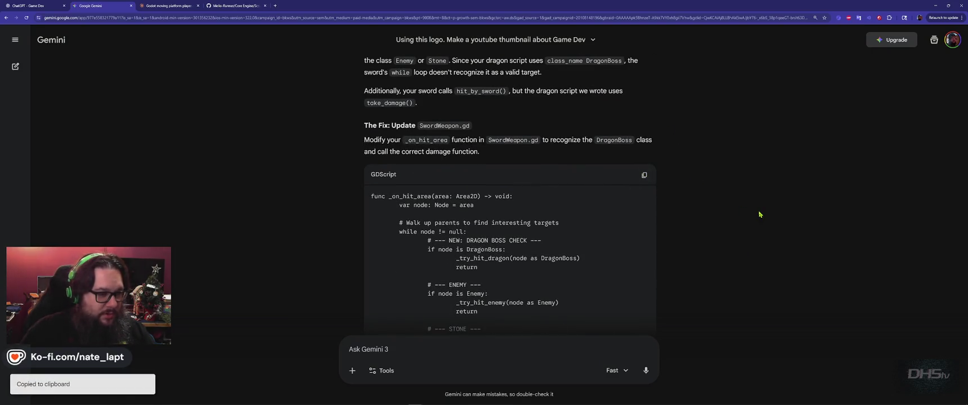
key("alt+Tab")
left_click(592, 195)
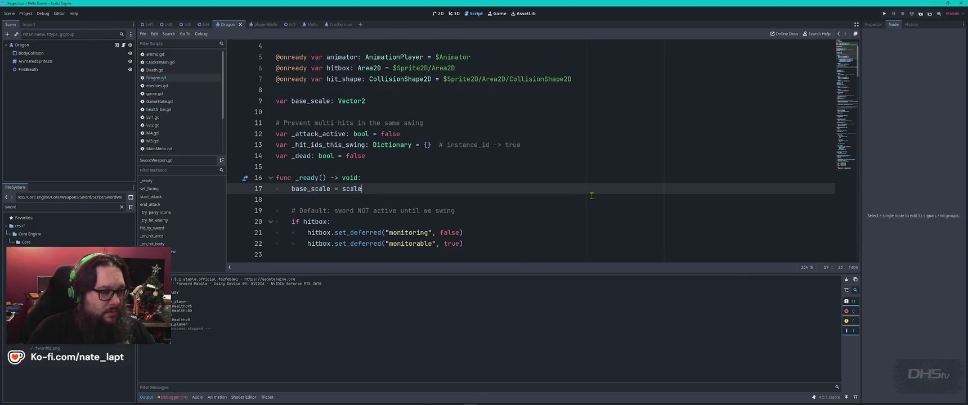
Step: Search SwordWeapon.gd for 'on_hit' to locate the _on_hit_area function
key("ctrl+f")
type("on_hit")
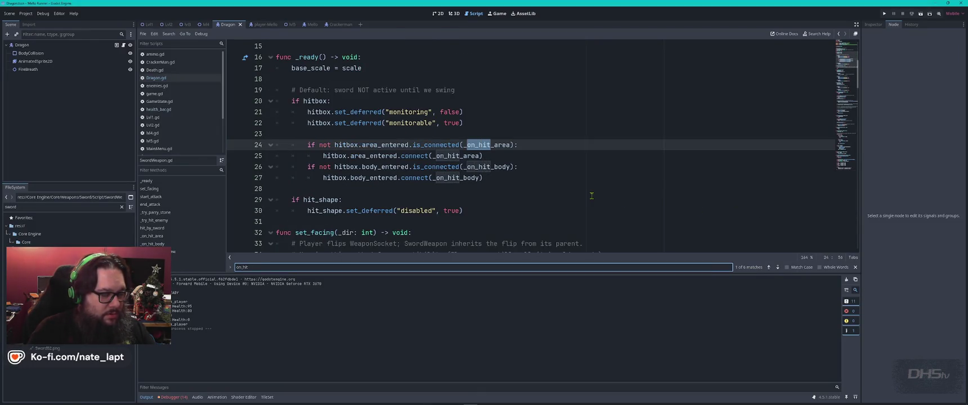
key("Return")
key("Return")
key("Return")
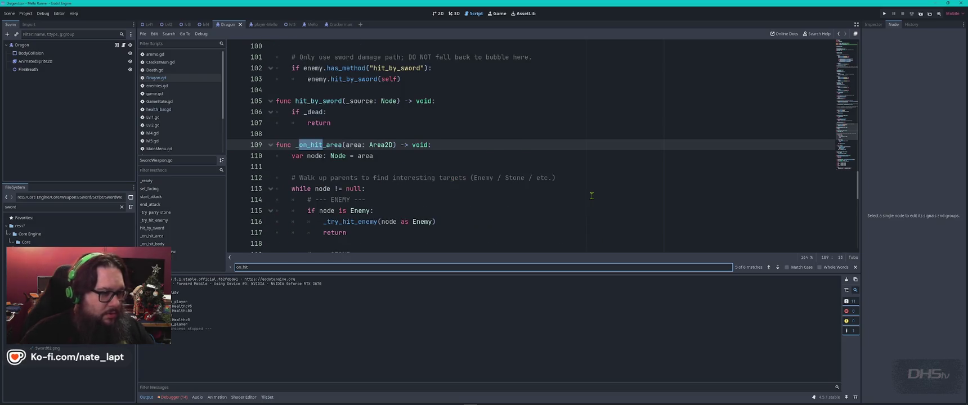
key("Escape")
key("alt+Tab")
scroll(458, 190, "down", 5)
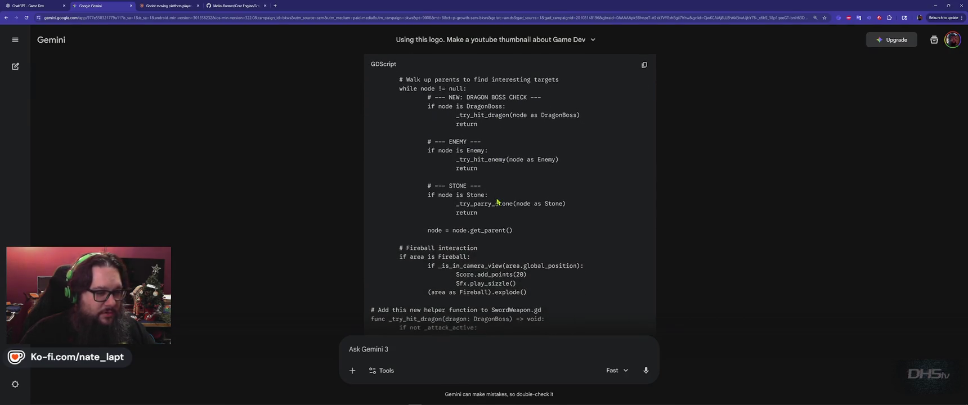
key("alt+Tab")
Step: Replace the old hit-handling code through line 131 with Gemini's _try_hit_dragon fix and run the game
scroll(341, 151, "down", 5)
scroll(341, 151, "down", 2)
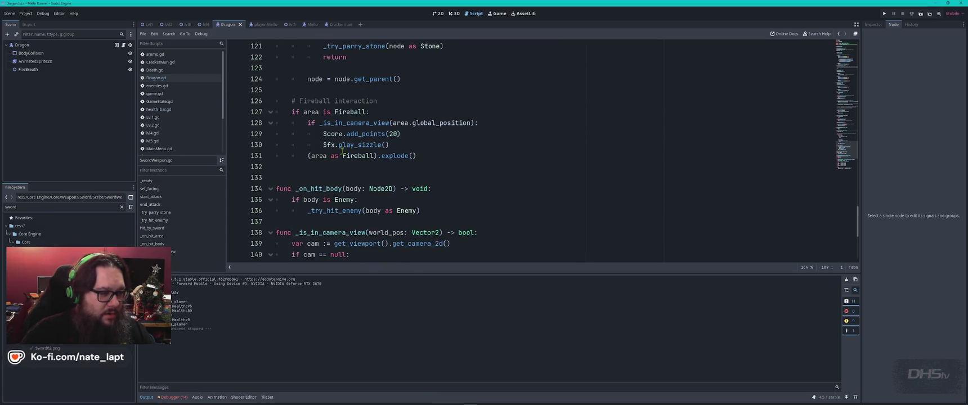
left_click(426, 158, "shift")
key("ctrl+v")
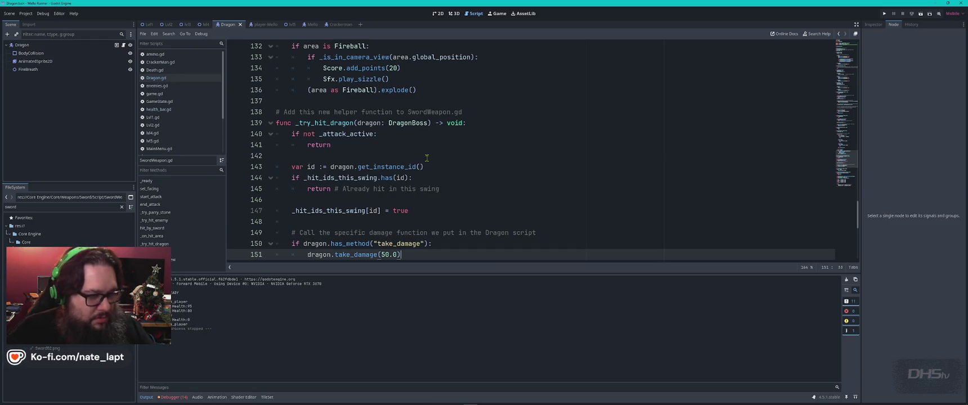
key("F5")
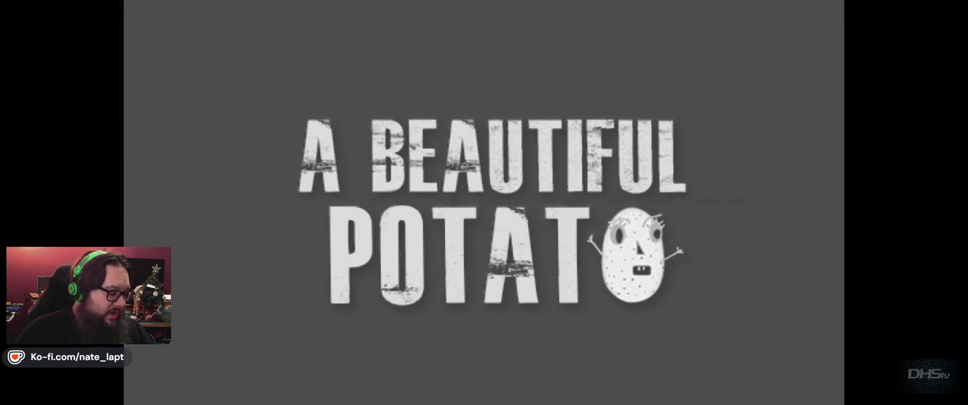
Step: Start the level, pick up the sword and jump toward the flying dragon
key("Return")
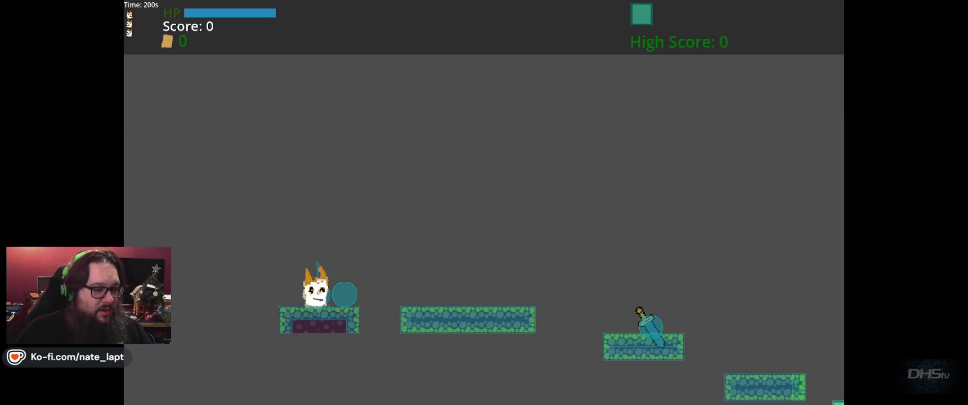
key("Right")
key("space")
key("space")
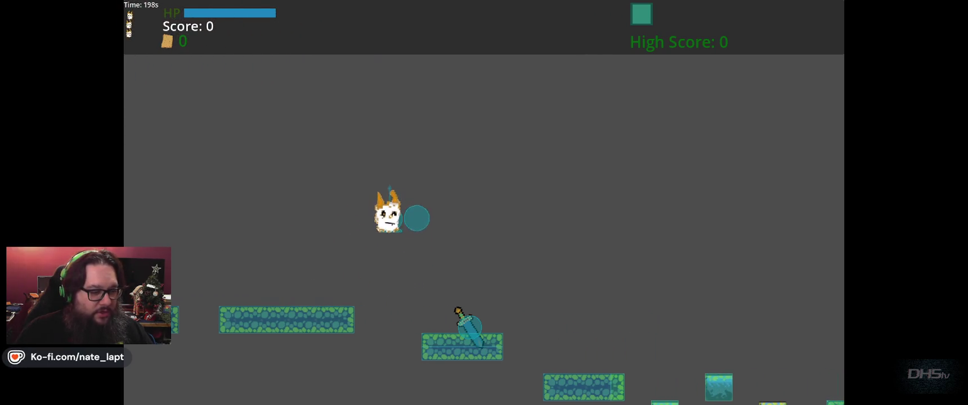
key("Right")
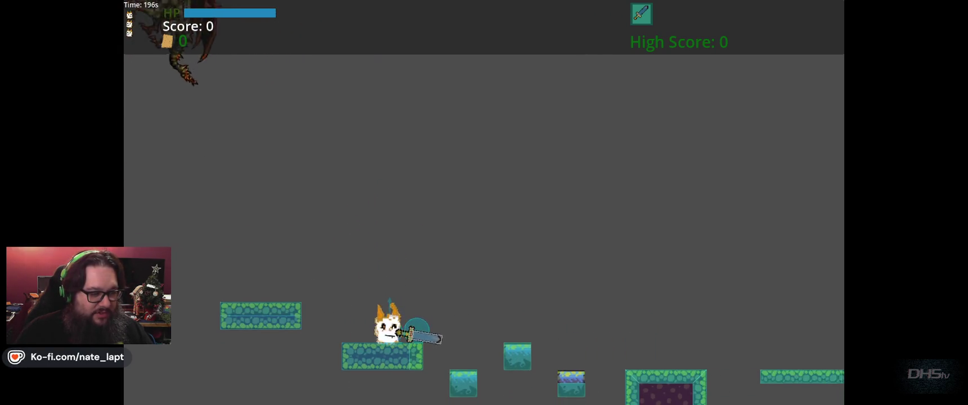
key("Right")
key("space")
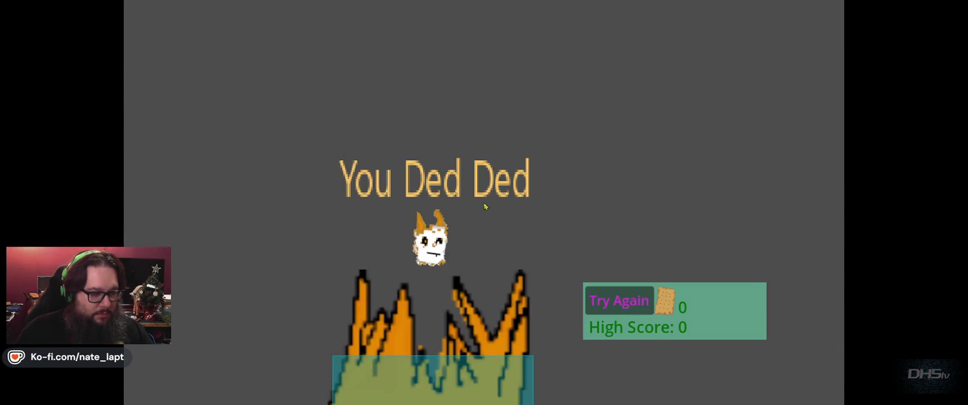
Step: Restart after dying, grab the sword, attack the dragon to a score of 20, then stop the game
key("space")
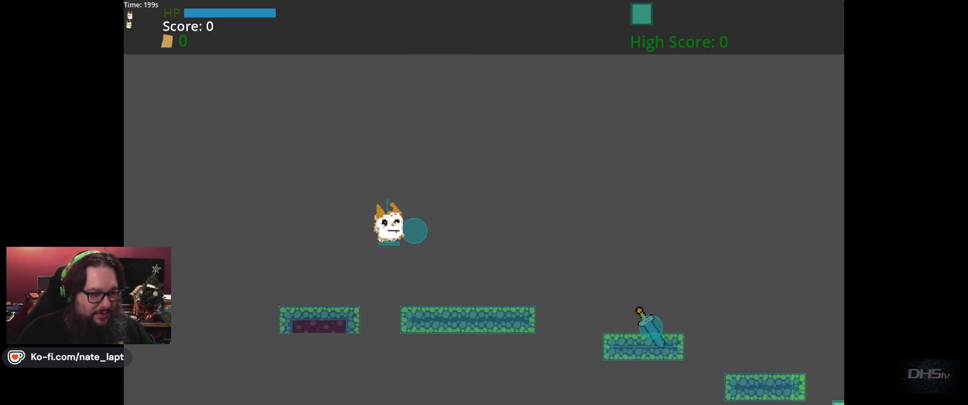
key("Right")
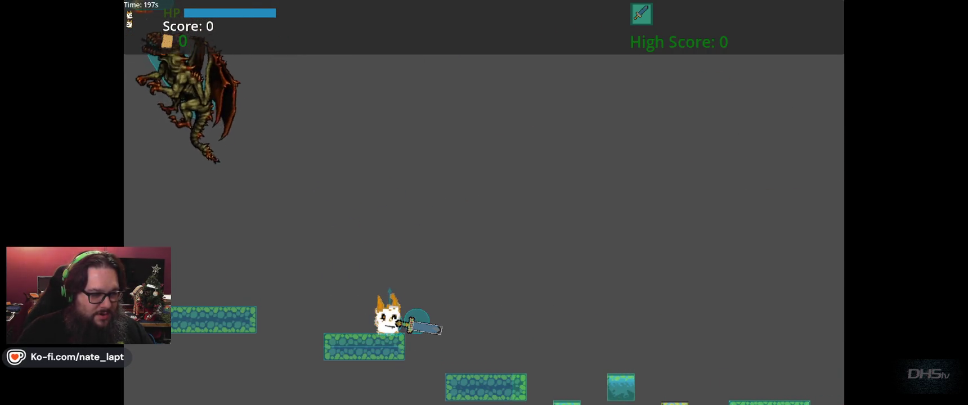
key("Right")
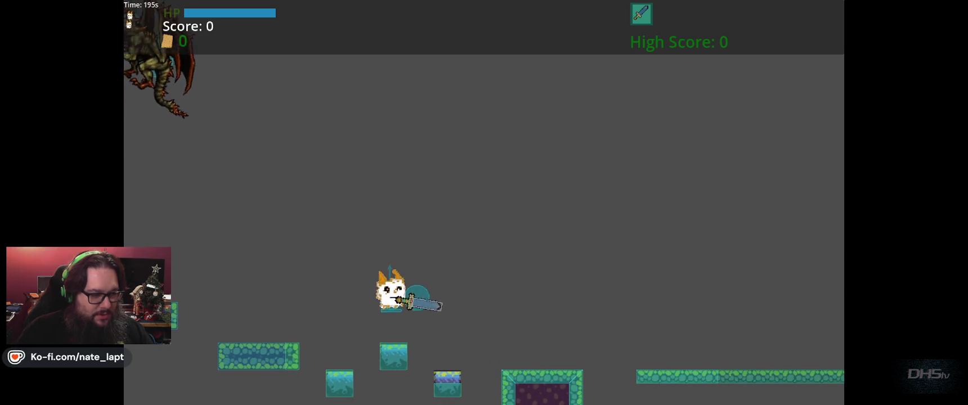
key("Right")
key("Right")
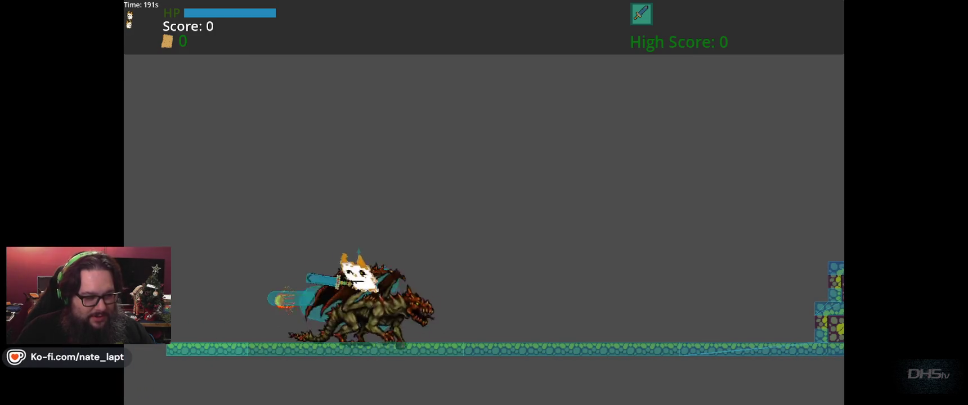
key("Up")
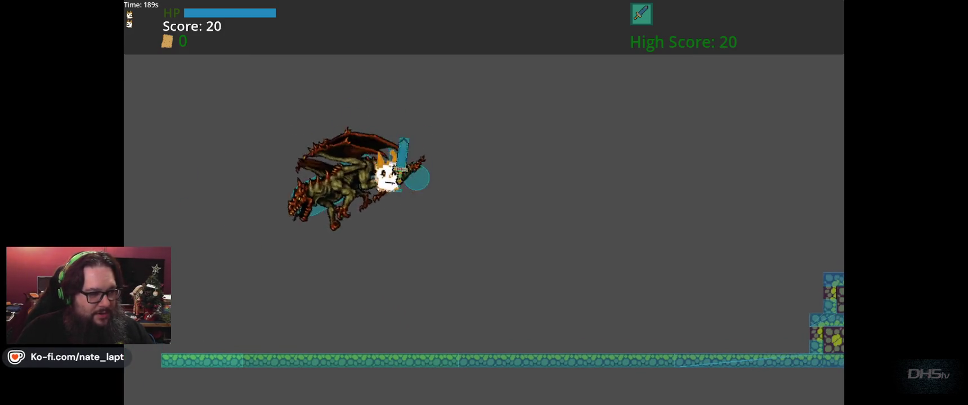
key("F8")
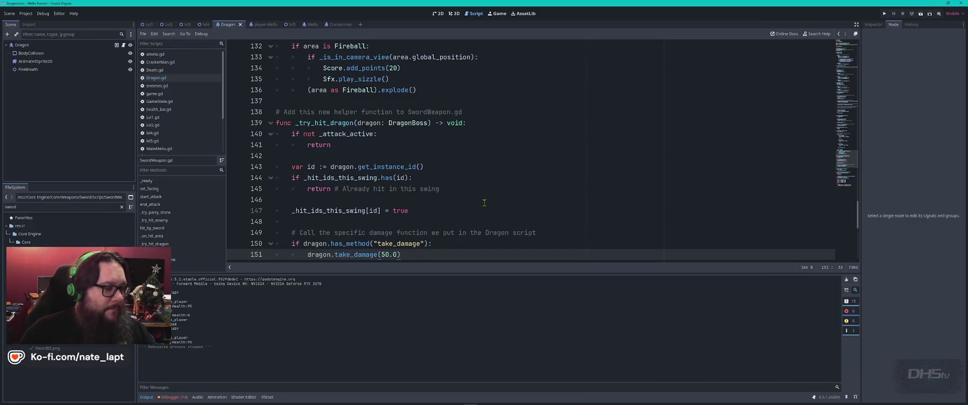
scroll(484, 203, "down", 2)
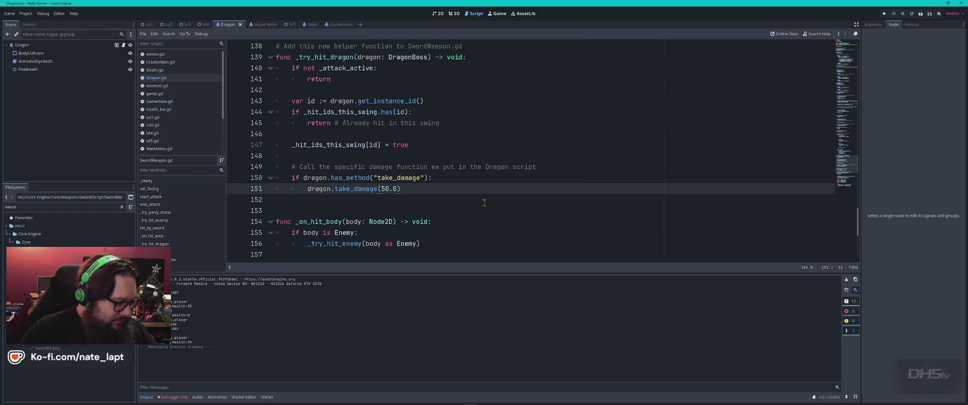
key("alt+Tab")
scroll(523, 224, "down", 3)
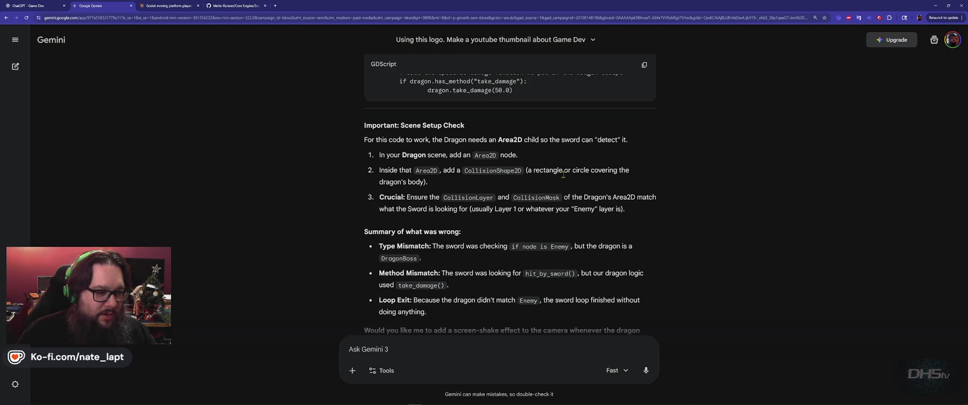
scroll(562, 174, "down", 1)
key("alt+Tab")
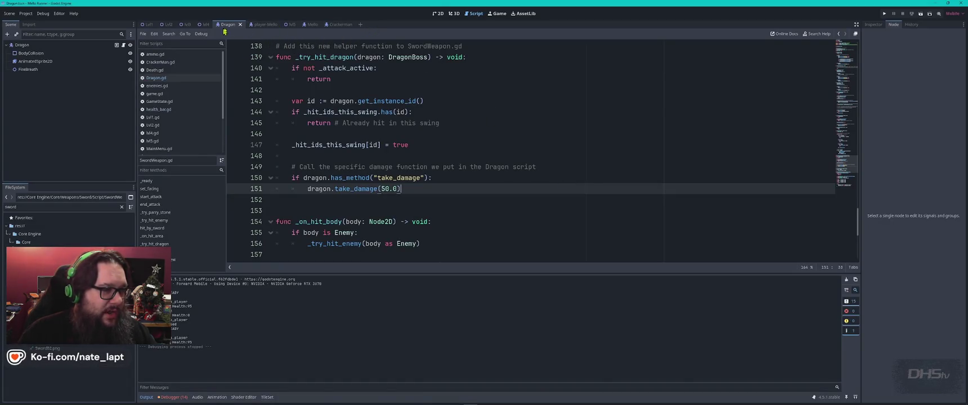
left_click(438, 13)
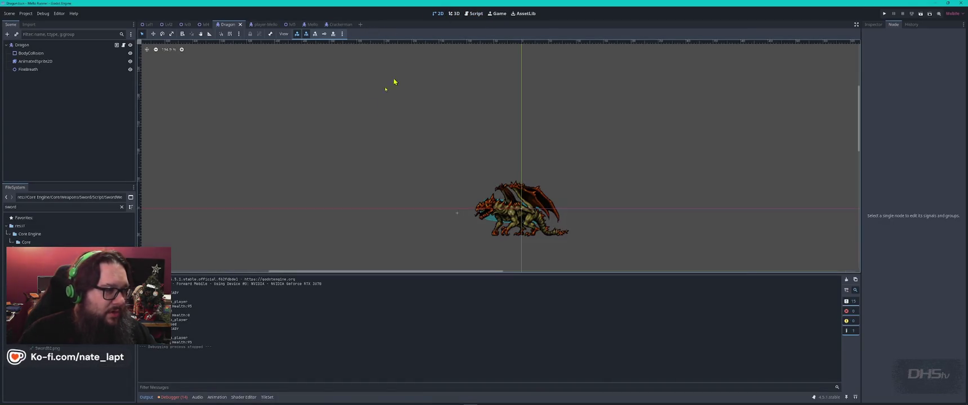
Step: Add an Area2D under the Dragon root with a CollisionShape2D child
left_click(27, 46)
key("ctrl+a")
type("area2d")
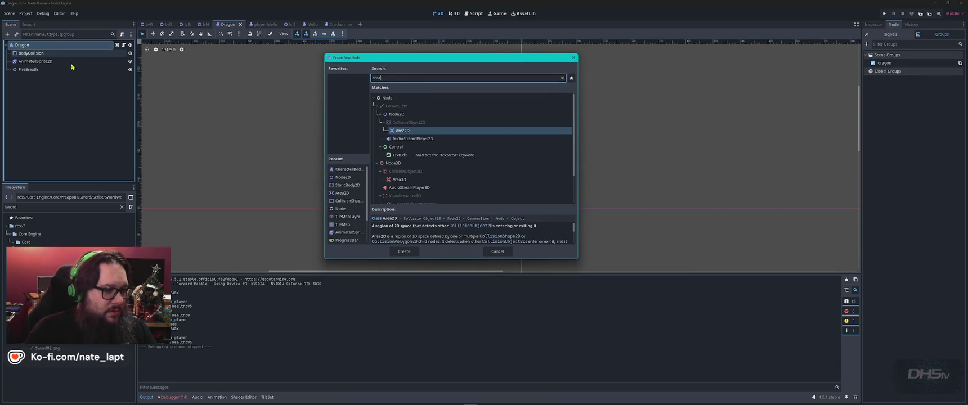
key("Return")
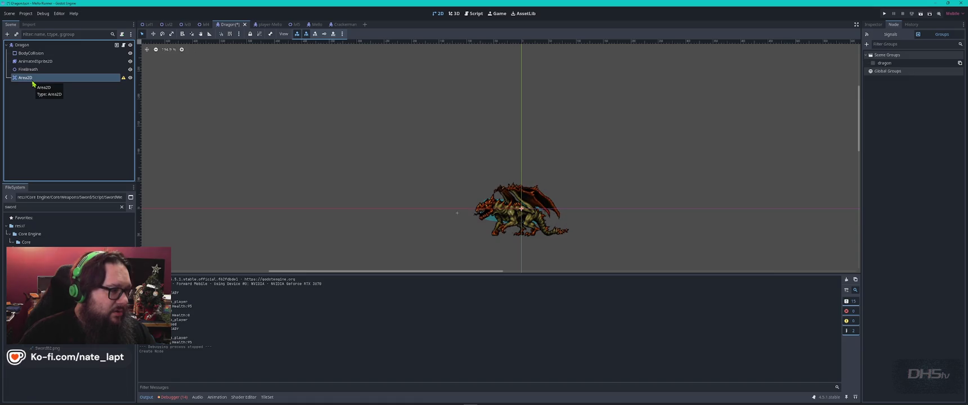
key("ctrl+a")
type("coll")
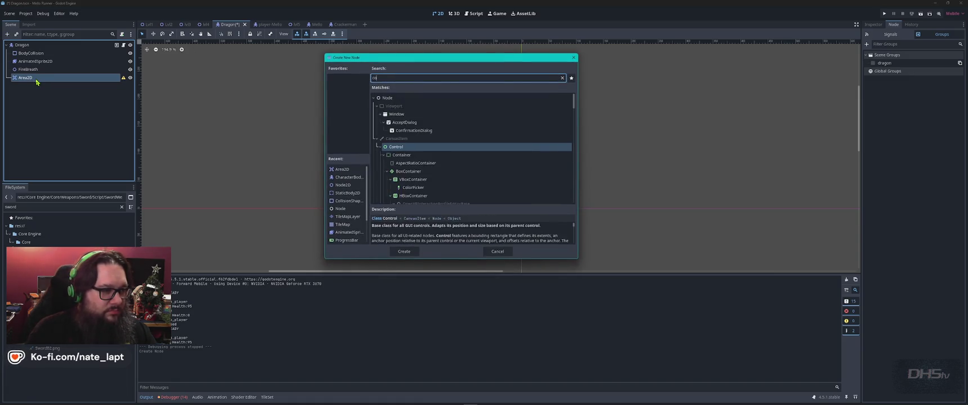
key("Return")
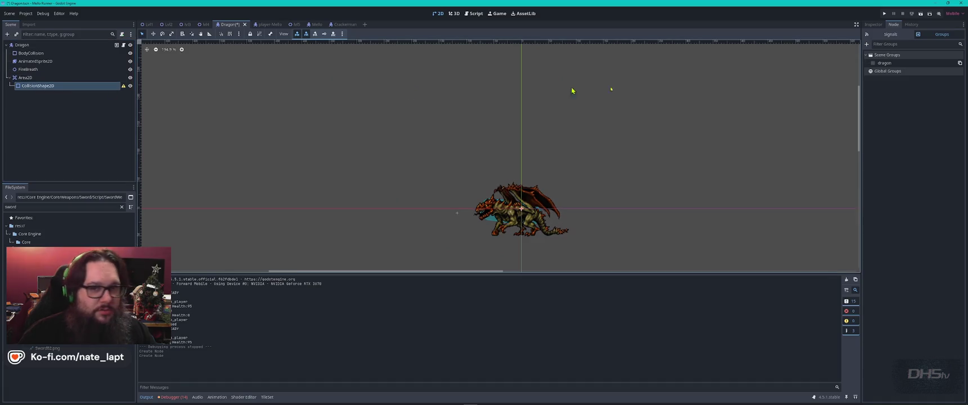
Step: Set the CollisionShape2D's Shape to a new CapsuleShape2D
left_click(873, 24)
left_click(959, 71)
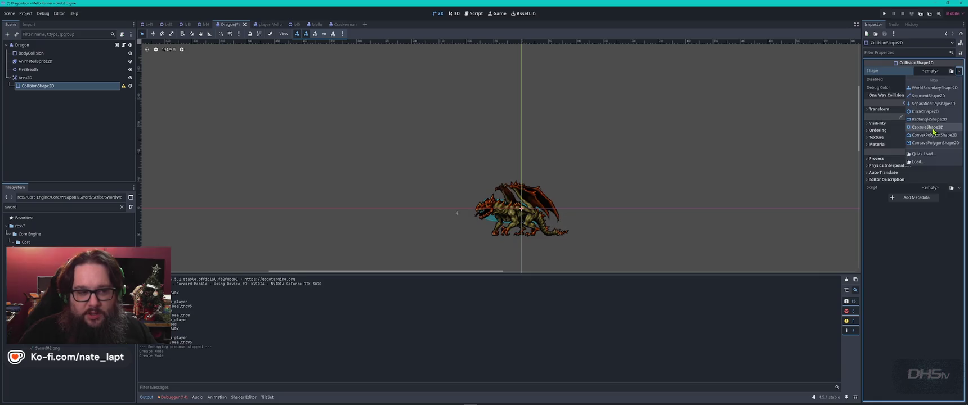
left_click(929, 127)
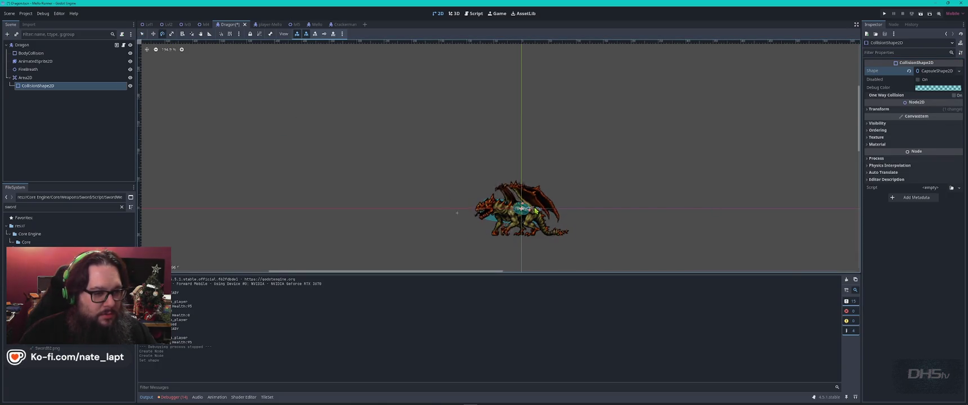
Step: Rotate the capsule to about -80 degrees, narrow it and shift it over the dragon's body
left_click_drag(536, 214, 528, 215)
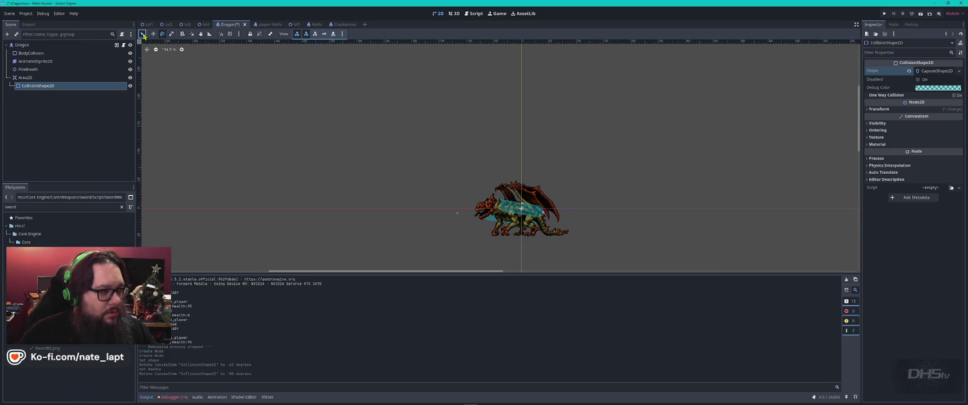
mouse_move(599, 233)
left_mouse_down()
mouse_move(524, 215)
mouse_move(552, 225)
mouse_move(531, 224)
left_mouse_up()
left_click(526, 222)
scroll(529, 223, "up", 5)
left_click_drag(491, 165, 485, 170)
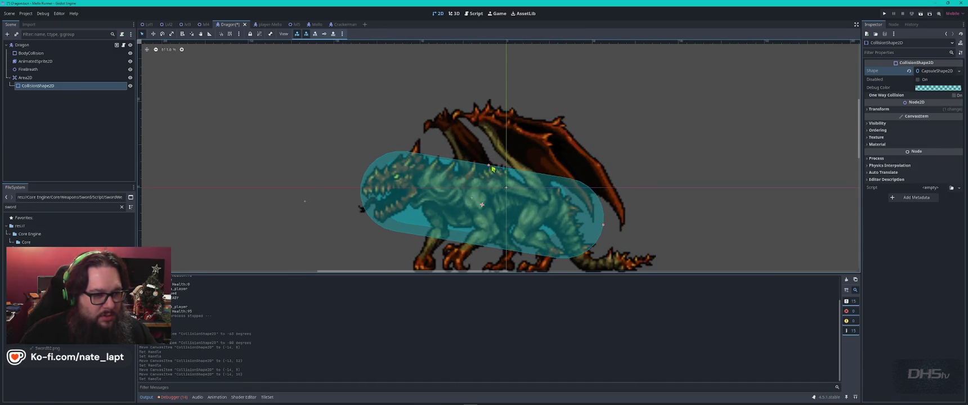
left_click_drag(595, 226, 597, 227)
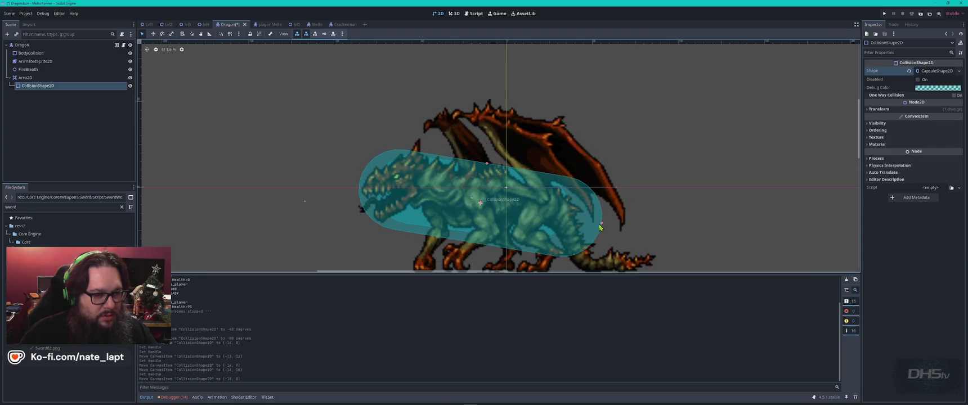
left_click(596, 226)
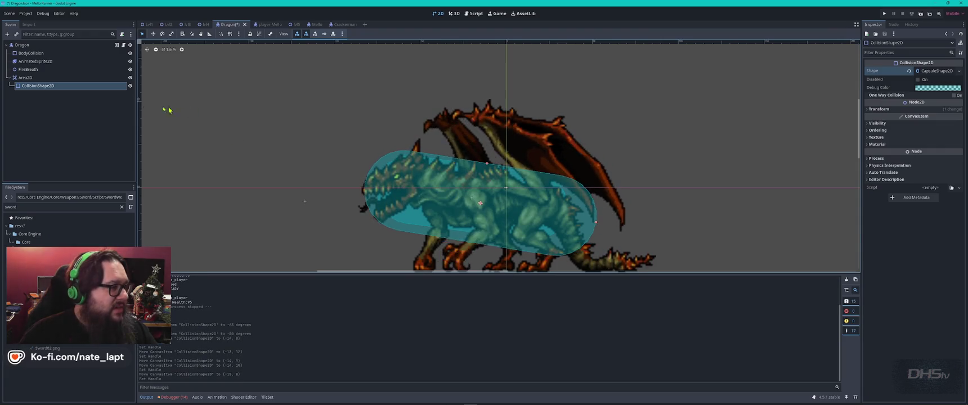
key("alt+Tab")
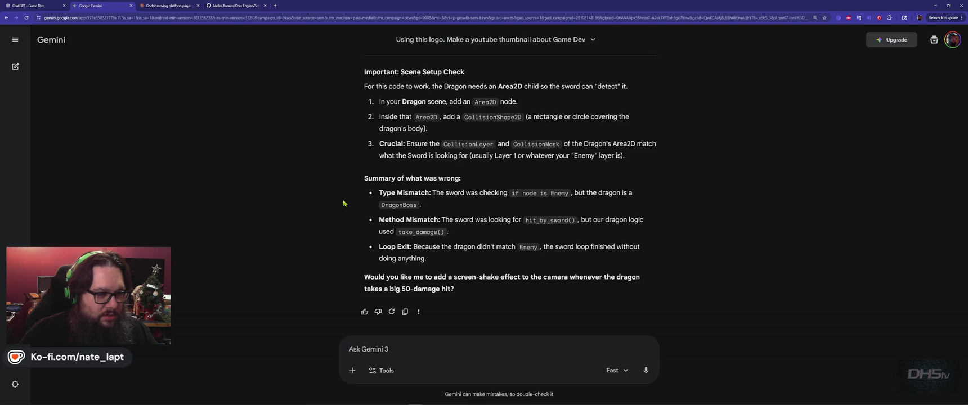
Step: Tell Gemini the dragon takes off on level load and should wait until the player is within 200px
key("alt+Tab")
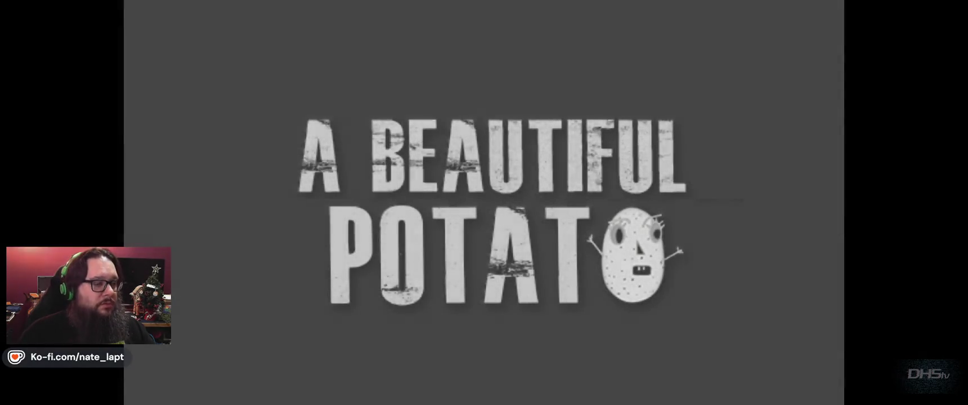
key("alt+Tab")
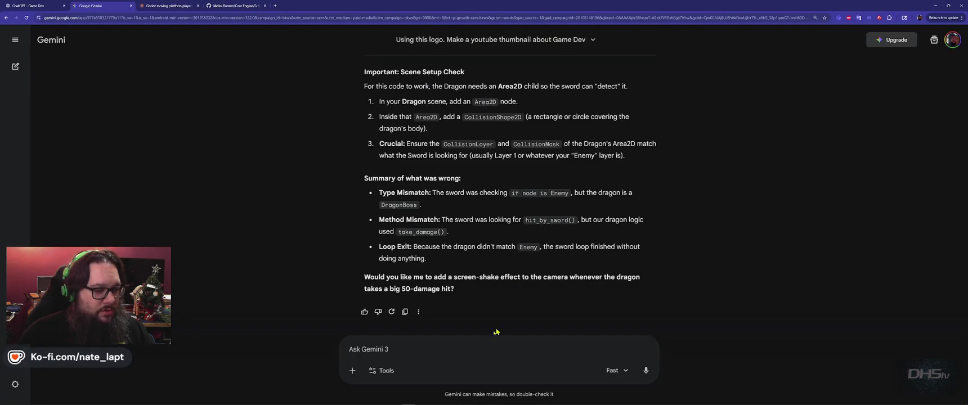
type("The dragon takes off on level load. The dragon should wait until the player approches it!")
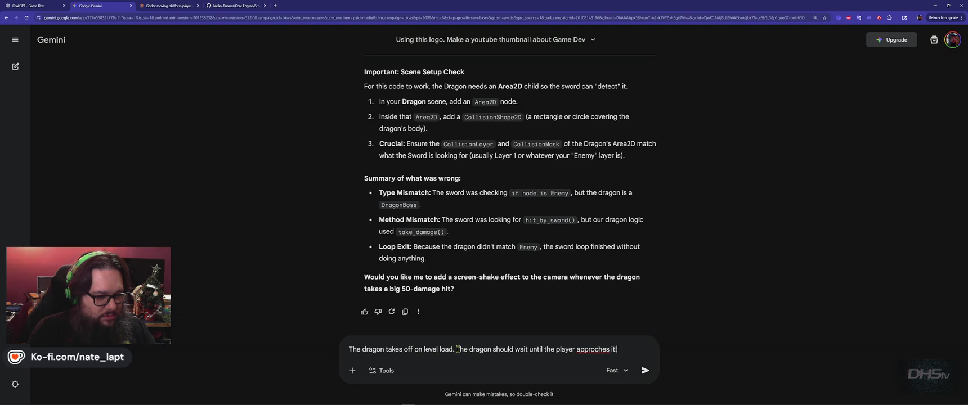
right_click(592, 350)
left_click(615, 223)
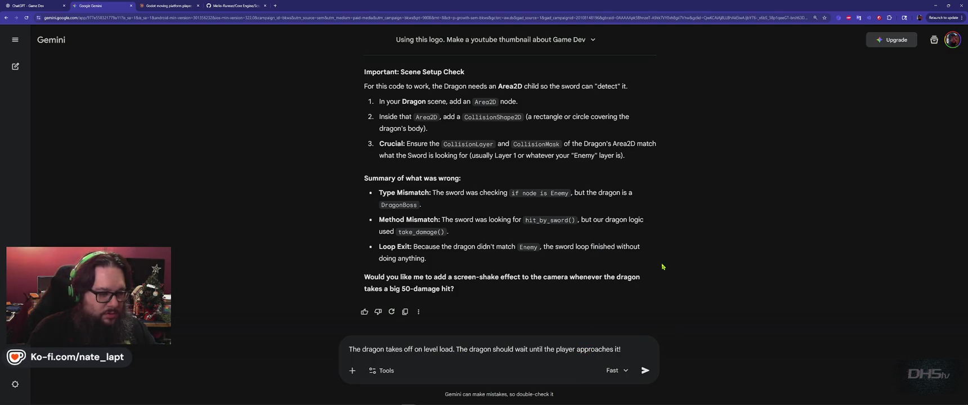
key("shift+Return")
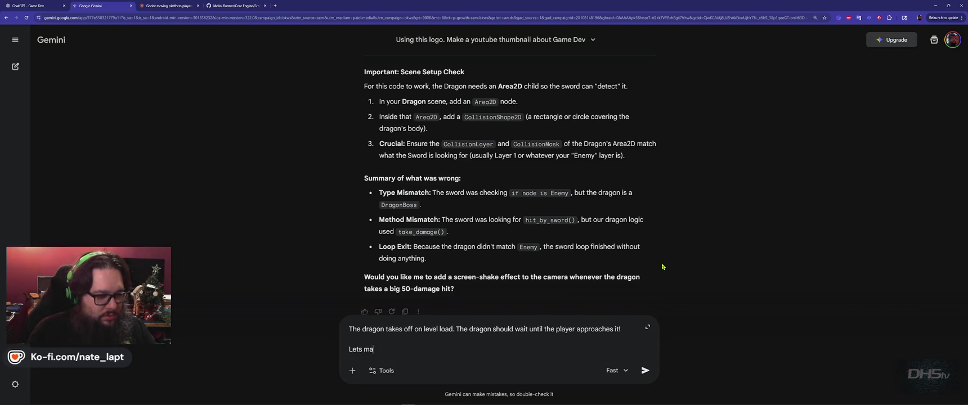
type("Lets make that distance 200px")
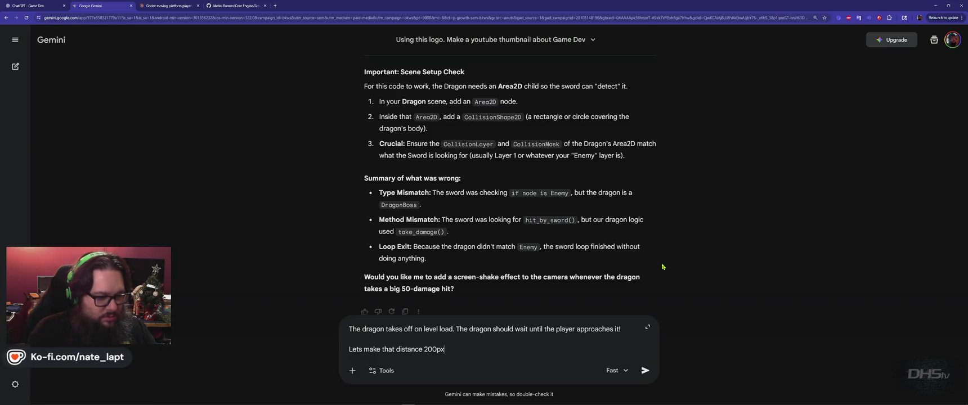
key("Return")
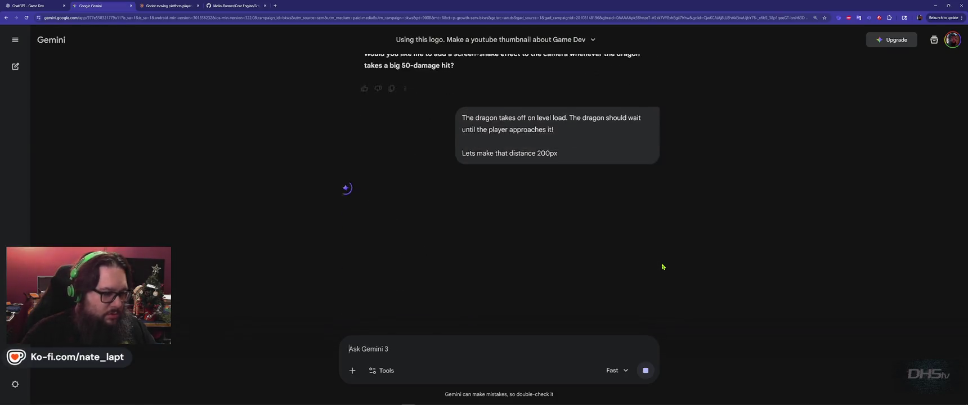
key("alt+Tab")
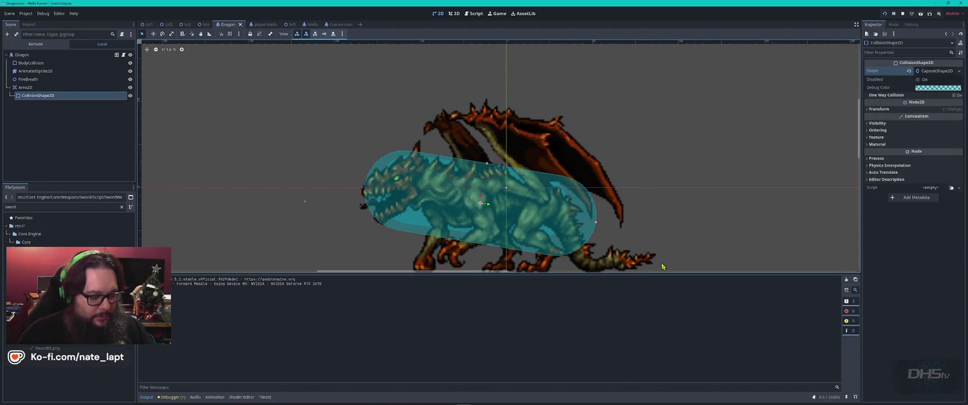
Step: Run the level, grab the sword and head along the platforms toward the dragon
key("alt+Tab")
key("Tab")
key("Return")
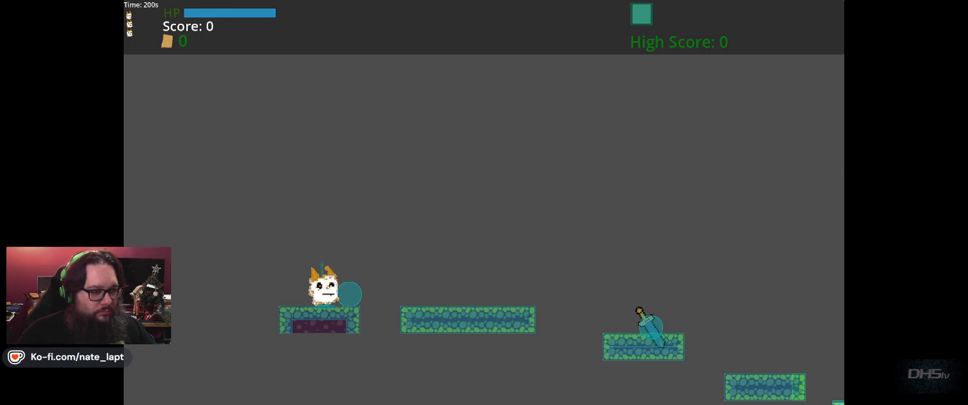
key("space")
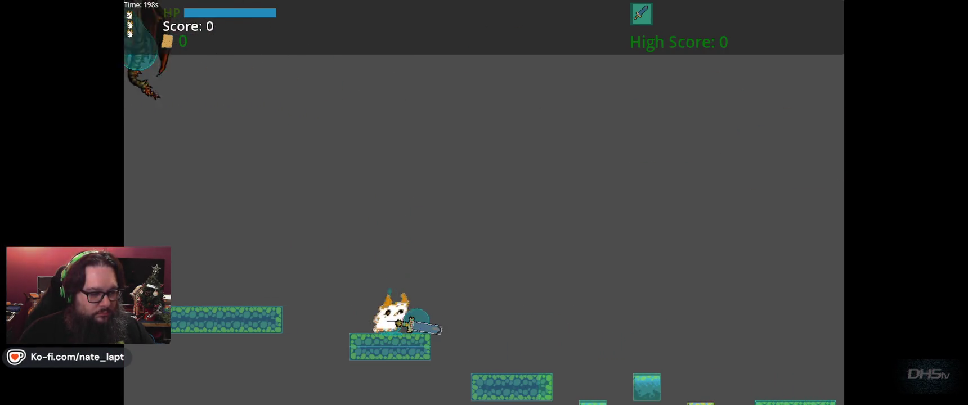
key("space")
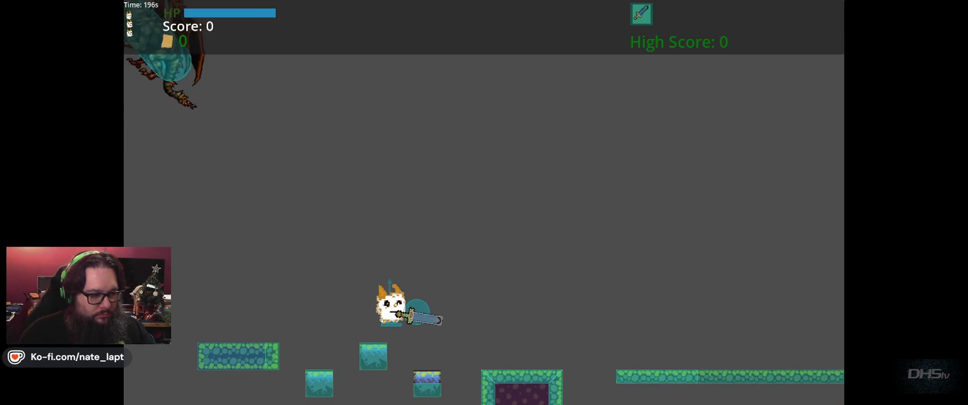
key("space")
key("space")
key("Left")
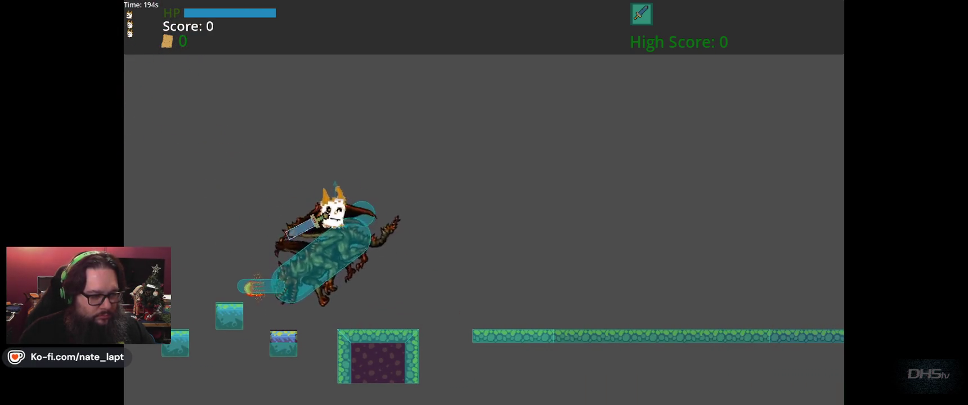
key("Right")
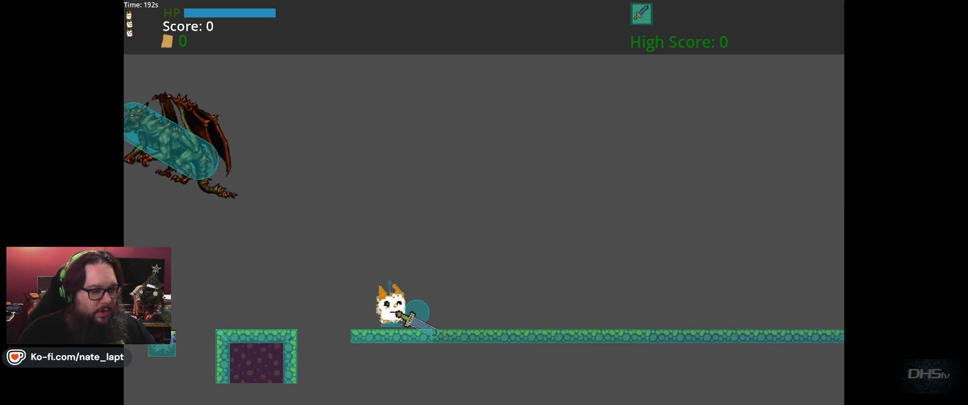
key("Left")
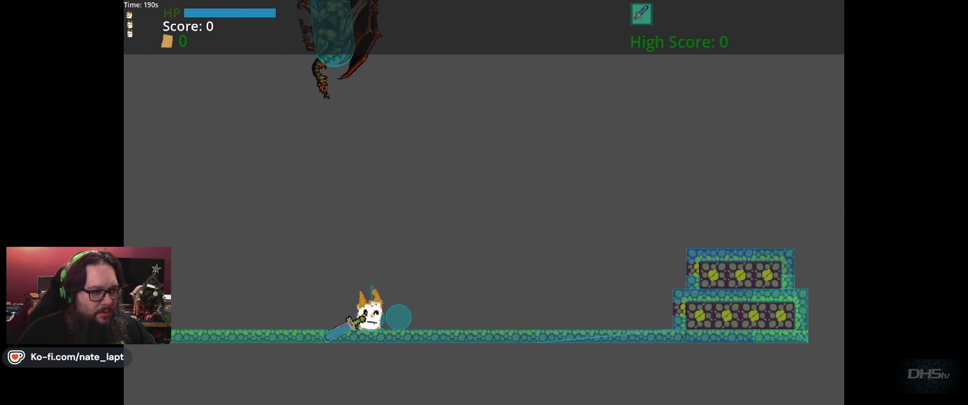
key("Right")
Step: Fight the dragon by jumping, dodging and slashing it with the sword, then leave the game
key("space")
key("space")
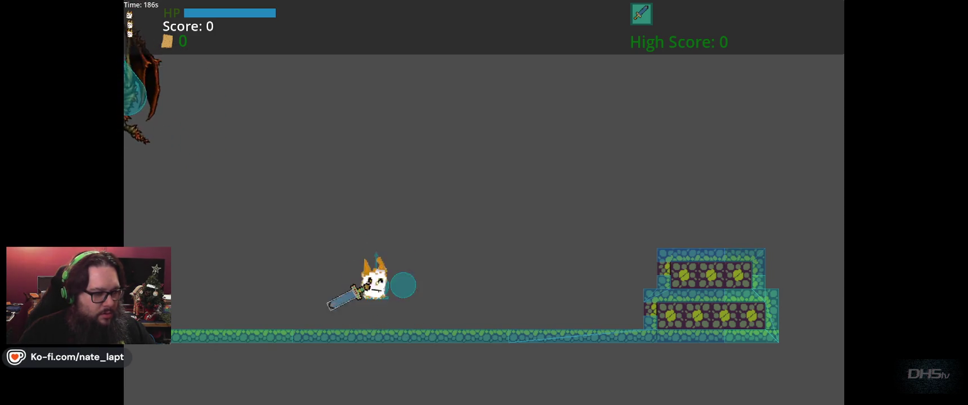
key("space")
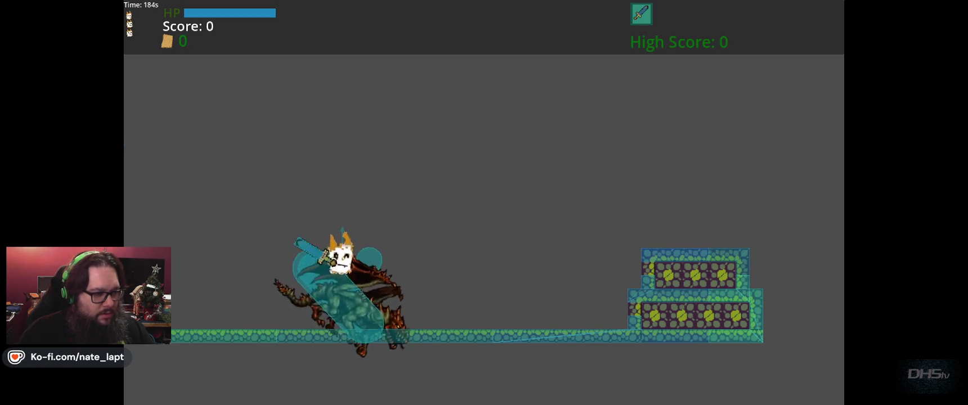
key("Right")
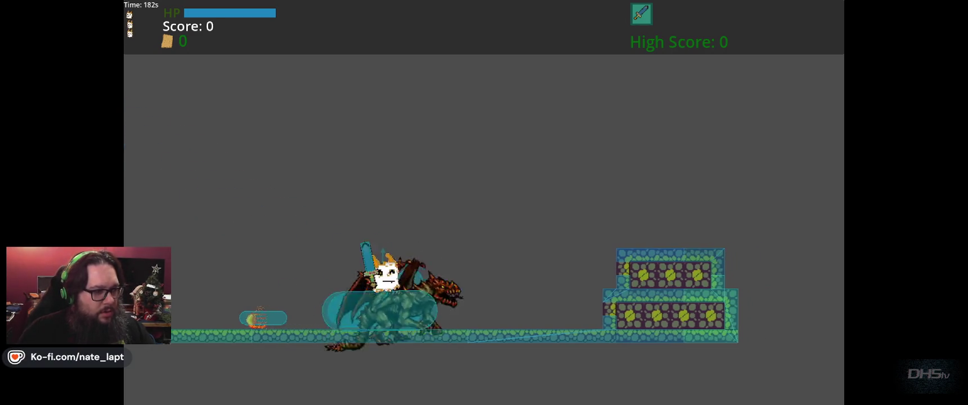
key("Right")
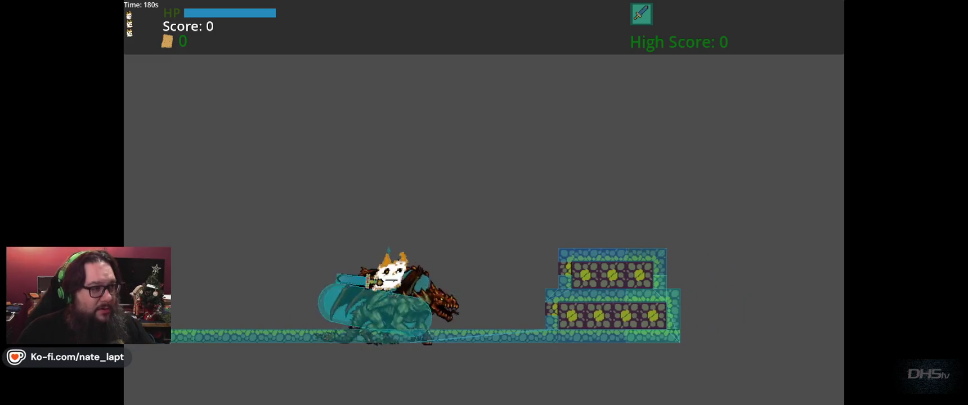
key("Left")
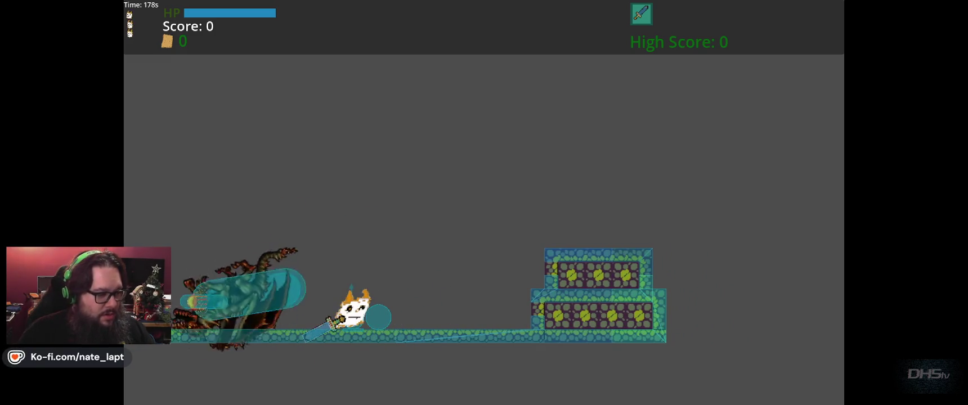
key("Left")
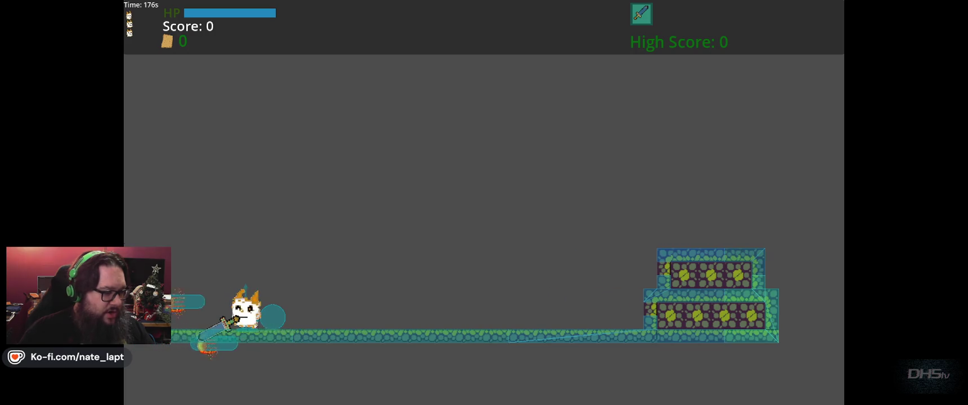
key("Left")
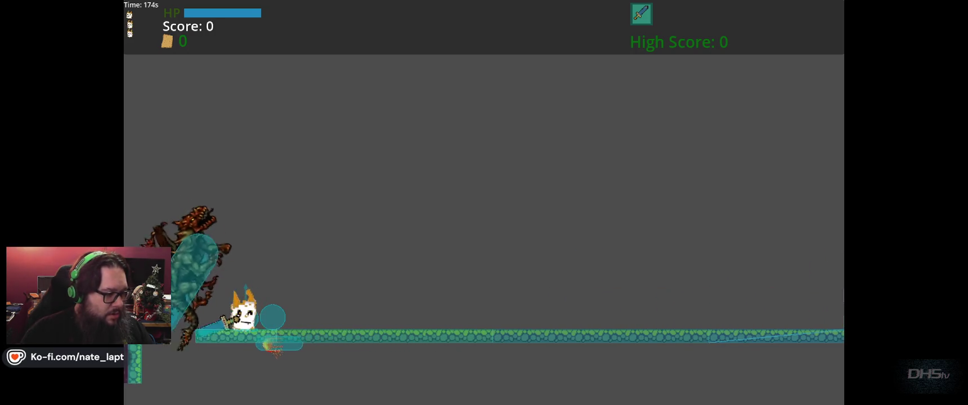
key("Left")
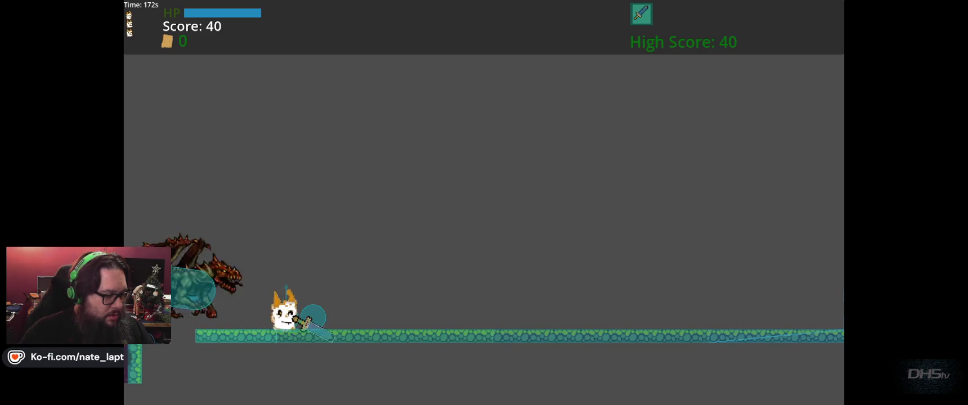
key("F8")
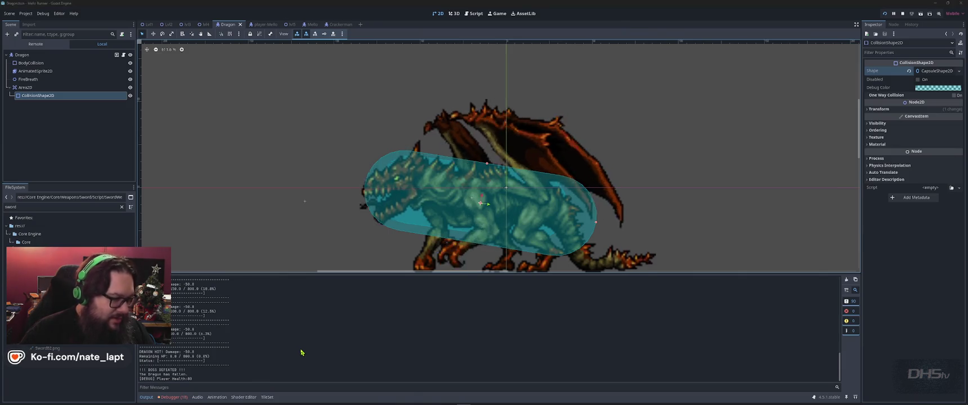
Step: Walk the player left under the dragon again, then stop the running game
key("a")
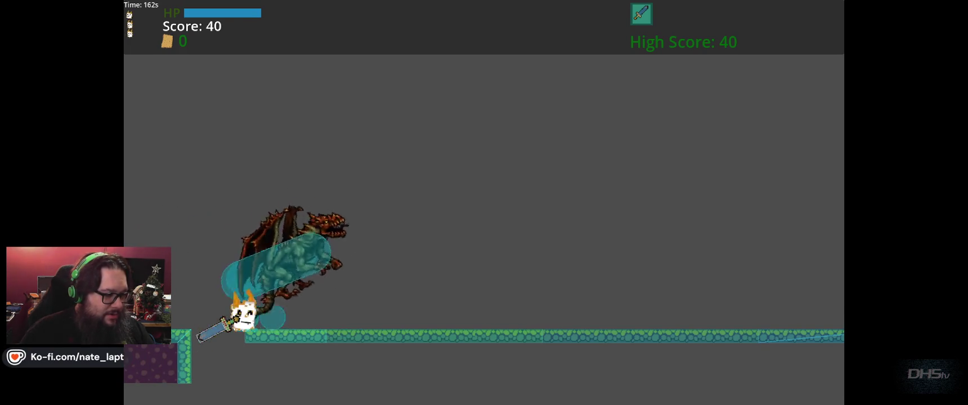
key("a")
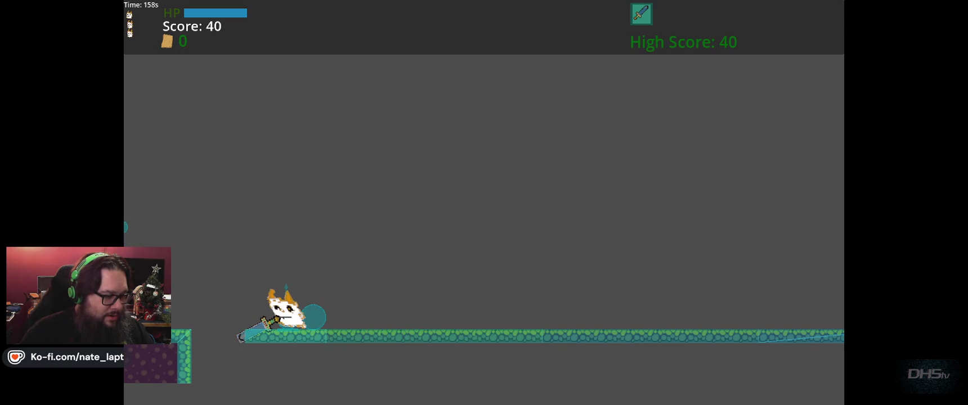
key("F8")
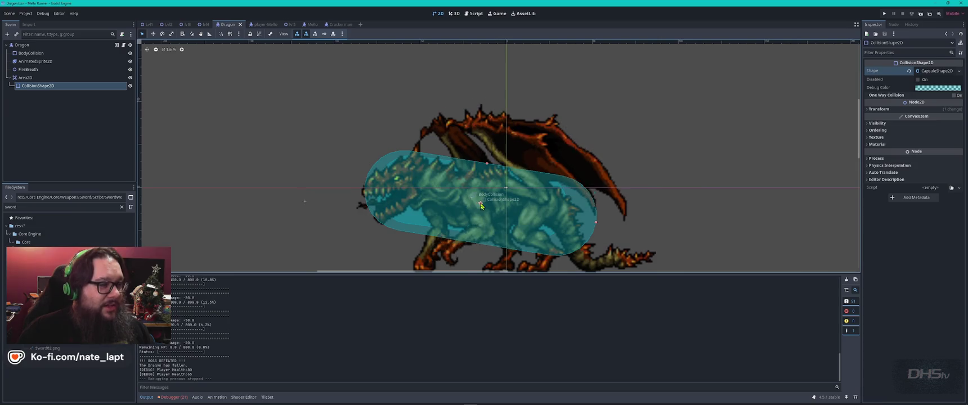
key("alt+Tab")
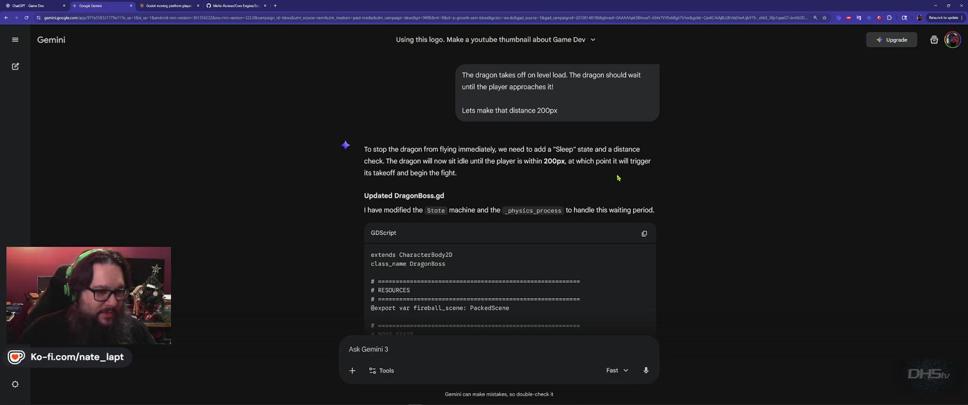
Step: Scroll through Gemini's reply and copy the updated DragonBoss.gd code with the Sleep state
scroll(617, 178, "down", 15)
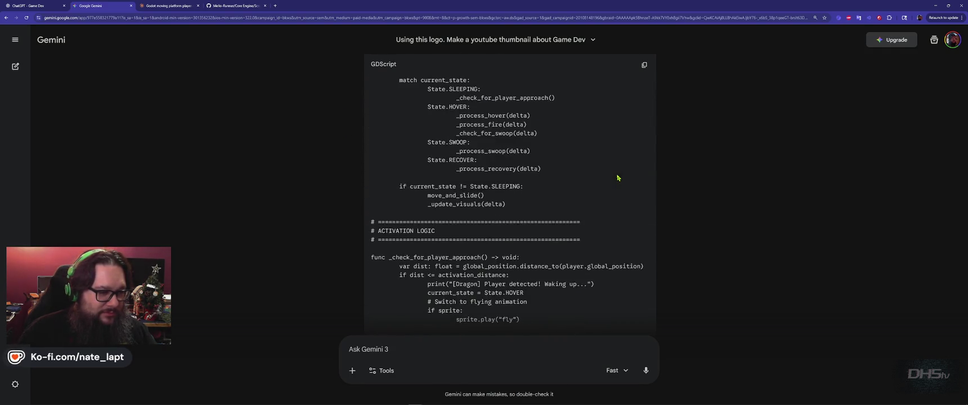
scroll(617, 178, "down", 10)
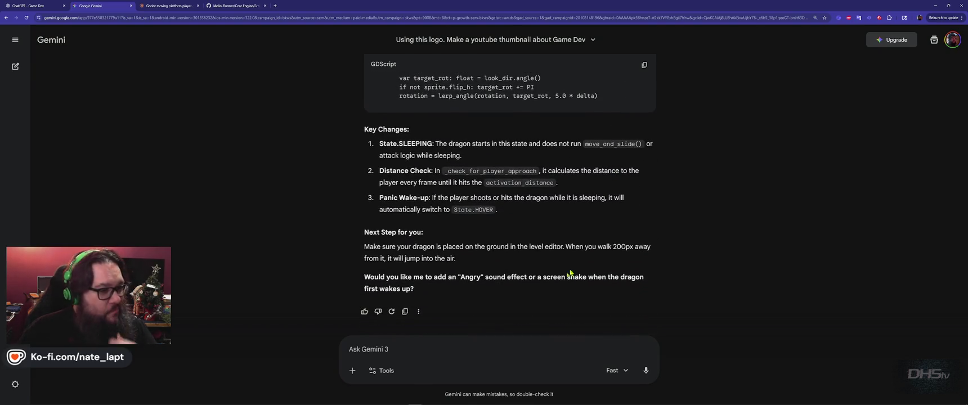
left_click(644, 66)
key("alt+Tab")
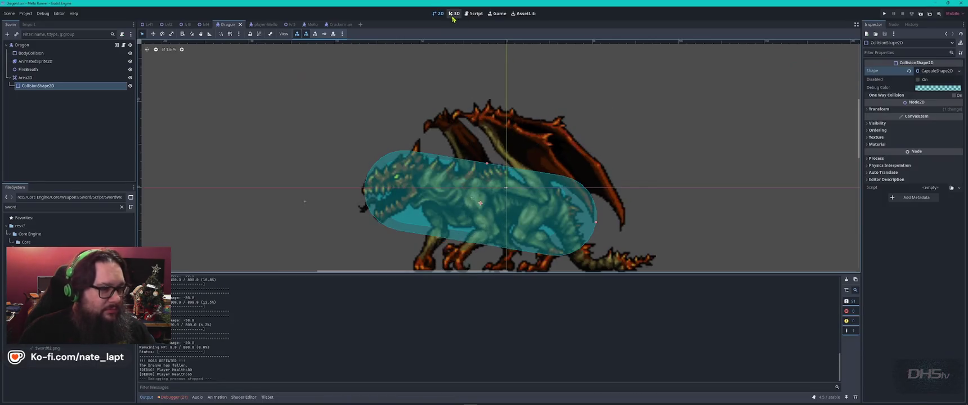
Step: Replace all of Dragon.gd with the copied sleeping-dragon code
left_click(475, 13)
left_click(465, 134)
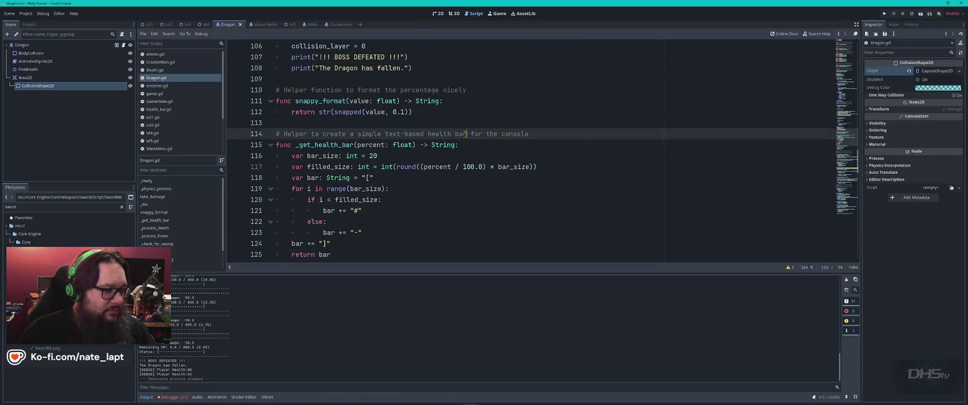
key("ctrl+a")
key("ctrl+v")
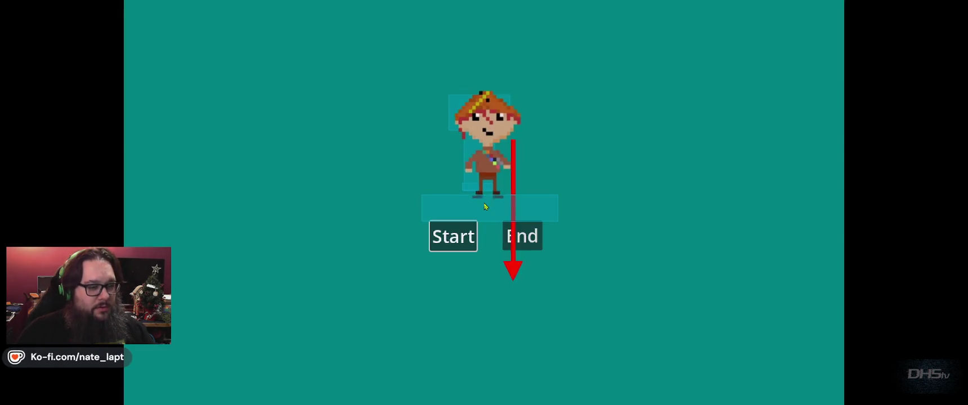
Step: Playtest by running right across the platforms, grabbing the sword and striking the dragon
key("Right")
key("space")
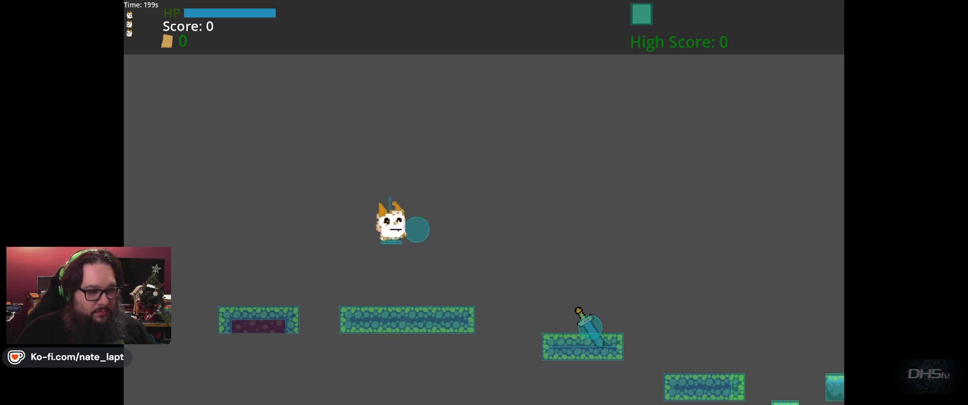
key("Right")
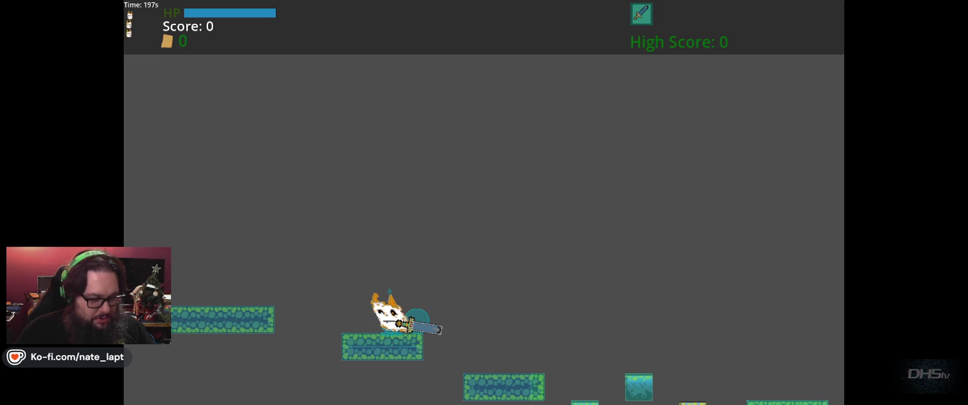
key("space")
key("space")
key("Right")
key("space")
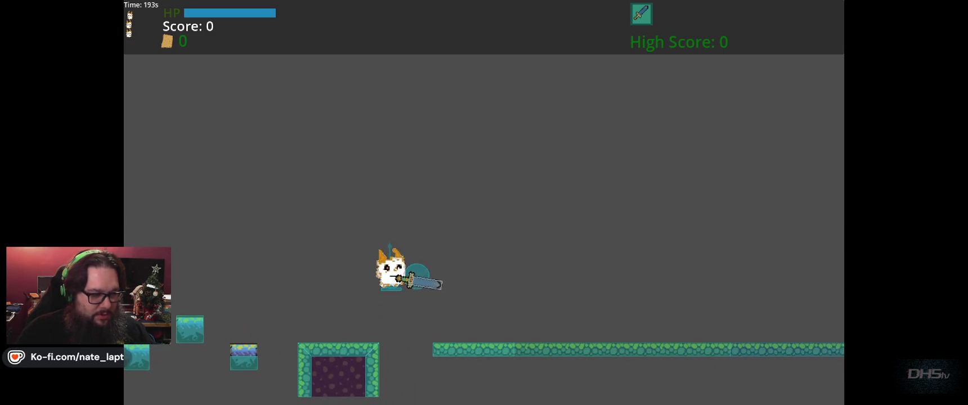
key("Right")
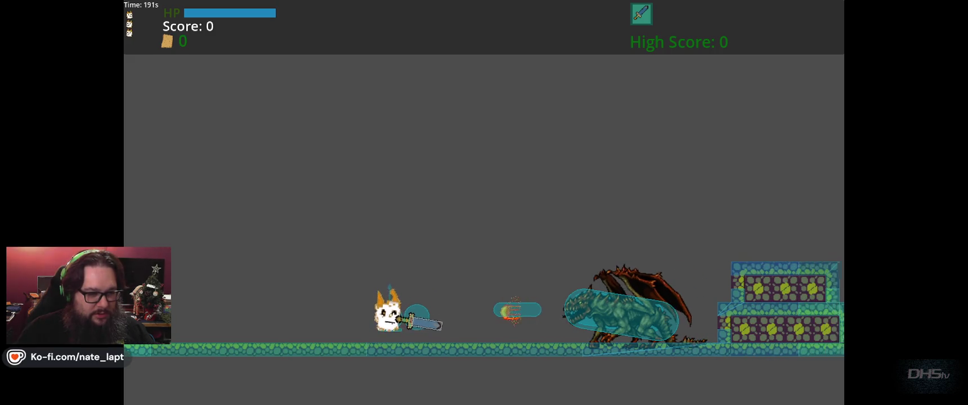
key("space")
key("Right")
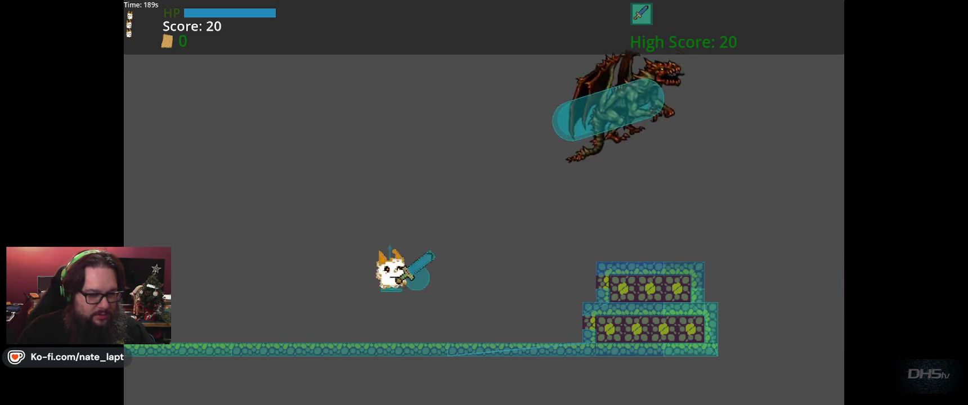
Step: Dodge the airborne dragon's swoops and fireballs, then stop the game with F8
key("Left")
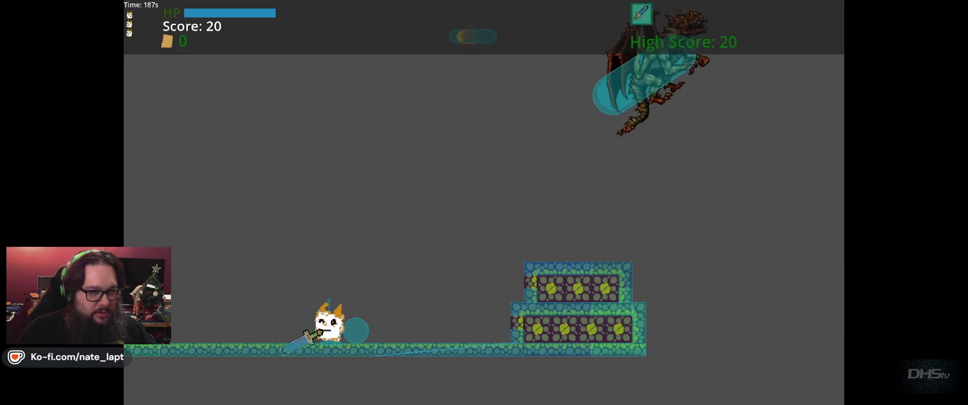
key("Right")
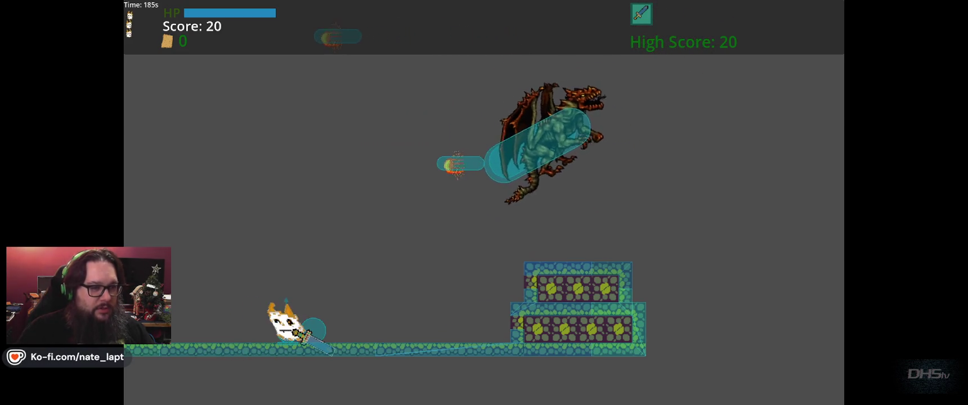
key("Left")
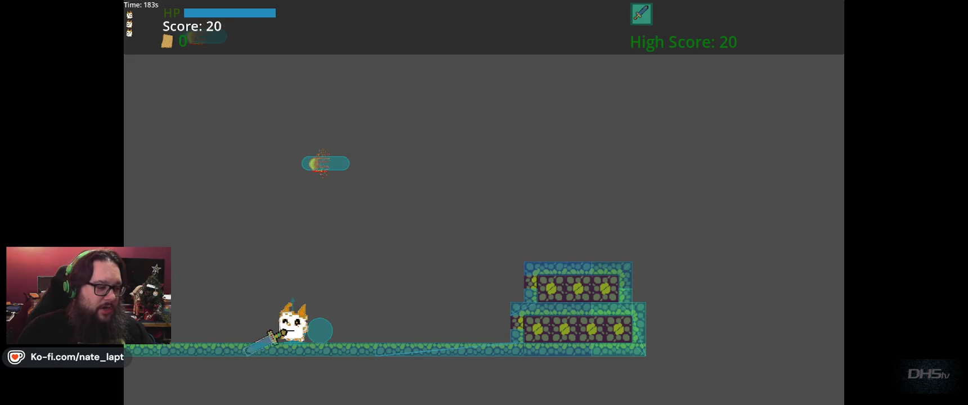
key("Left")
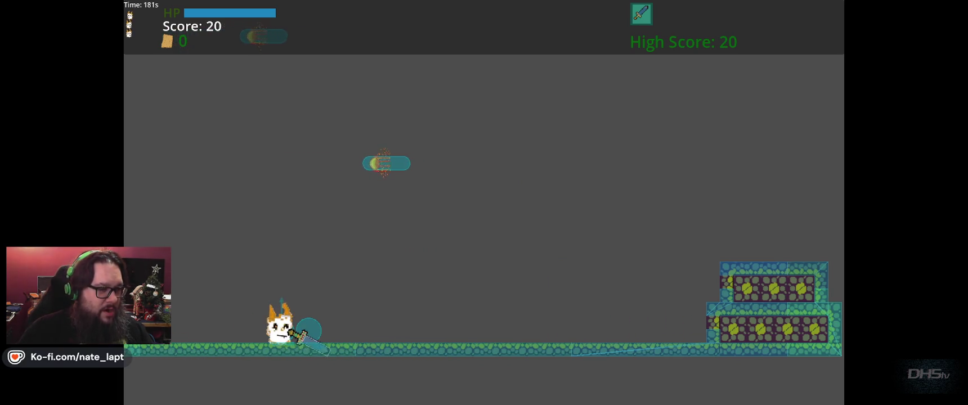
key("Left")
key("Right")
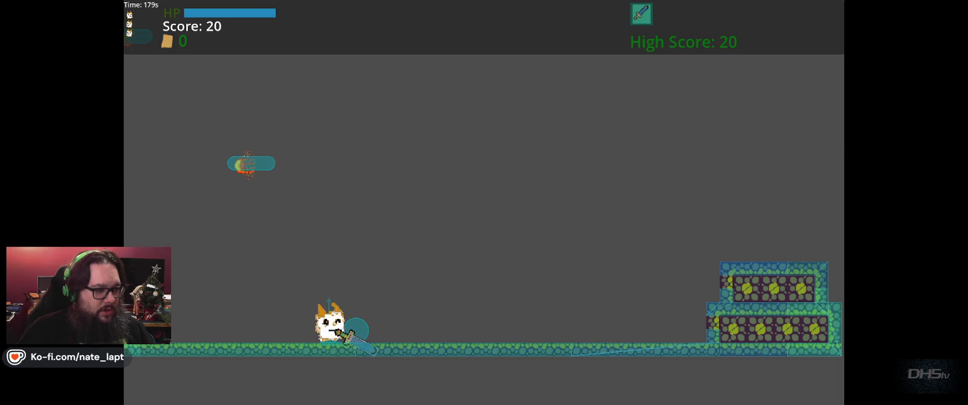
key("Left")
key("Right")
key("Right")
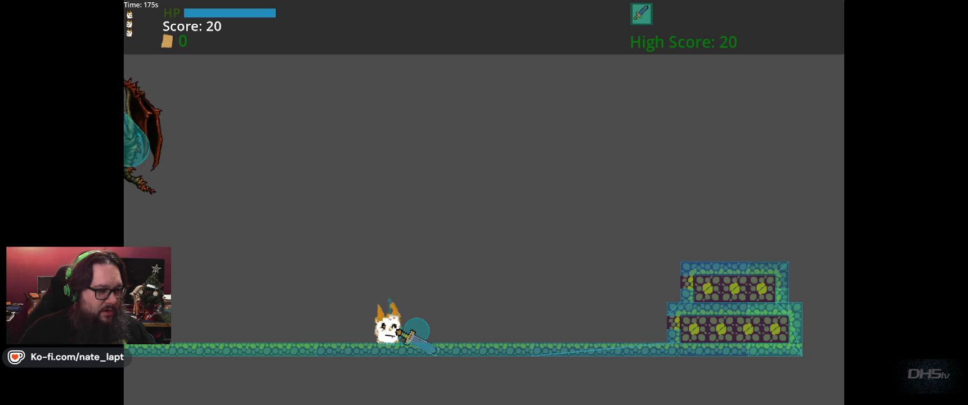
key("Left")
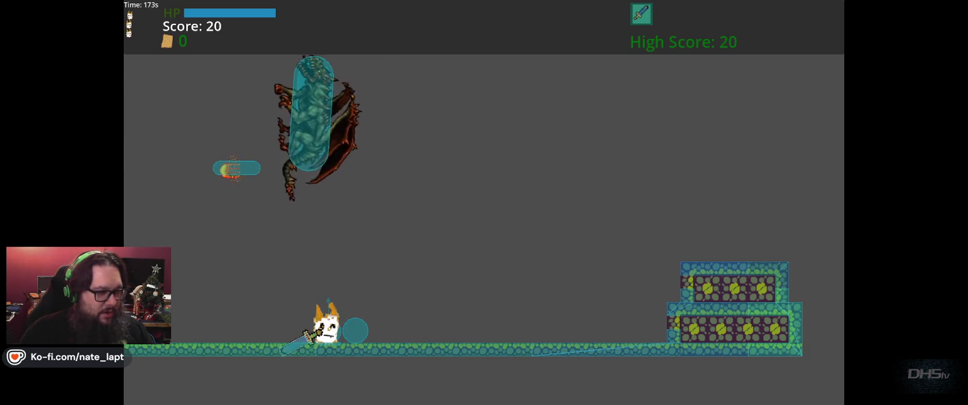
key("Left")
key("Right")
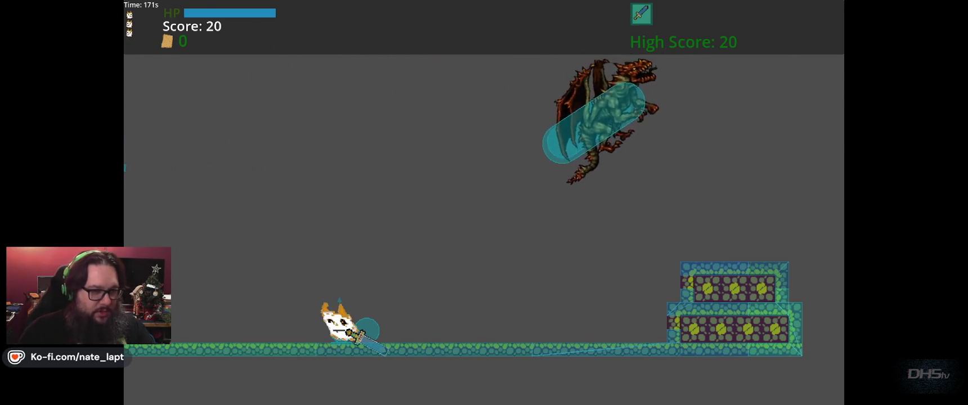
key("F8")
key("alt+Tab")
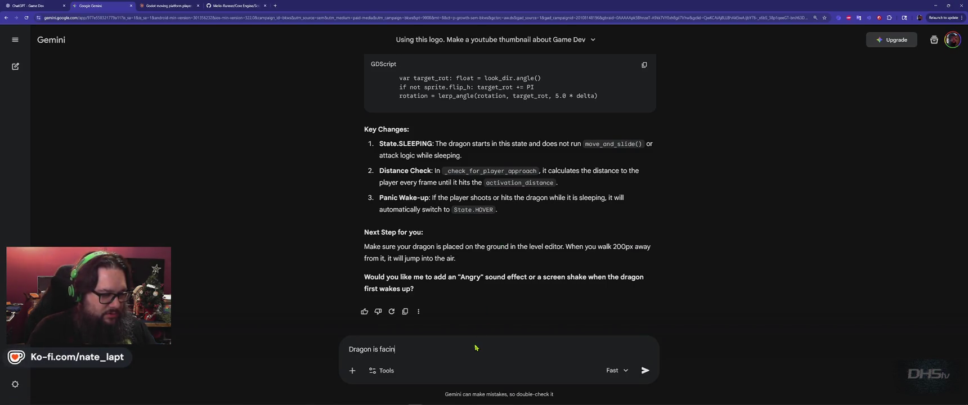
Step: Ask Gemini to fix the dragon facing the wrong way and make it spin twice then fly away on death
type("g the wrong ")
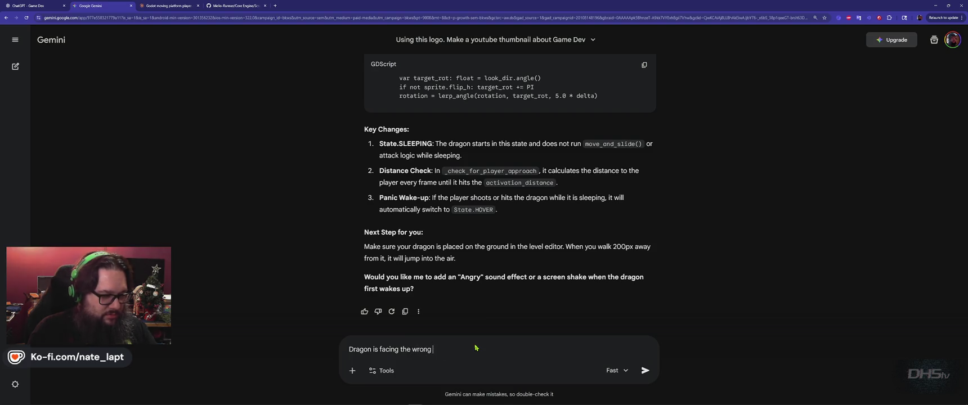
type(" way now!")
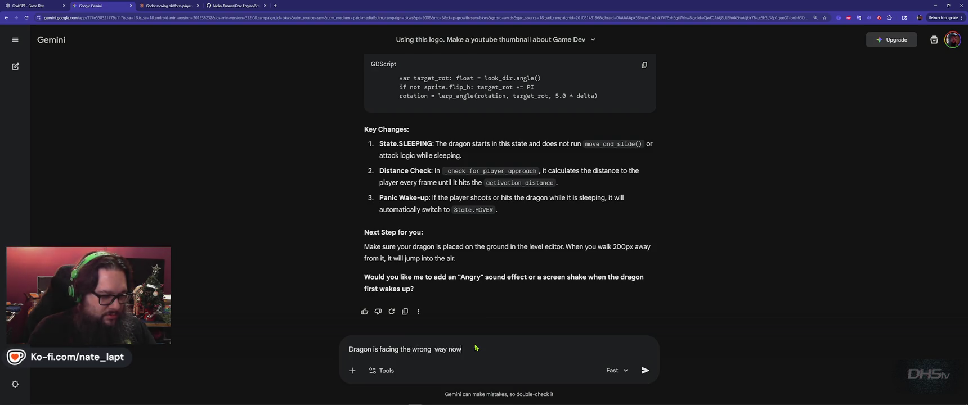
key("shift+Return")
type("when the dragon dies, it should spin twice then fly away!")
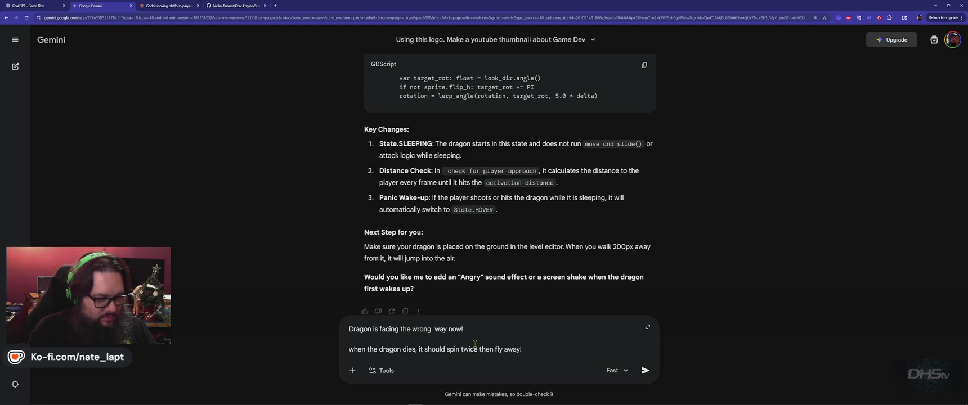
key("shift+Return")
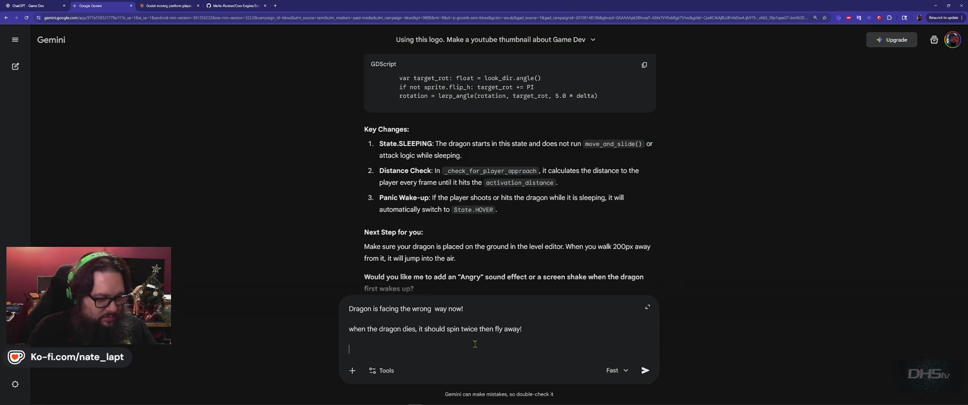
key("Return")
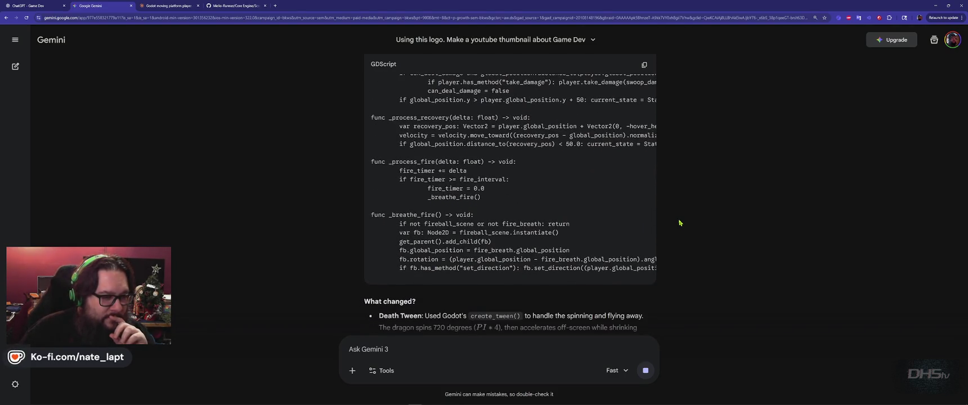
key("alt+Tab")
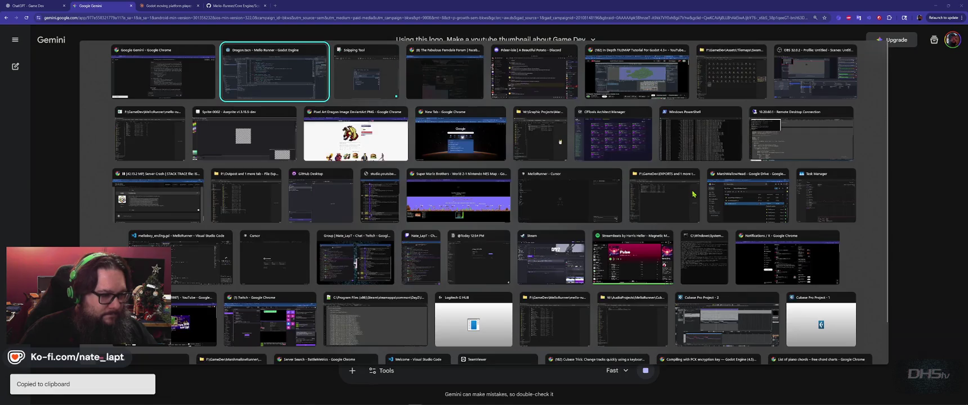
Step: Paste Gemini's death-tween code over Dragon.gd, undoing a stray paste, and save it
key("ctrl+a")
key("ctrl+v")
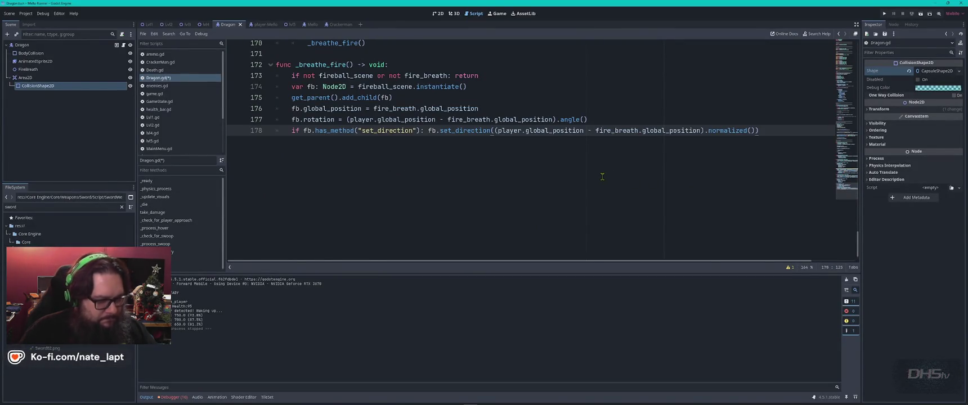
key("ctrl+z")
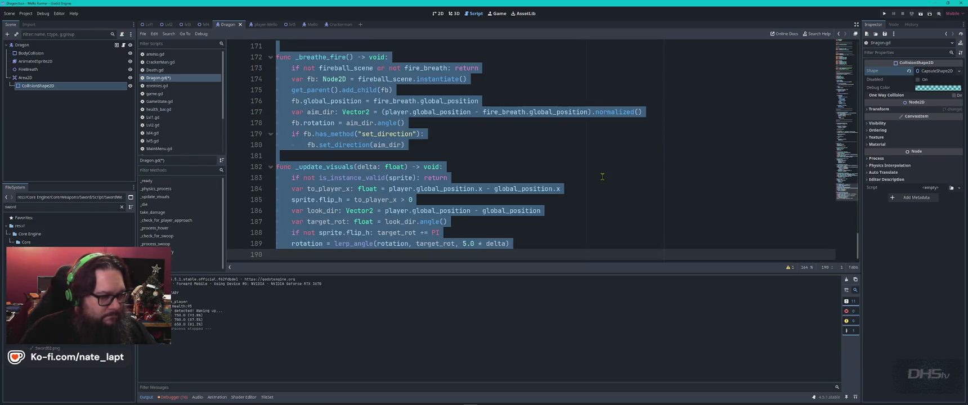
key("ctrl+v")
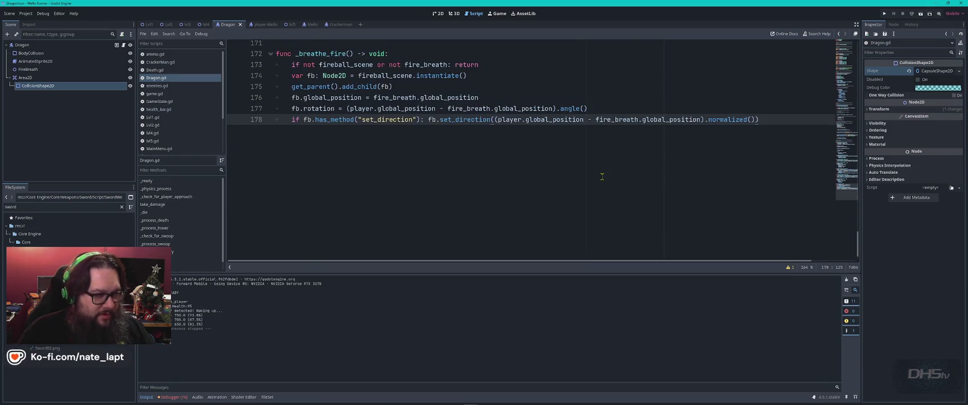
key("ctrl+s")
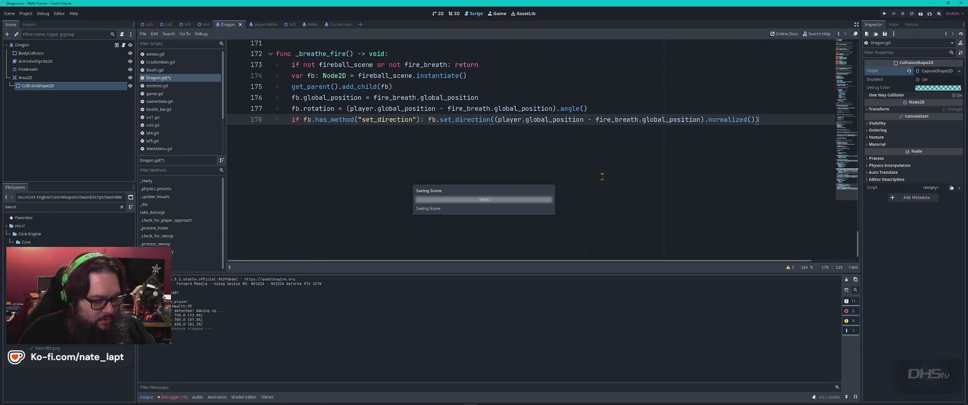
Step: Run the game, start from the title screen and jump across the platforms to wake the dragon
key("F5")
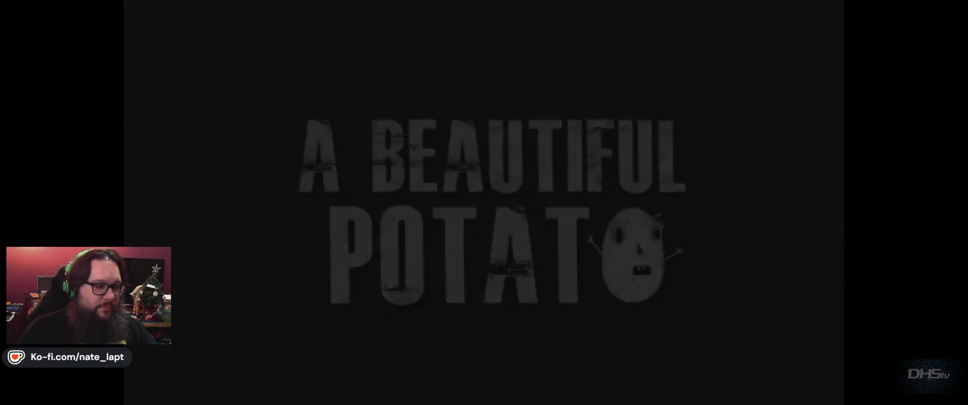
key("Return")
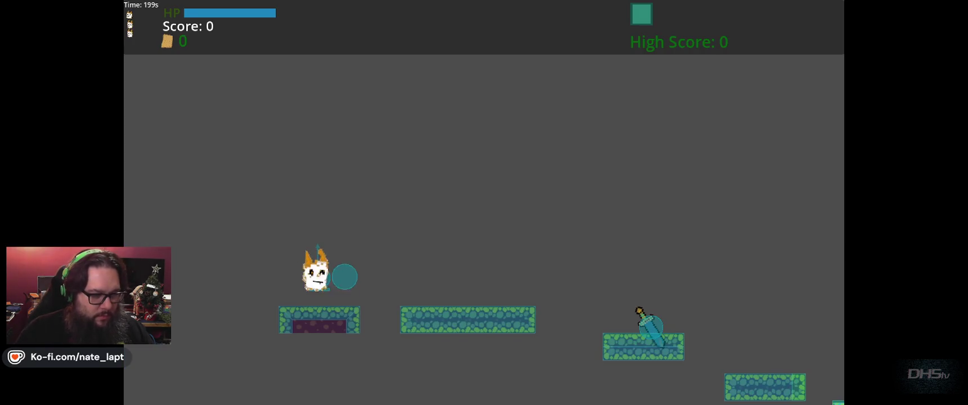
key("Right")
key("space")
key("Right")
key("space")
key("space")
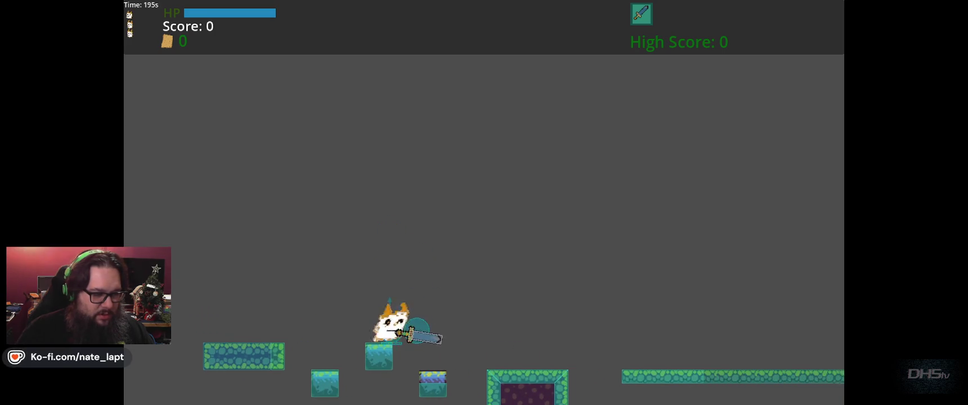
key("Right")
key("space")
key("space")
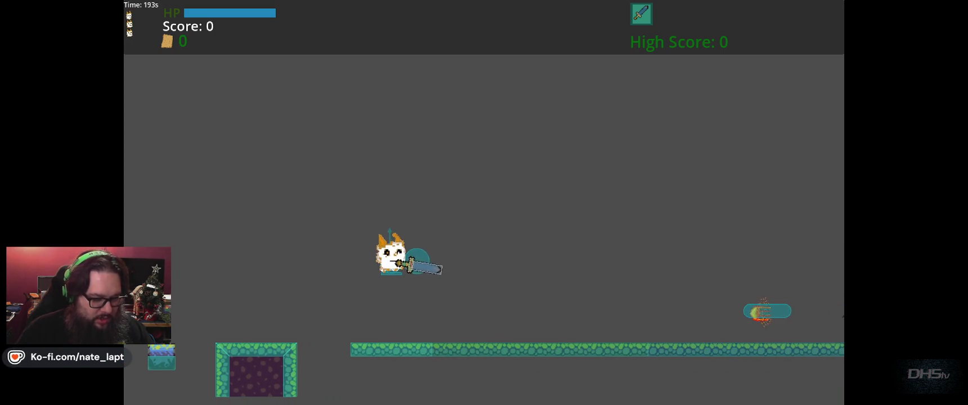
key("Right")
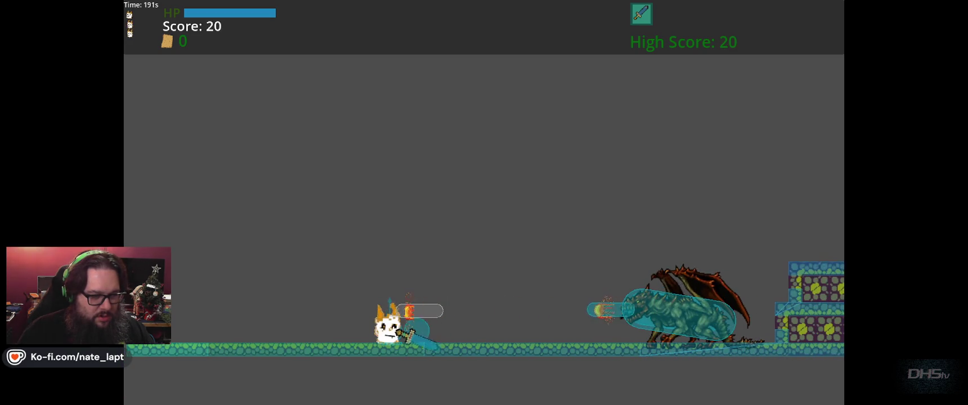
key("Right")
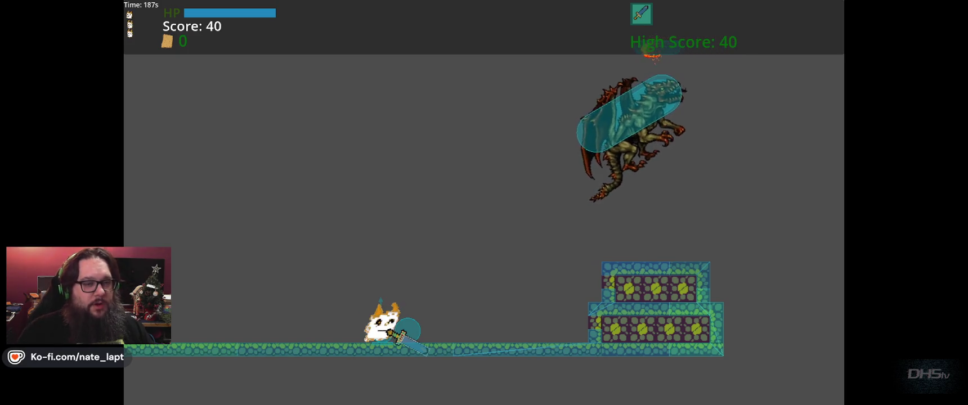
Step: Retreat left and jump to dodge the swooping dragon, turning back to face it
key("Right")
key("Left")
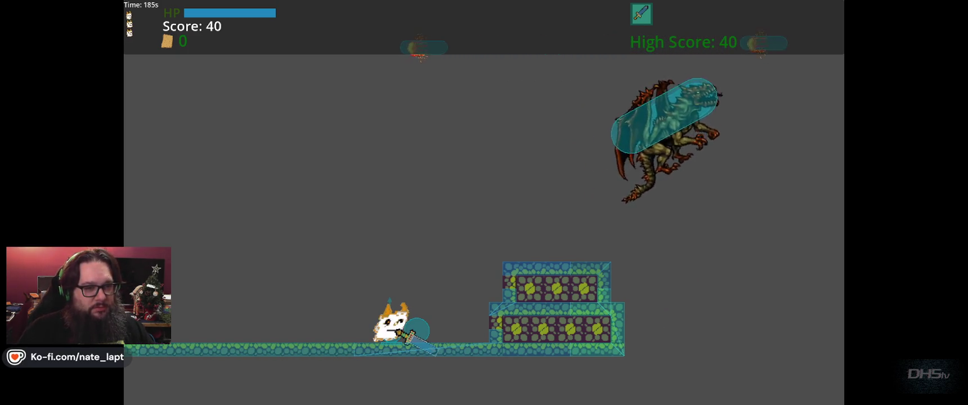
key("Left")
key("space")
key("Left")
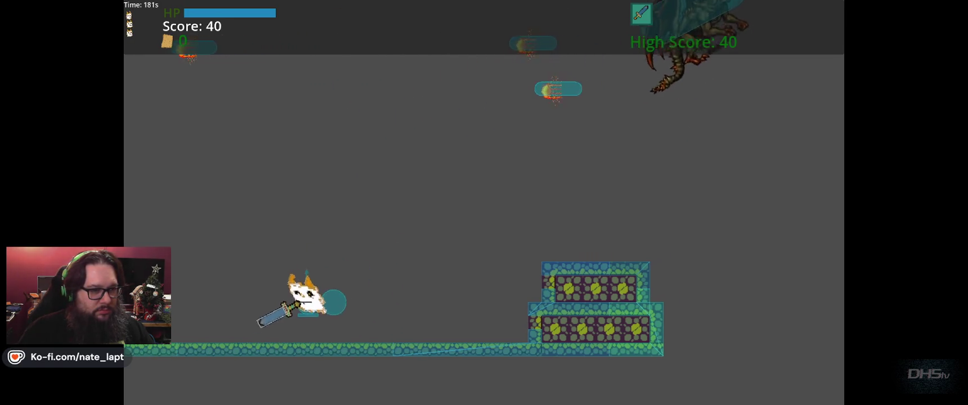
key("space")
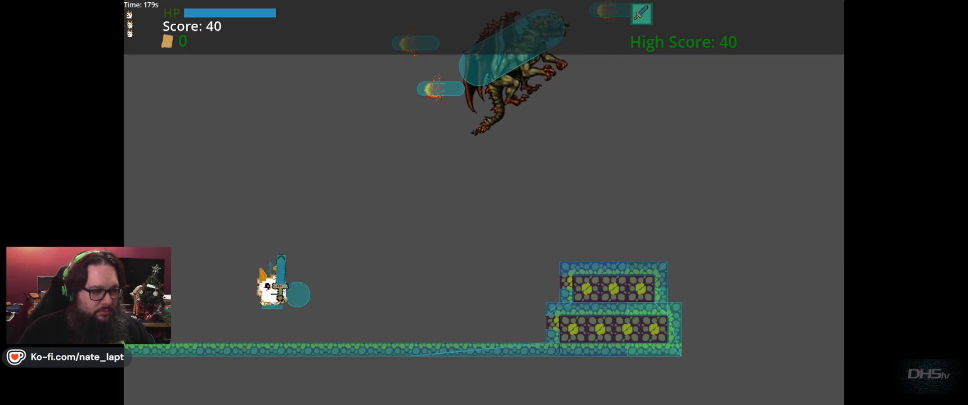
key("Left")
key("Right")
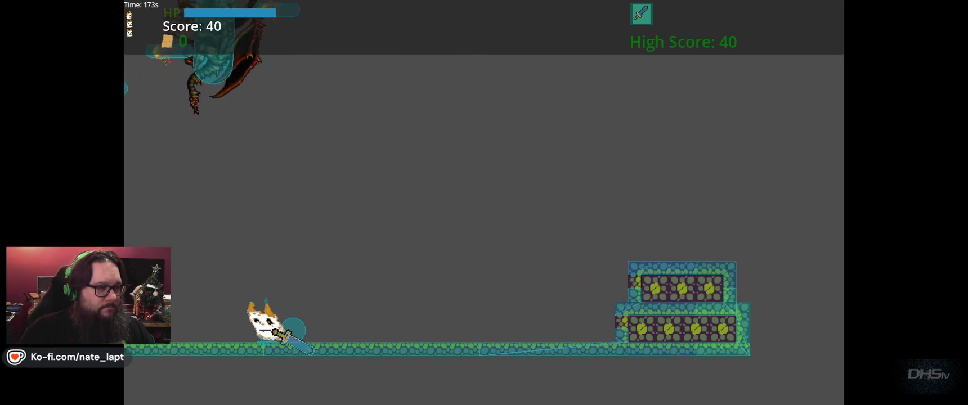
key("Left")
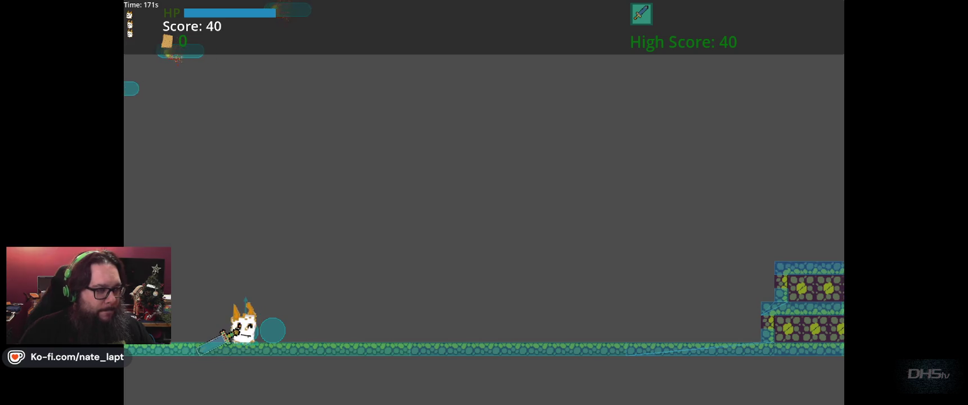
key("Right")
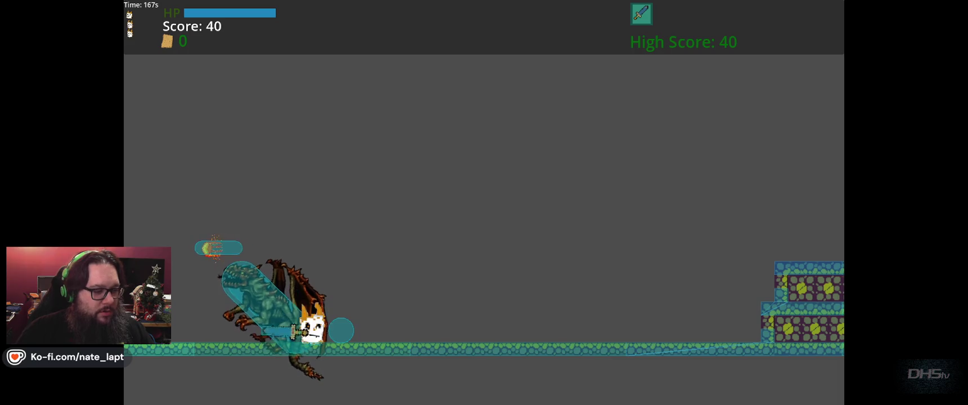
Step: Keep dodging swoops and fireballs until the dragon's HP reaches 0 and the boss is defeated
key("Left")
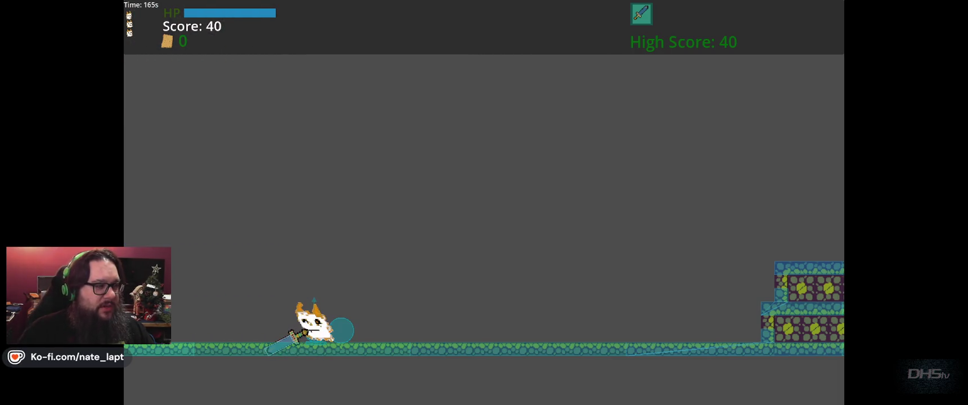
key("Right")
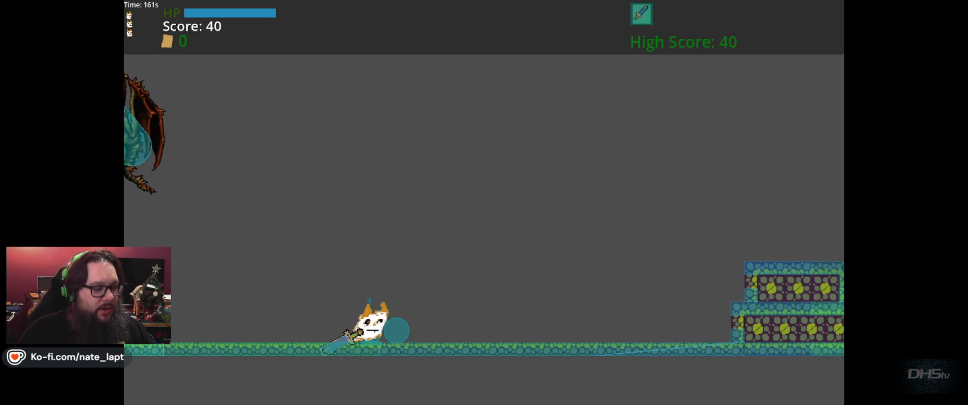
key("space")
key("space")
key("Right")
key("Left")
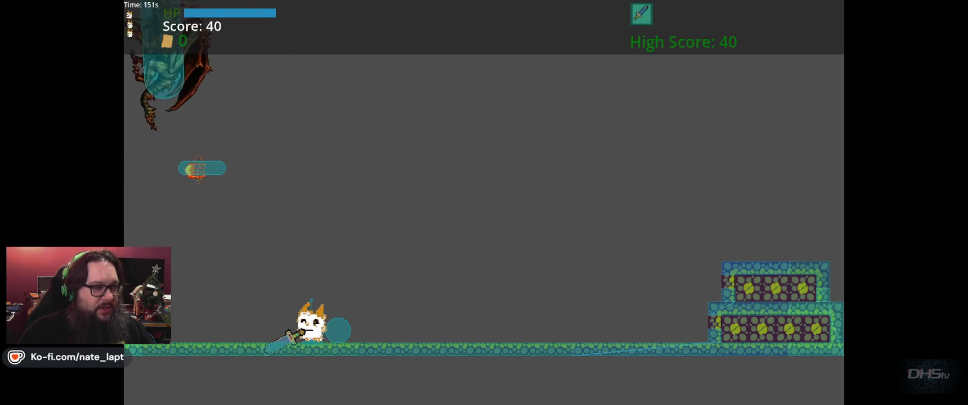
key("Right")
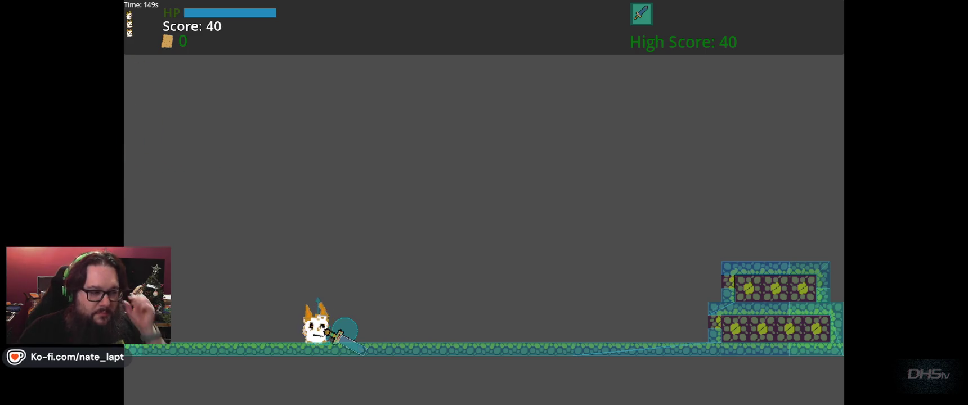
key("Left")
key("Right")
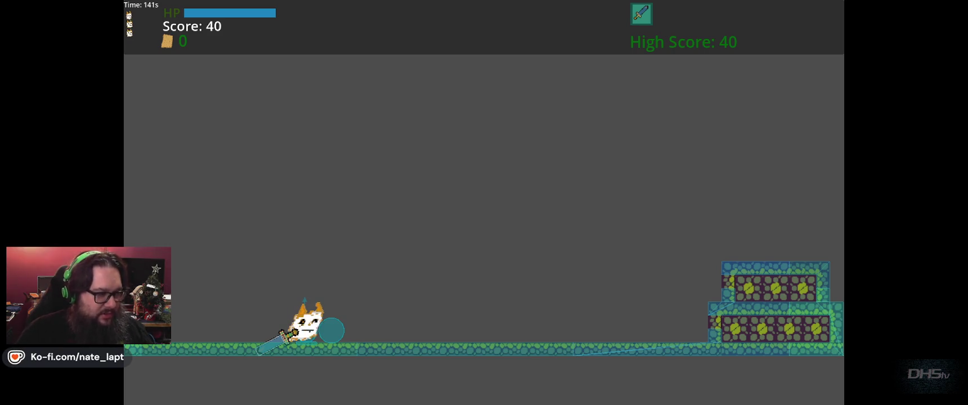
Step: Stop the running game after the BOSS DEFEATED log appears
key("F8")
key("alt+Tab")
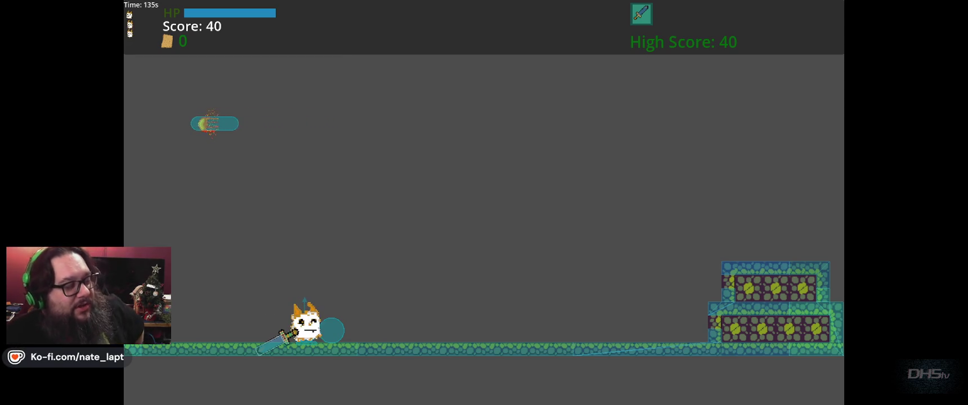
key("F8")
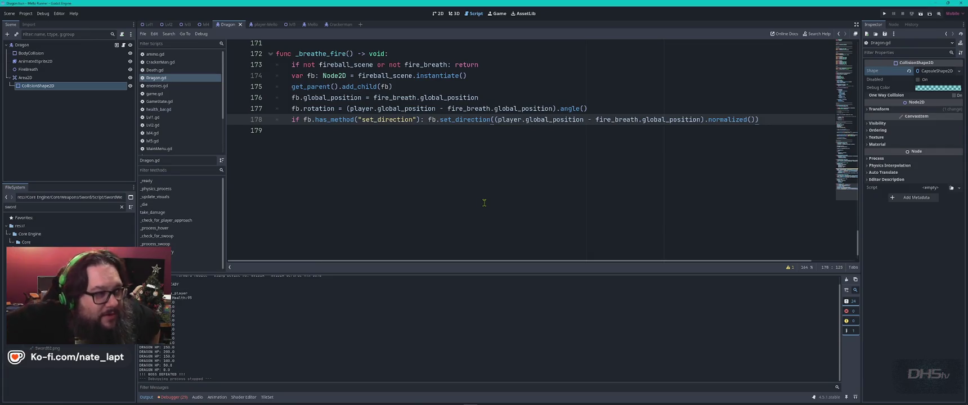
key("alt+Tab")
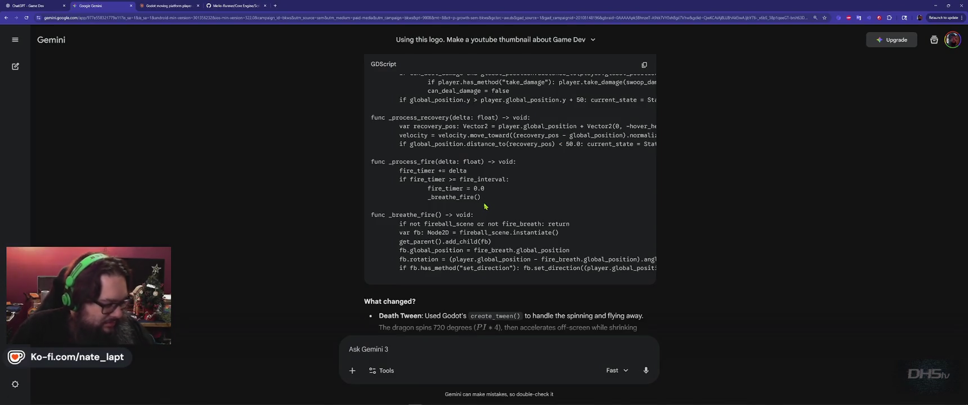
Step: Tell Gemini the defeat animation works but the dragon faces away and fireballs only shoot left
scroll(485, 207, "down", 3)
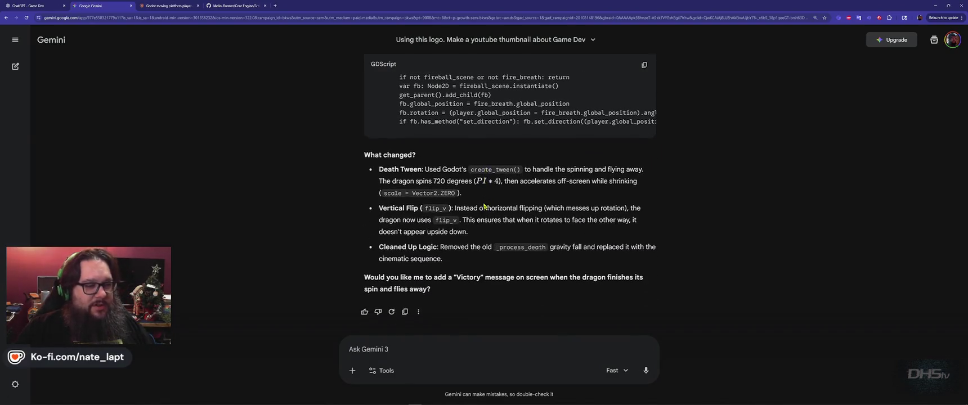
left_click(418, 350)
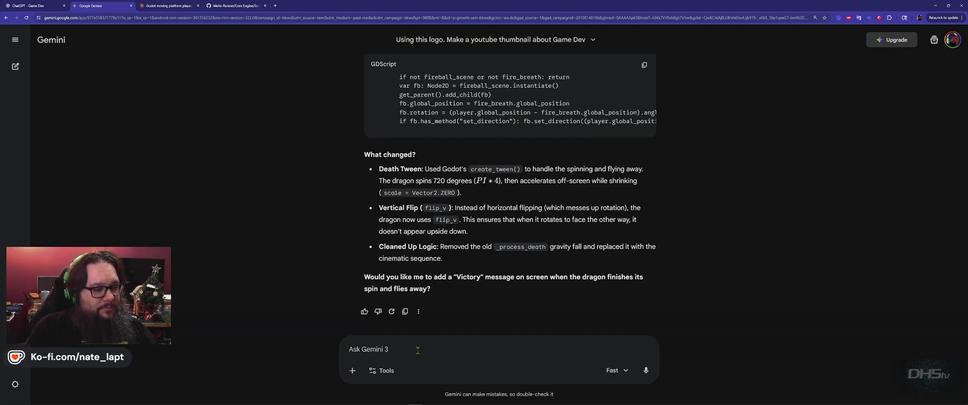
type("ok, The defe")
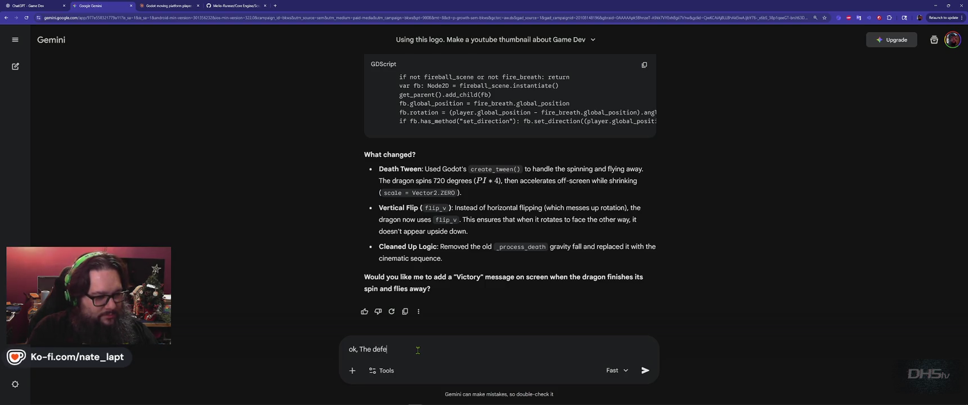
type("at animation wa")
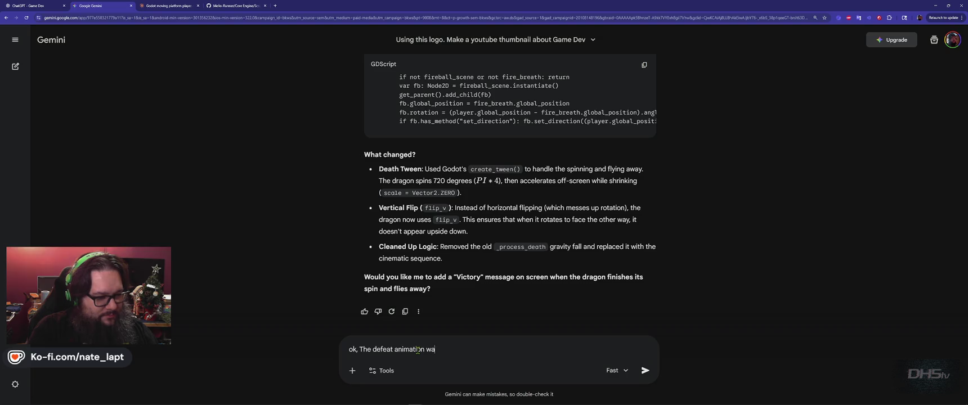
key("shift+Return")
key("shift+Return")
type("Bu")
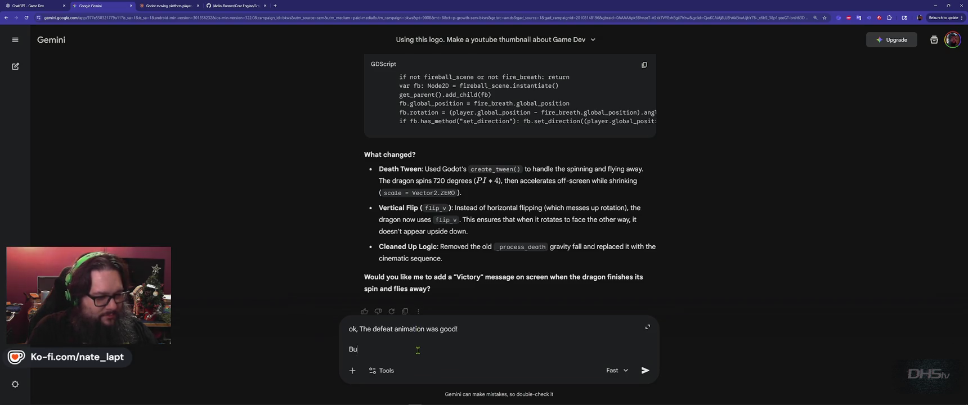
type("t the dragon is still facing away fro")
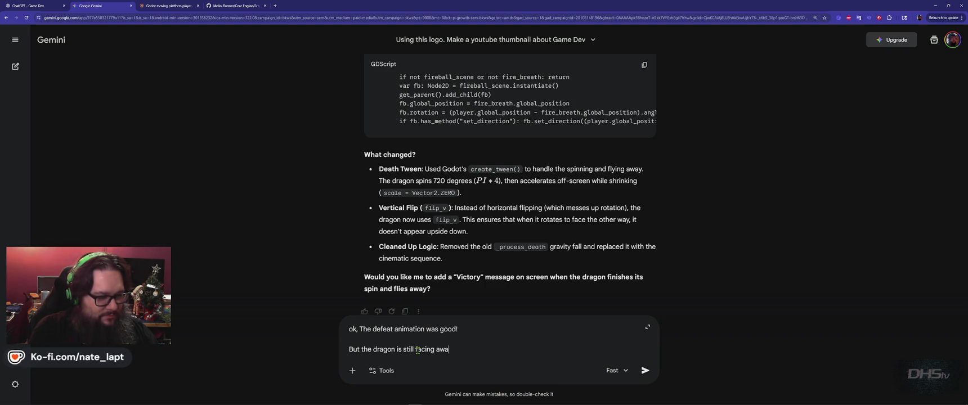
type("m the player")
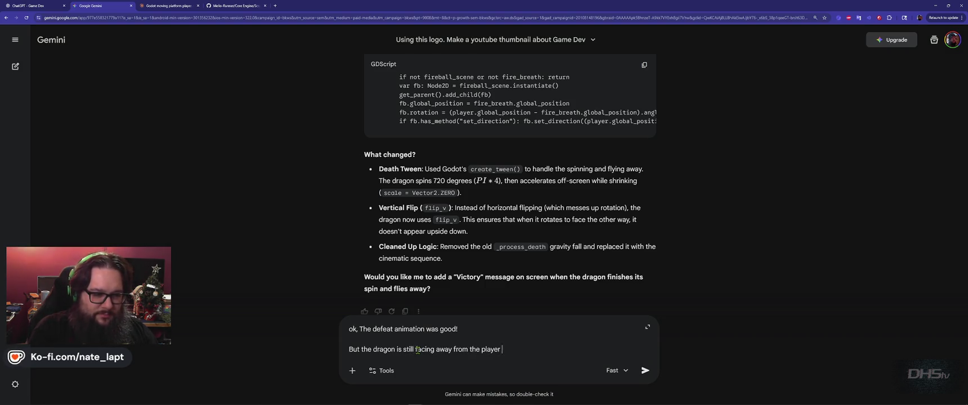
key("BackSpace")
key("BackSpace")
type(".")
key("shift+Return")
key("shift+Return")
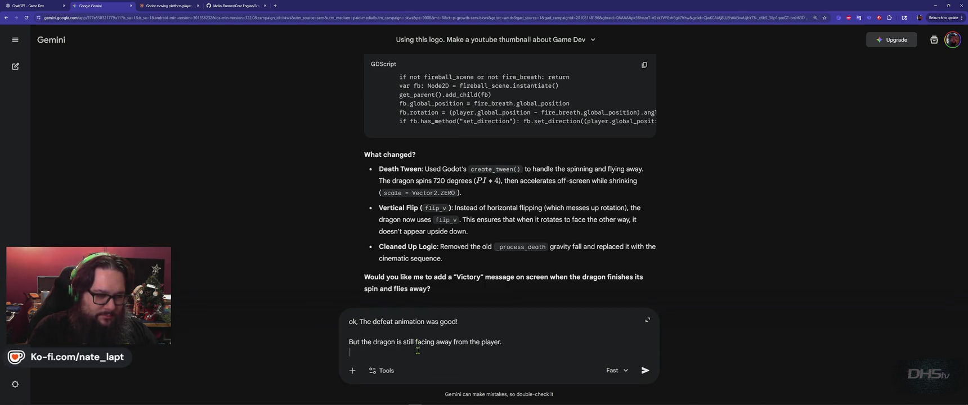
type("The fireballs a")
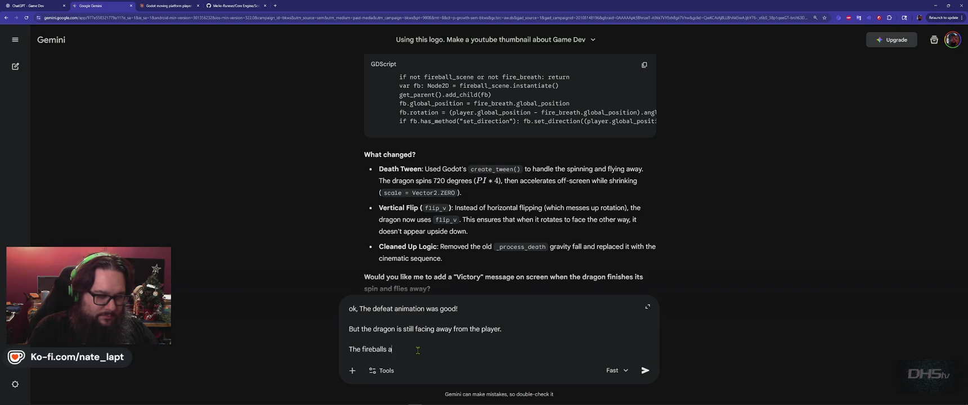
type("only shooting to the left, these ne")
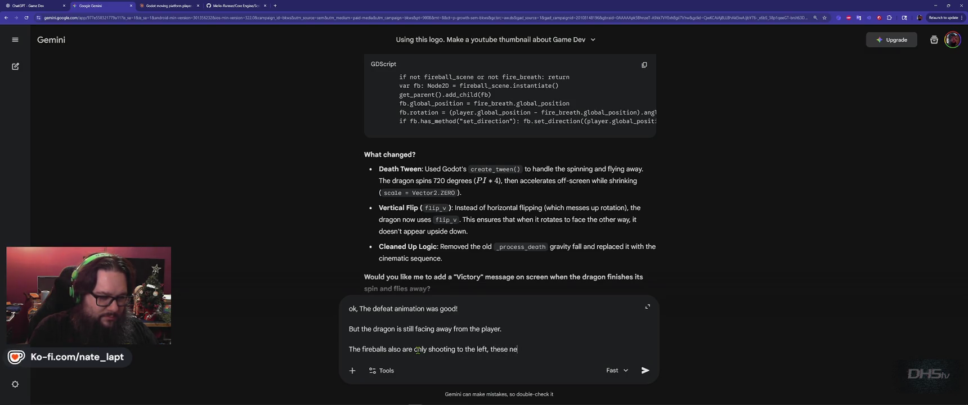
type("hooAT the player!")
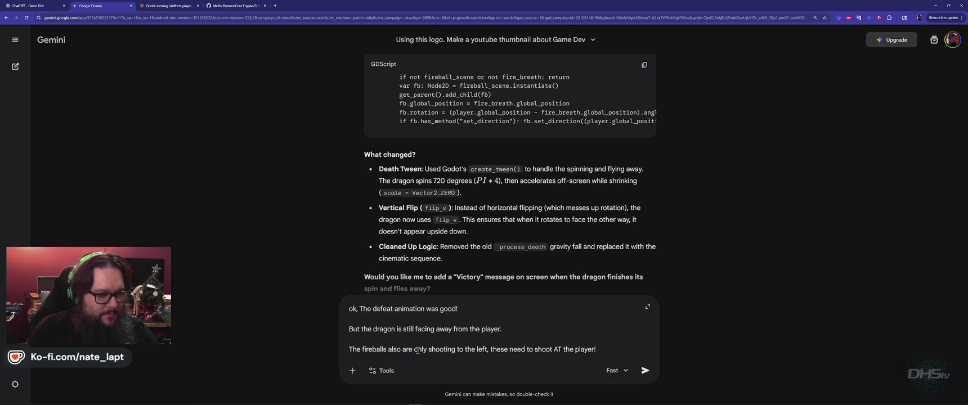
key("Return")
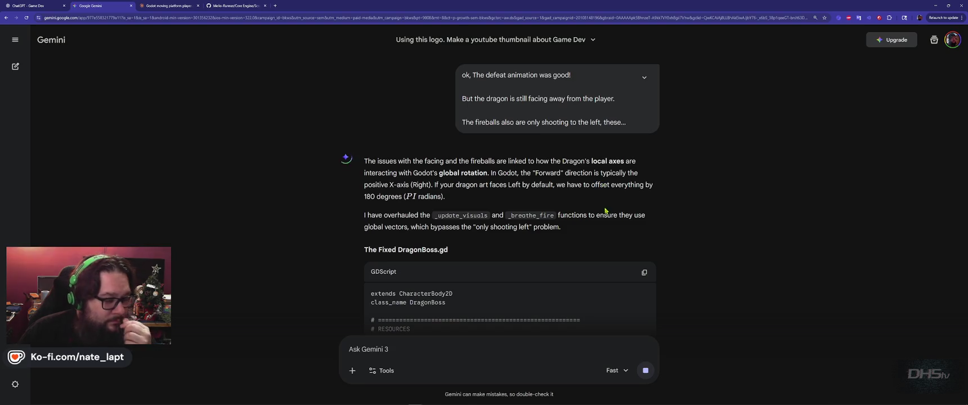
Step: Review Gemini's reply and copy the fixed DragonBoss.gd with the PI art offset and global aiming
scroll(605, 210, "down", 1)
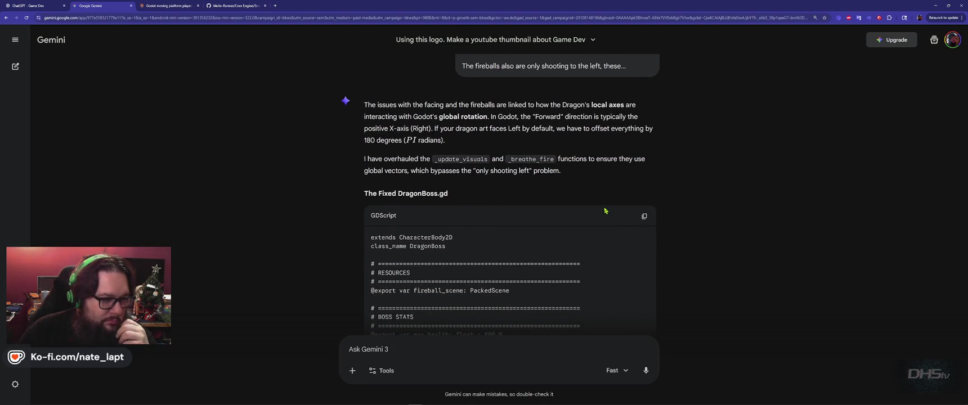
scroll(605, 211, "down", 3)
scroll(605, 211, "down", 15)
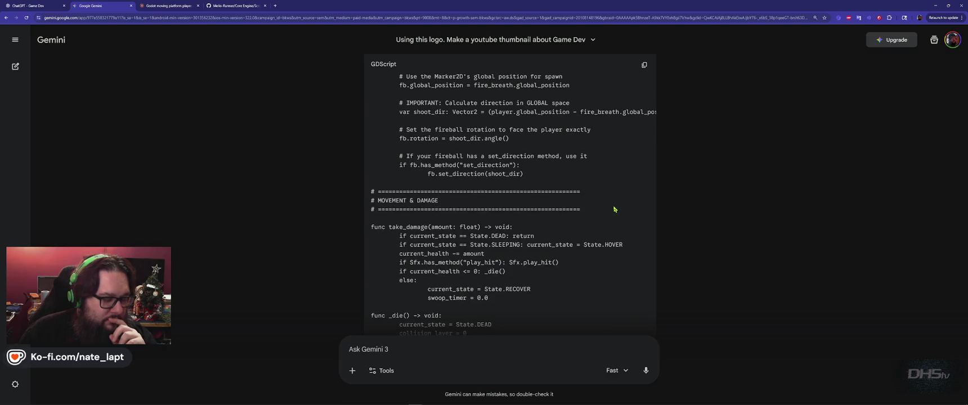
scroll(614, 206, "down", 1)
scroll(614, 206, "up", 8)
scroll(615, 203, "down", 4)
scroll(614, 202, "up", 10)
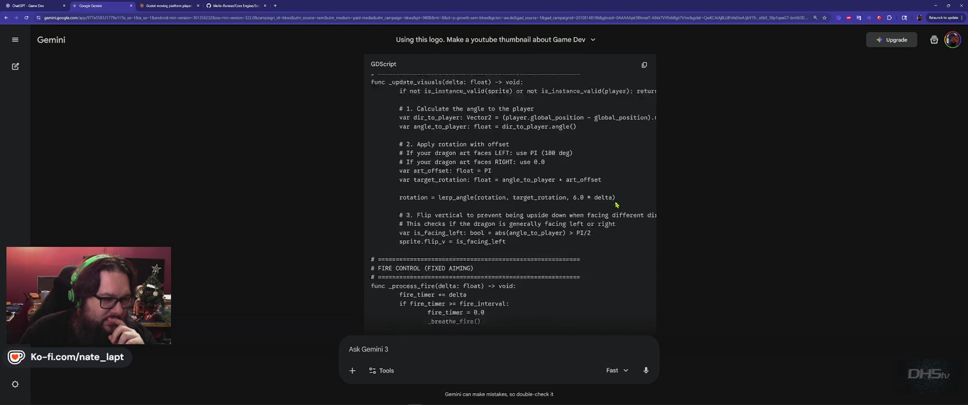
scroll(615, 205, "up", 8)
scroll(616, 202, "down", 2)
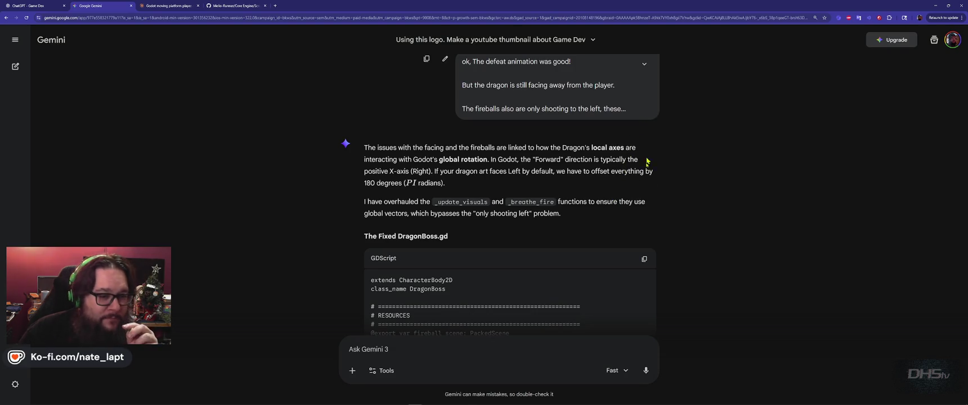
left_click(645, 259)
key("alt+Tab")
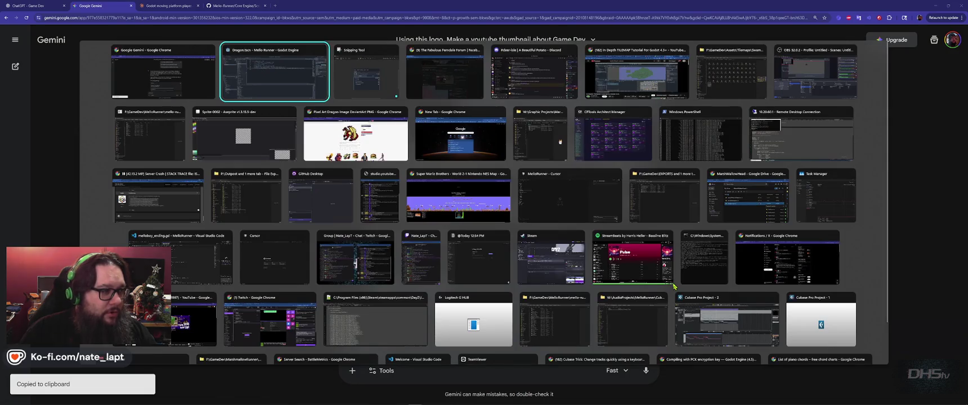
Step: Paste the fixed code into Dragon.gd and run the game, closing it after the line 65 error
key("ctrl+a")
key("ctrl+v")
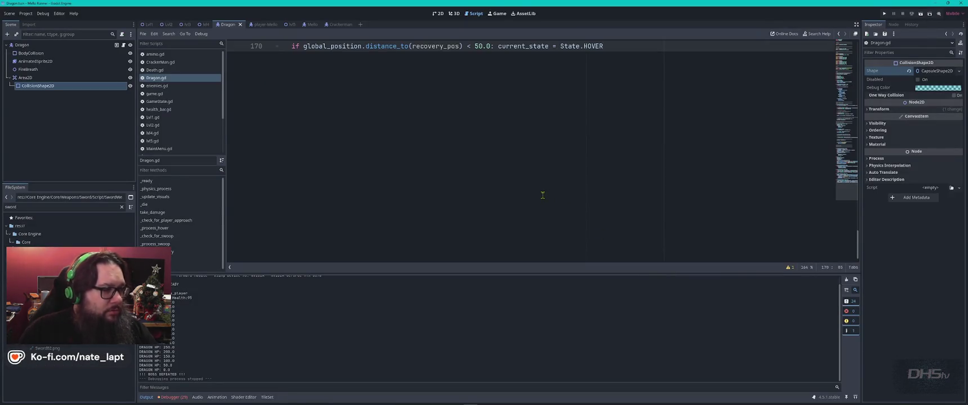
key("F5")
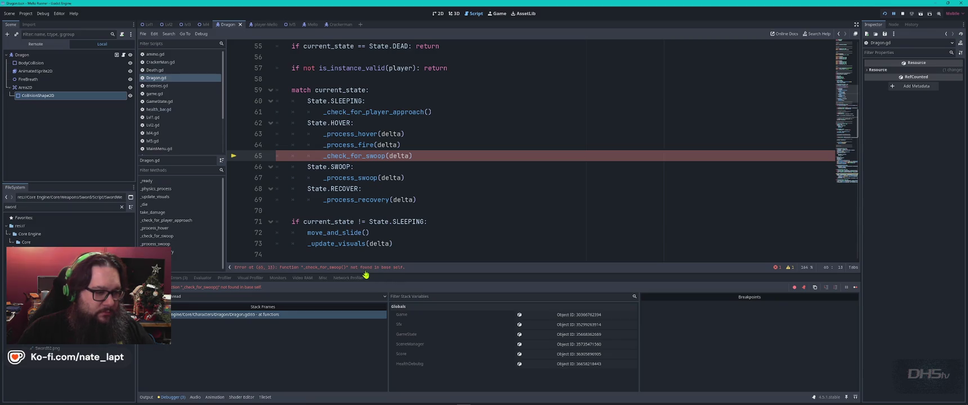
key("alt+Tab")
key("alt+F4")
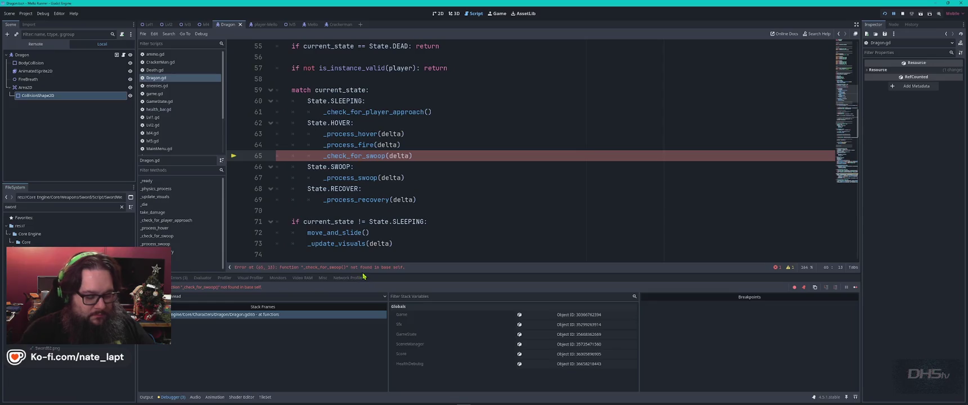
key("alt+Tab")
key("alt+Tab")
key("alt+Tab")
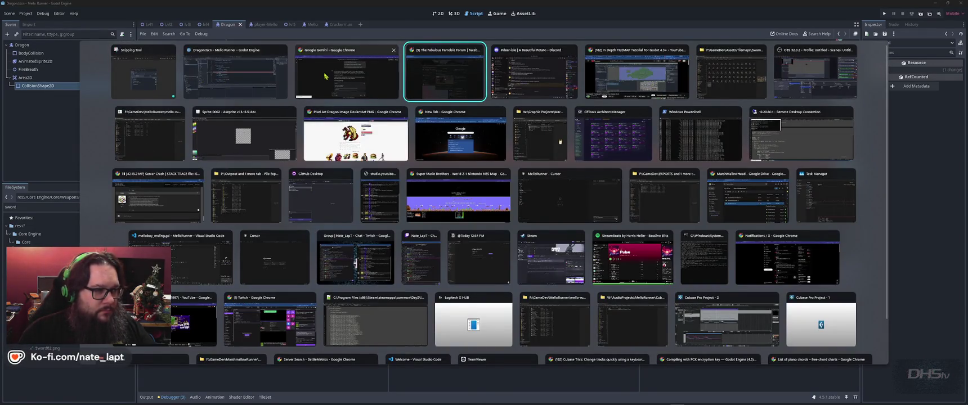
Step: Paste the Dragon.gd line 65 '_check_for_swoop()' not-found error into Gemini and send it
left_click(346, 73)
scroll(428, 286, "down", 5)
scroll(432, 283, "down", 10)
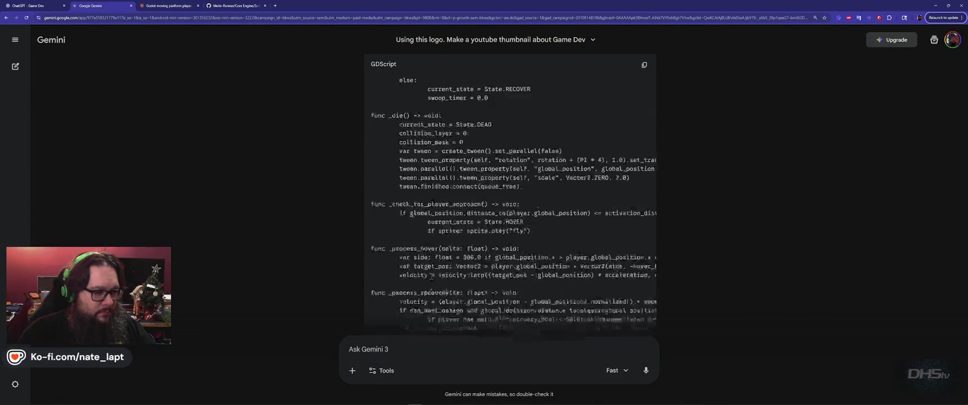
left_click(414, 350)
key("ctrl+v")
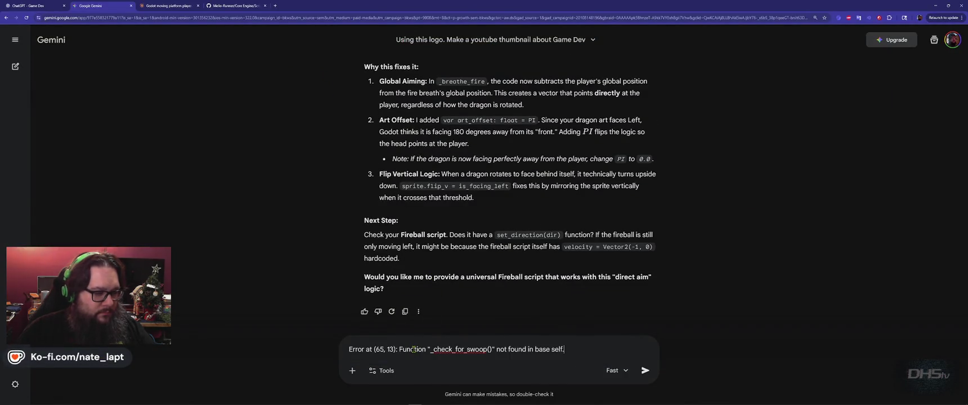
key("Return")
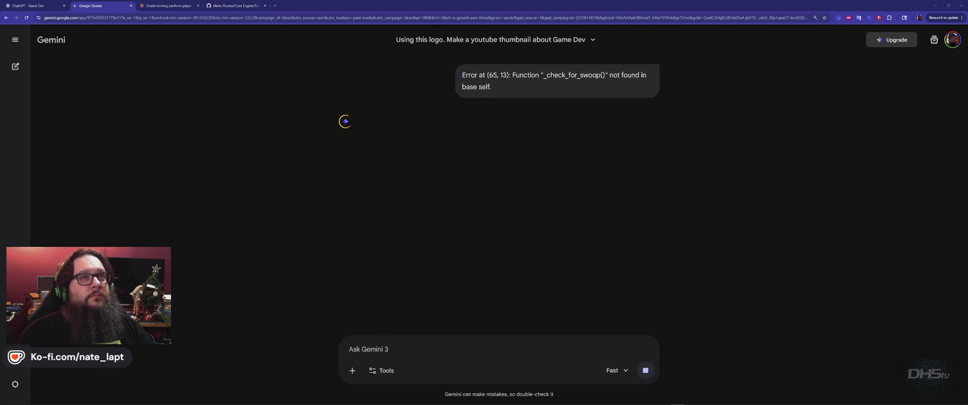
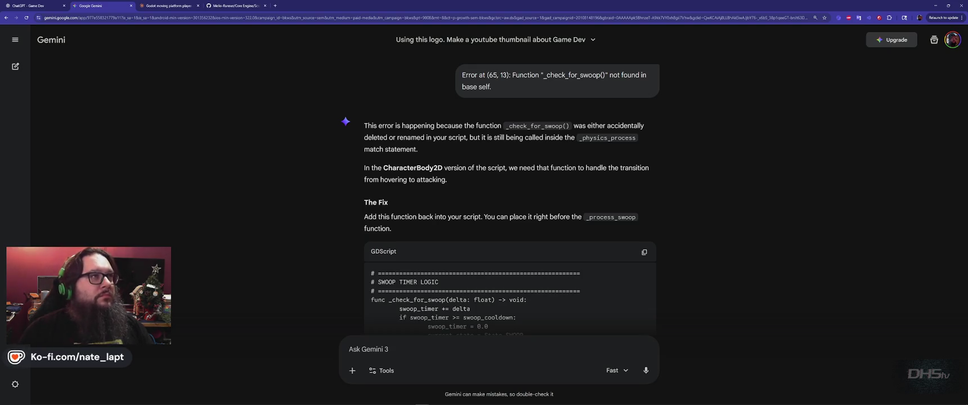
Step: Review Gemini's answer and copy the suggested _check_for_swoop fix code
key("alt+Tab")
key("alt+shift+Tab")
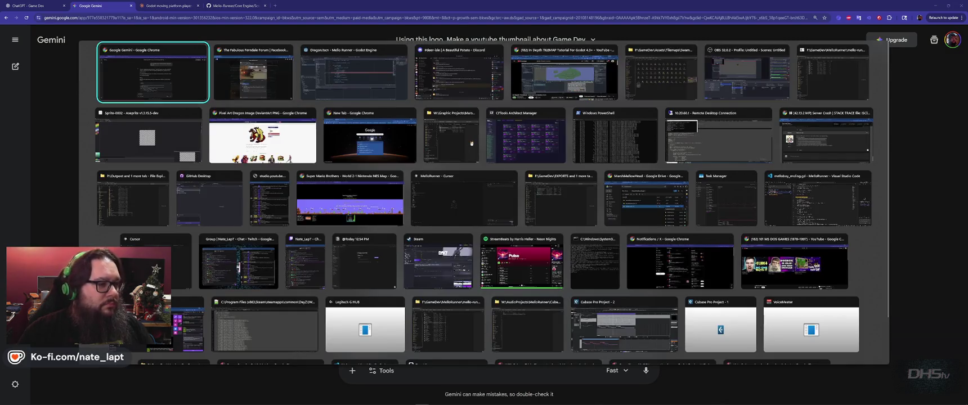
scroll(715, 159, "down", 10)
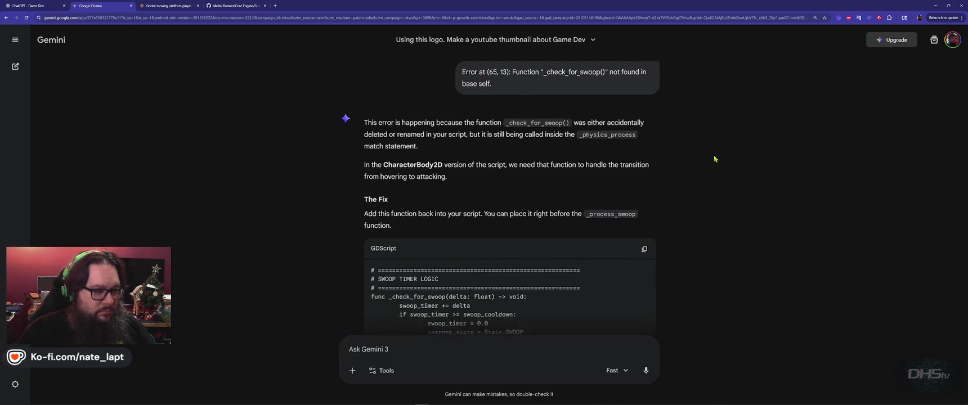
scroll(715, 159, "up", 8)
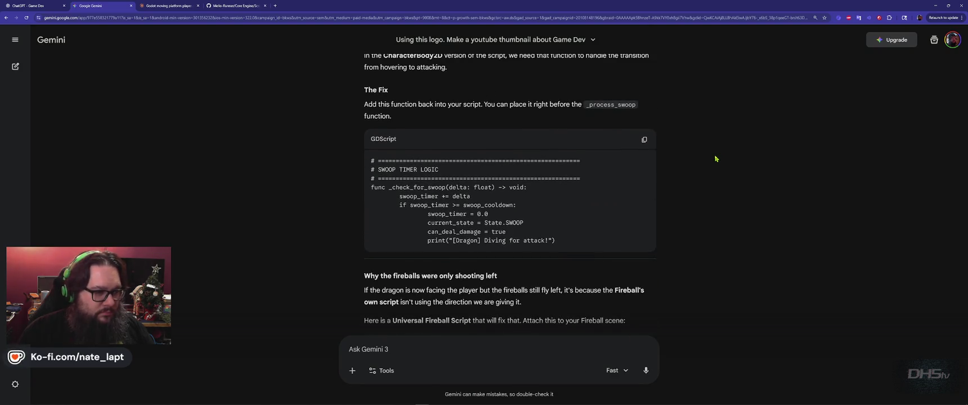
left_click(644, 139)
Step: Search Dragon.gd for 'swoop' to locate the existing swoop code
key("alt+Tab")
key("alt+Tab")
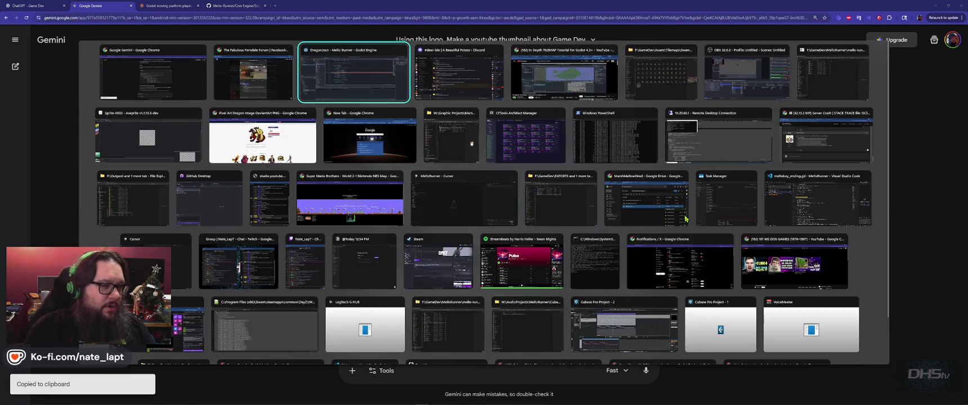
key("ctrl+f")
type("swoop")
key("Return")
key("Return")
key("Return")
key("Return")
key("Return")
key("Return")
key("Return")
key("Return")
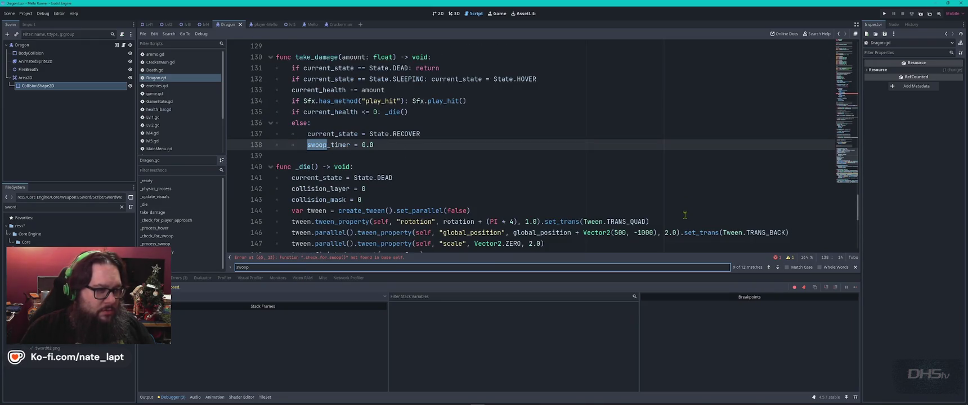
key("alt+Tab")
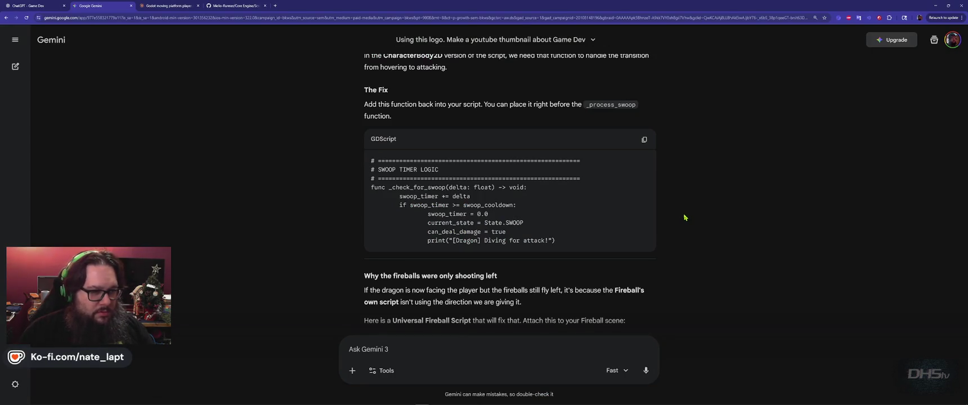
Step: Locate _process_swoop in Dragon.gd, then recopy Gemini's _check_for_swoop code
double_click(616, 104)
key("ctrl+c")
key("alt+Tab")
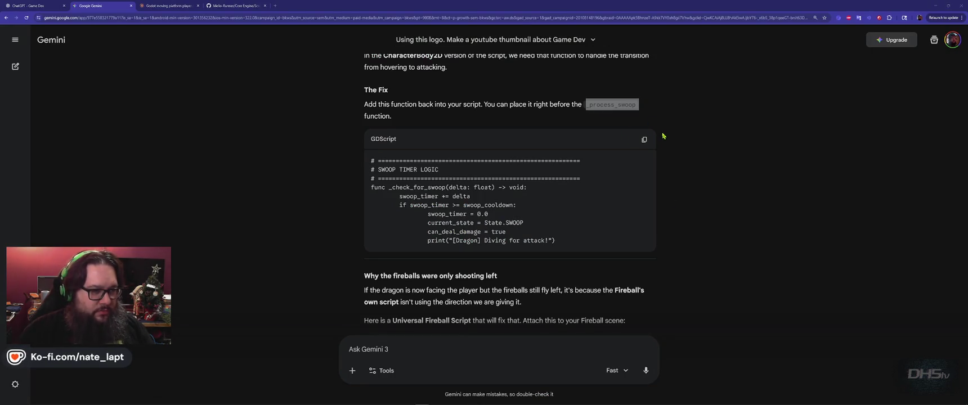
key("ctrl+v")
key("Escape")
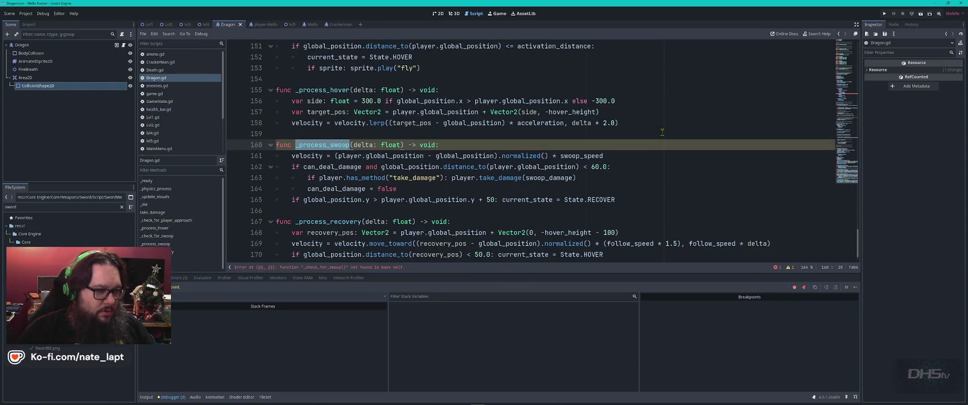
key("alt+Tab")
key("alt+Tab")
key("alt+Tab")
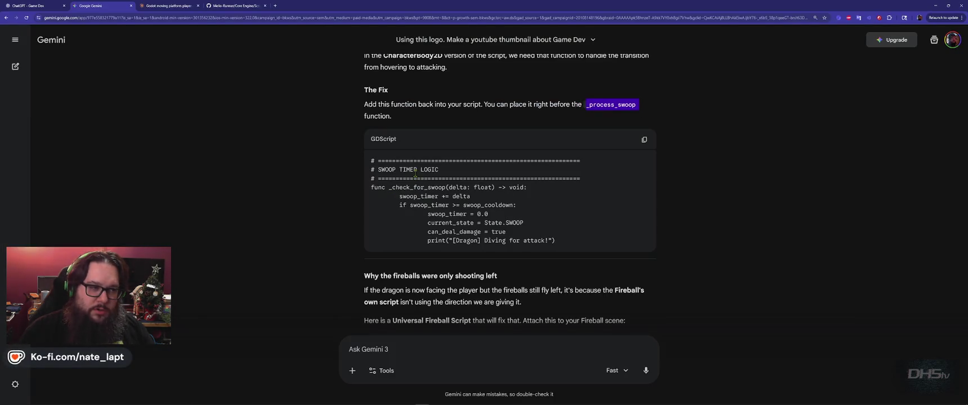
left_click(644, 140)
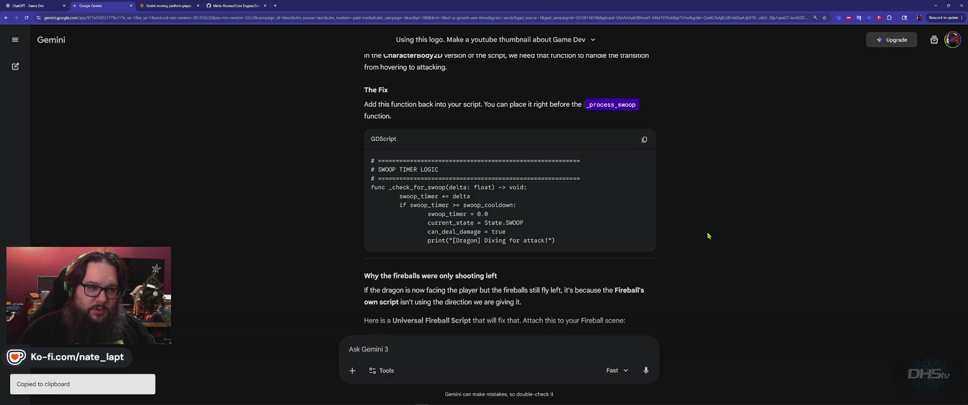
key("alt+Tab")
Step: Paste the _check_for_swoop function above _process_swoop in Dragon.gd, with blank lines around it
left_click(277, 133)
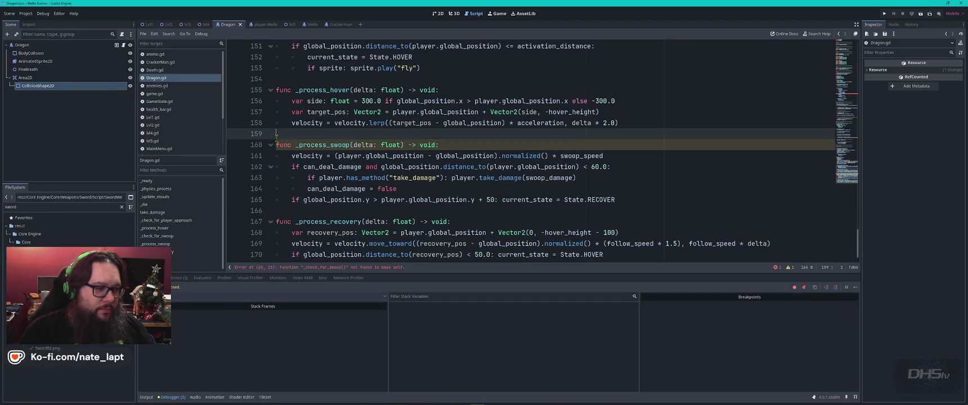
key("ctrl+v")
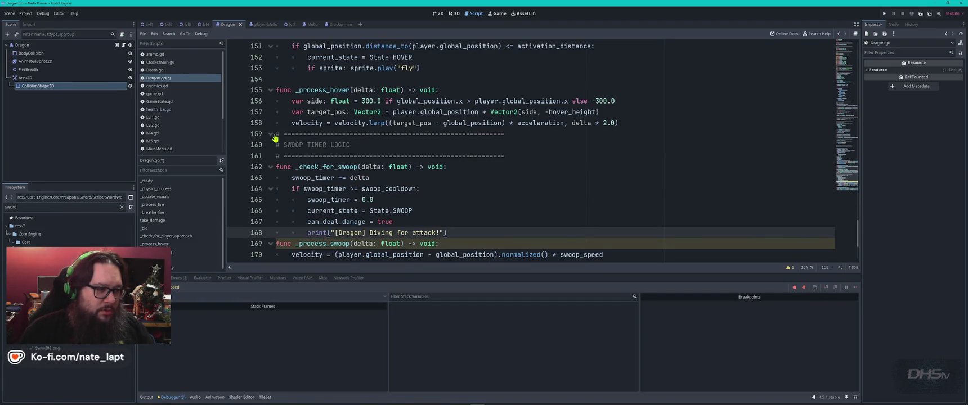
left_click(276, 135)
key("Return")
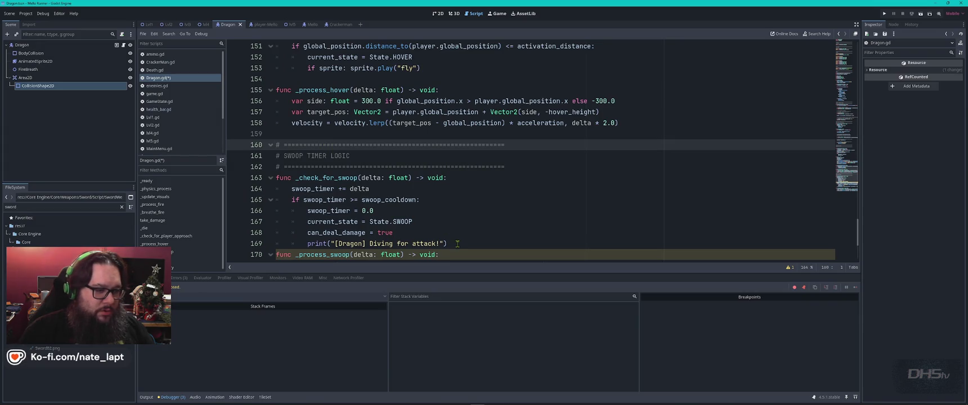
left_click(457, 244)
key("Return")
scroll(457, 243, "down", 4)
key("alt+Tab")
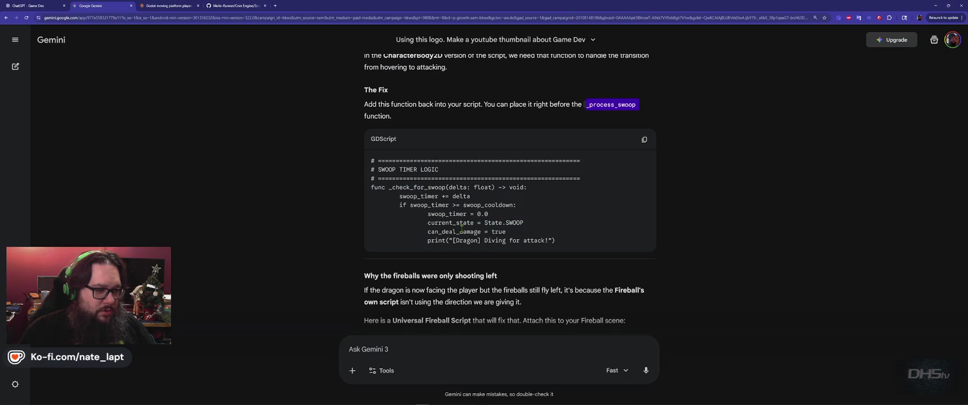
scroll(506, 253, "down", 2)
scroll(540, 191, "down", 2)
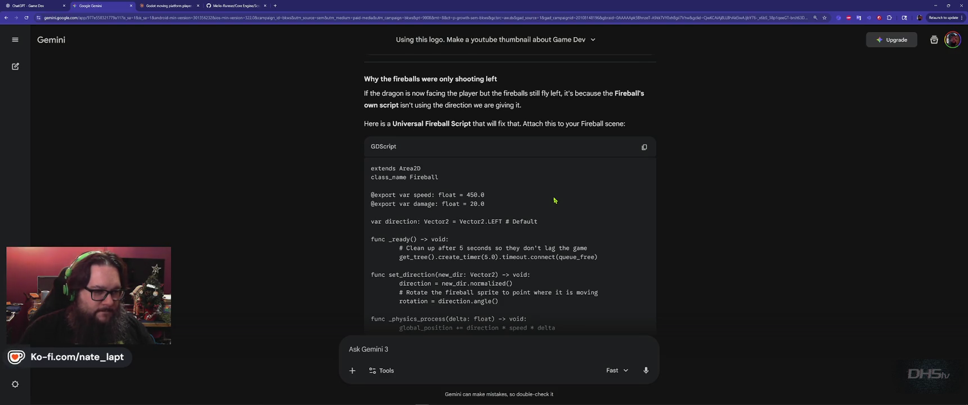
Step: Start asking Gemini whether fireball.gd needs updating, since only the Dragon shoots fireballs
scroll(554, 200, "down", 1)
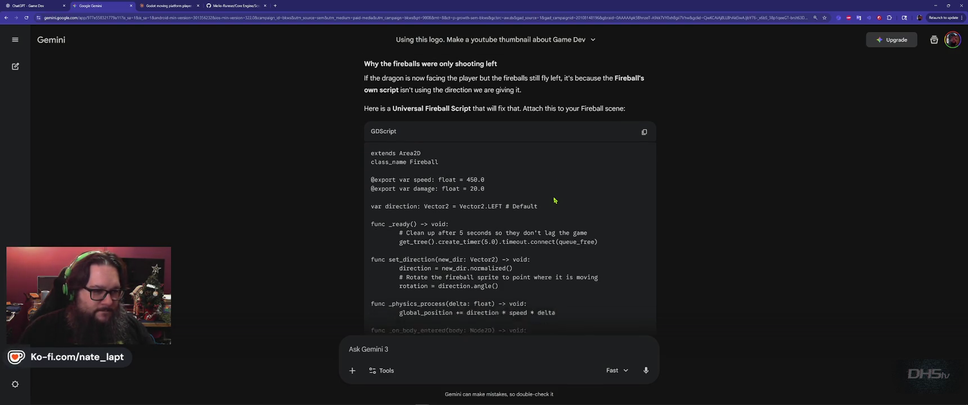
scroll(554, 200, "up", 3)
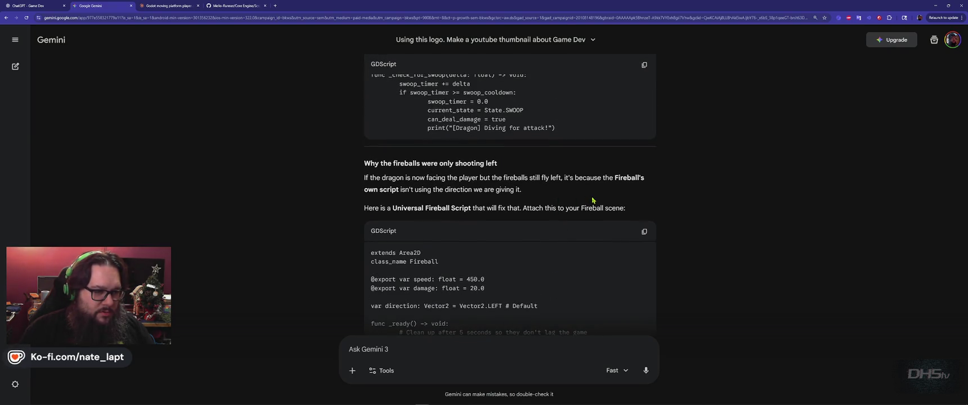
scroll(591, 196, "down", 5)
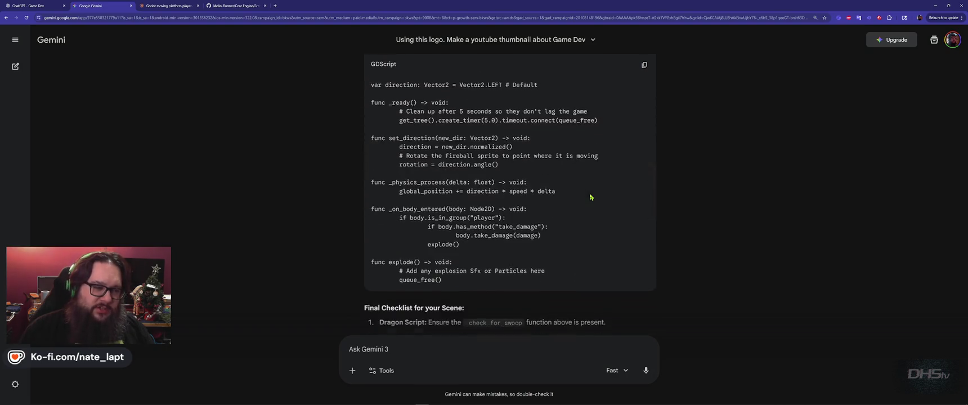
scroll(590, 197, "up", 3)
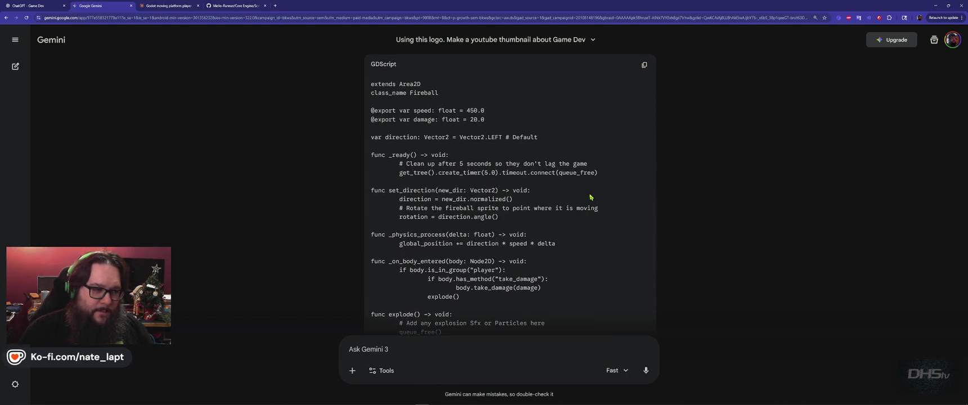
scroll(590, 197, "down", 3)
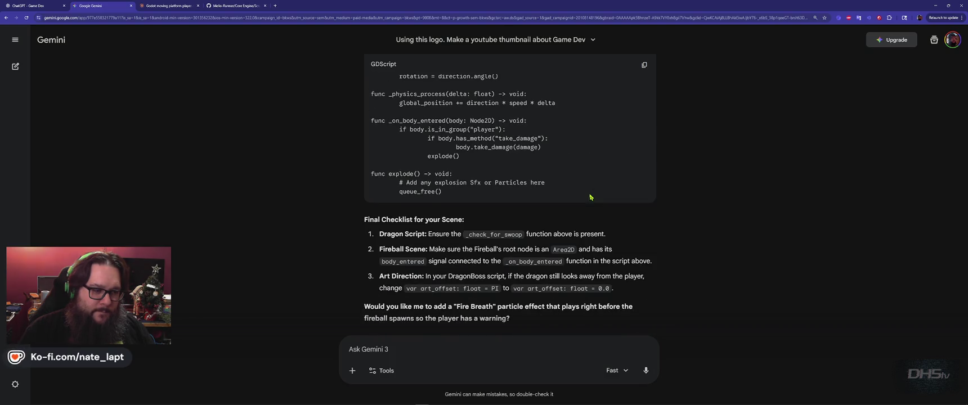
scroll(590, 197, "down", 1)
left_click(489, 350)
type("Do I need to update fireball.gd ?")
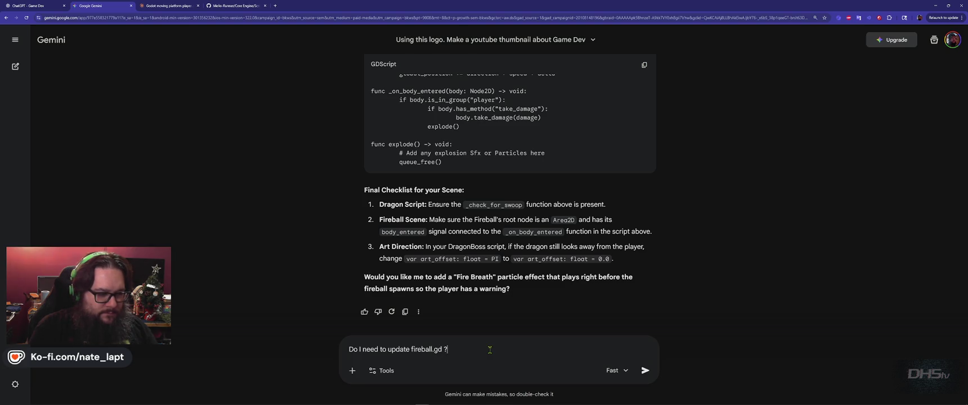
key("shift+Return")
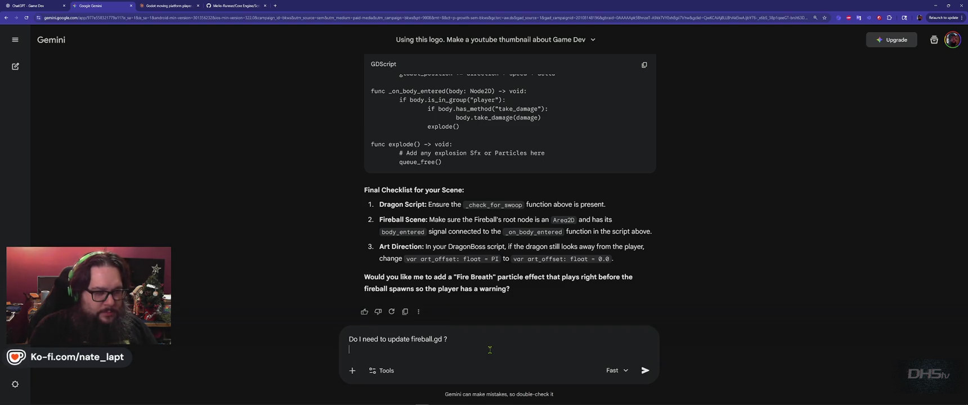
type("I only want the fireballs a")
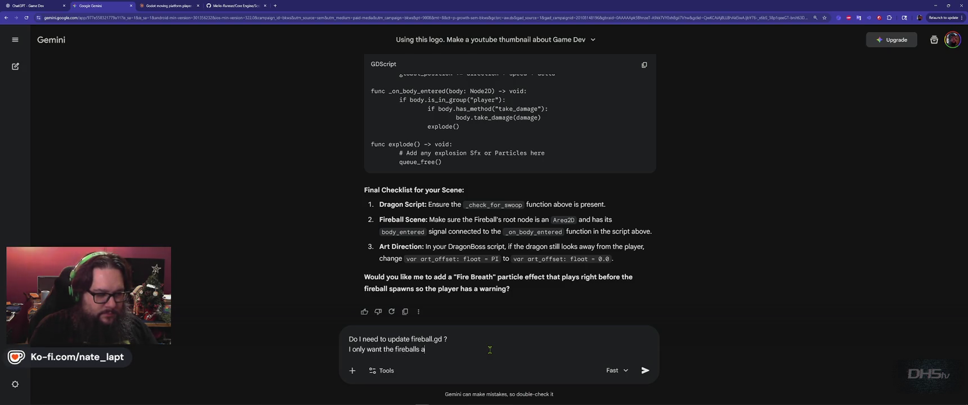
type("d with the Dragon")
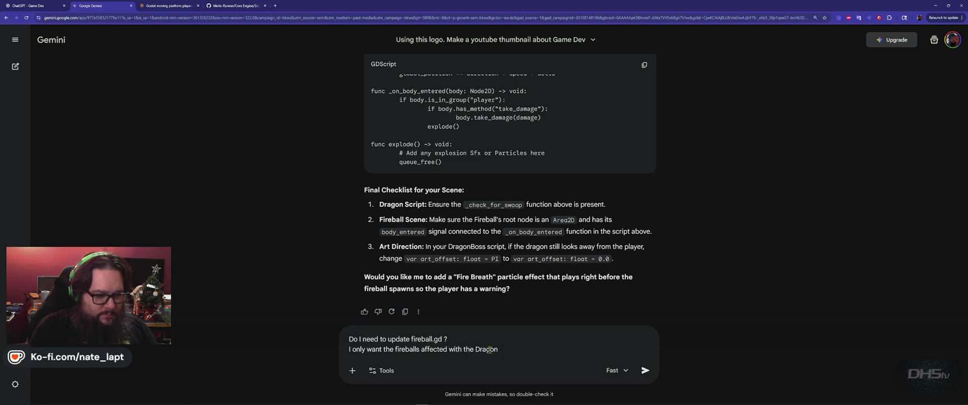
key("shift+Return")
Step: Add the full fireball.gd script to the question and send it
key("alt+Tab")
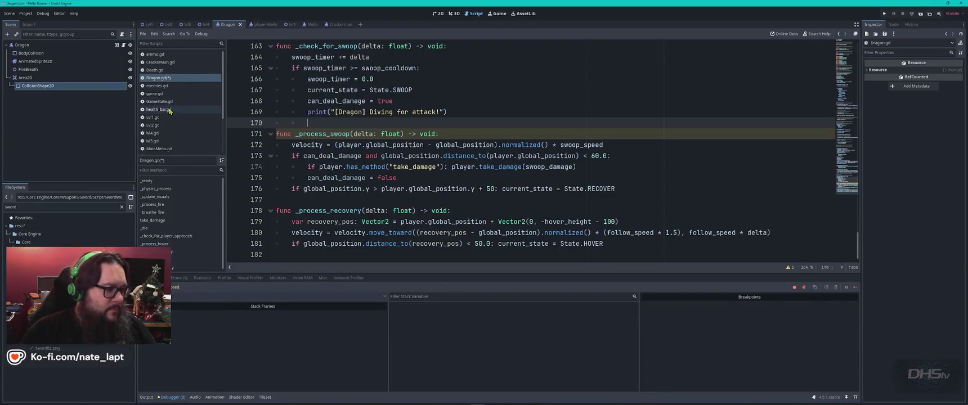
double_click(92, 209)
type("fireball")
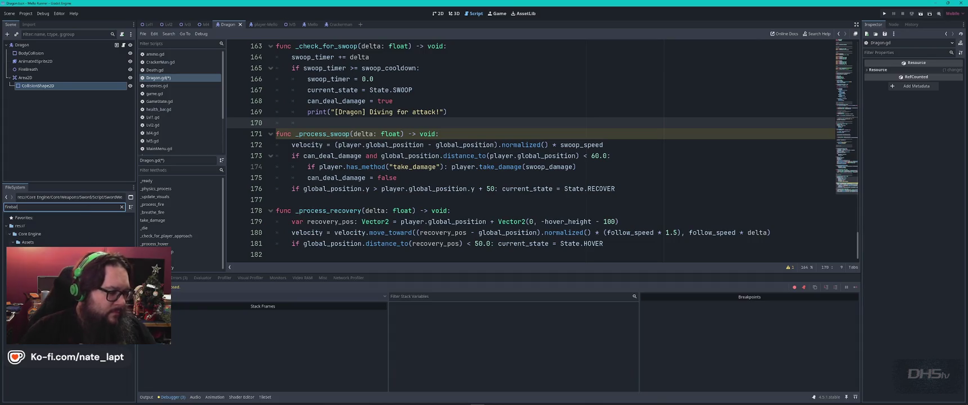
key("Return")
left_click(328, 178)
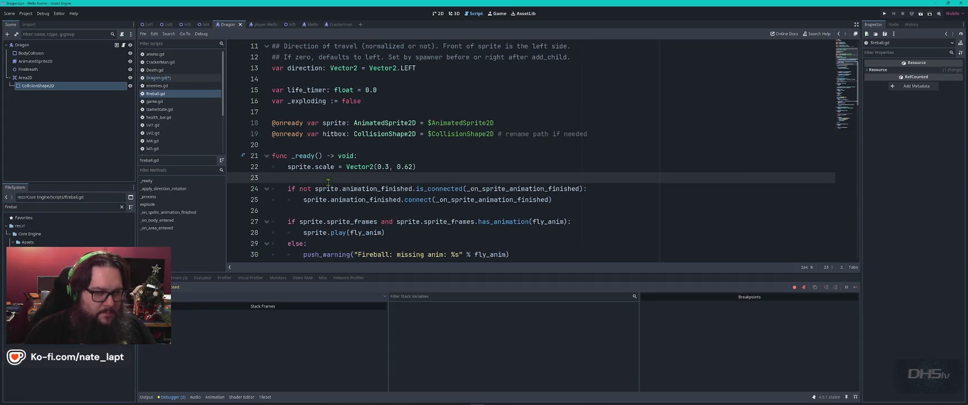
scroll(328, 183, "up", 4)
key("ctrl+a")
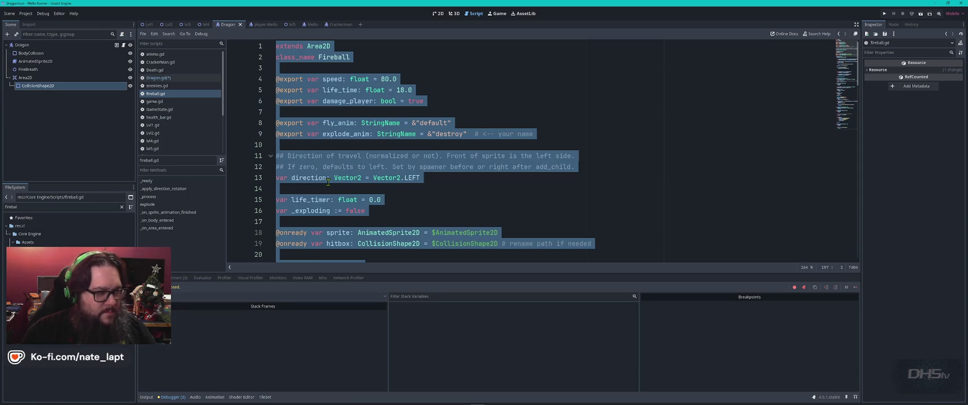
key("ctrl+c")
key("alt+Tab")
key("ctrl+v")
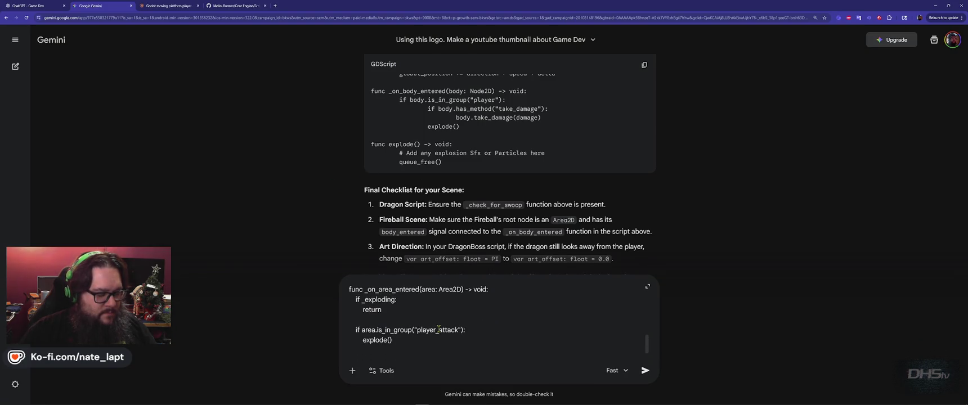
key("Return")
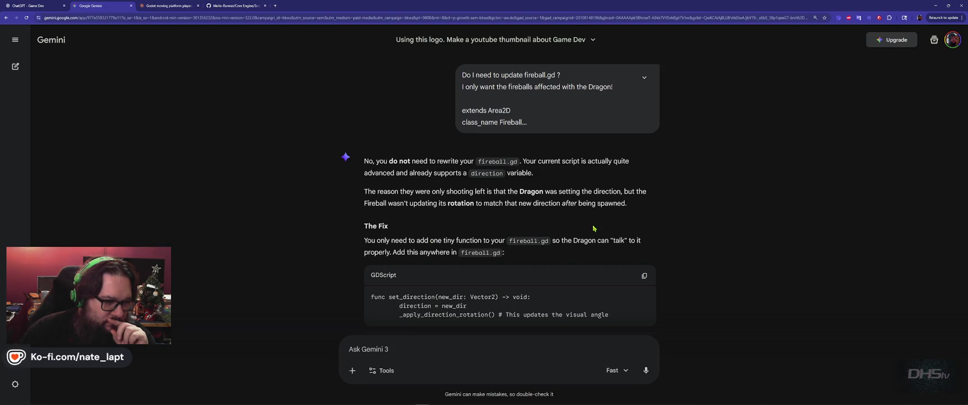
Step: Copy Gemini's set_direction snippet and add blank lines at the end of fireball.gd
scroll(618, 220, "down", 1)
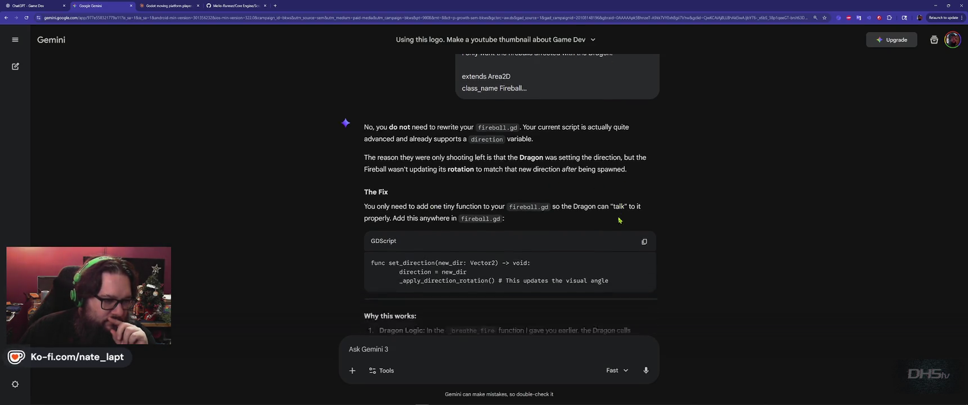
left_click(644, 220)
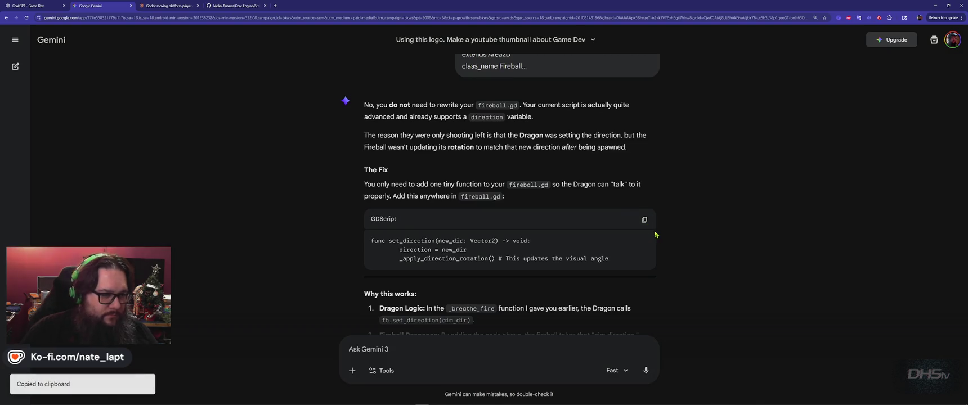
scroll(654, 234, "down", 3)
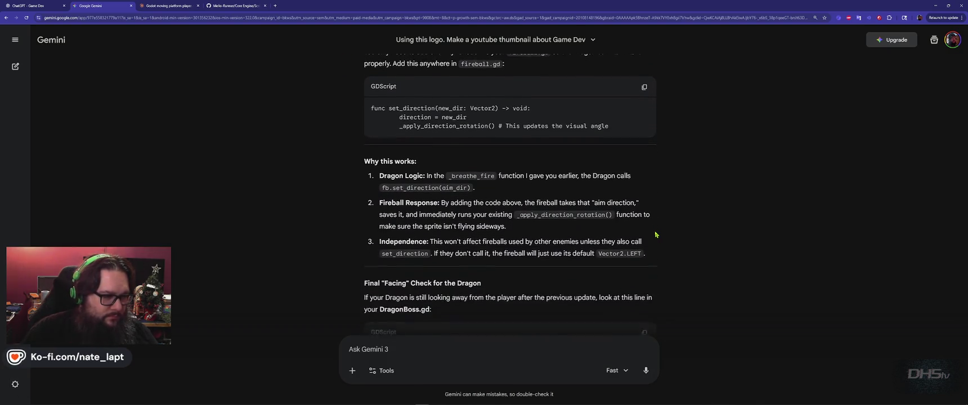
key("alt+Tab")
left_click(409, 225)
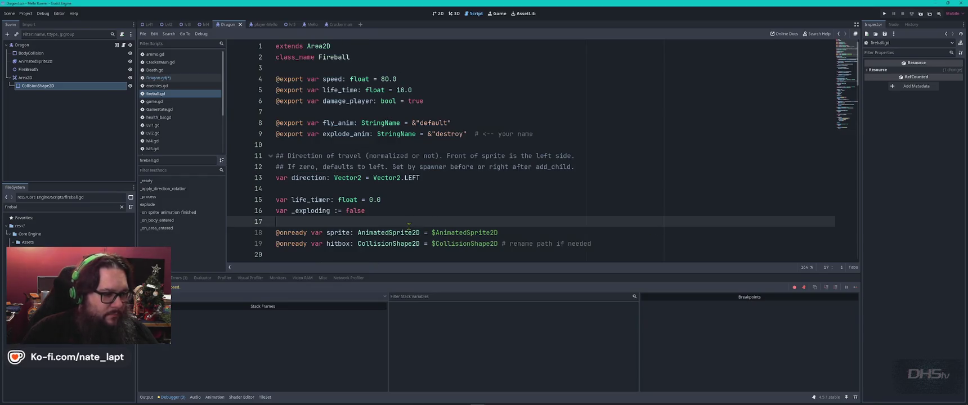
key("ctrl+End")
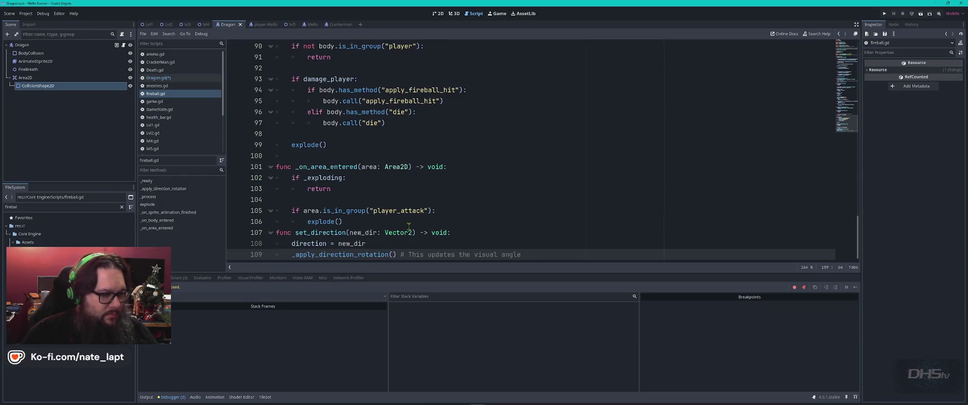
left_click(408, 225)
key("Return")
key("Return")
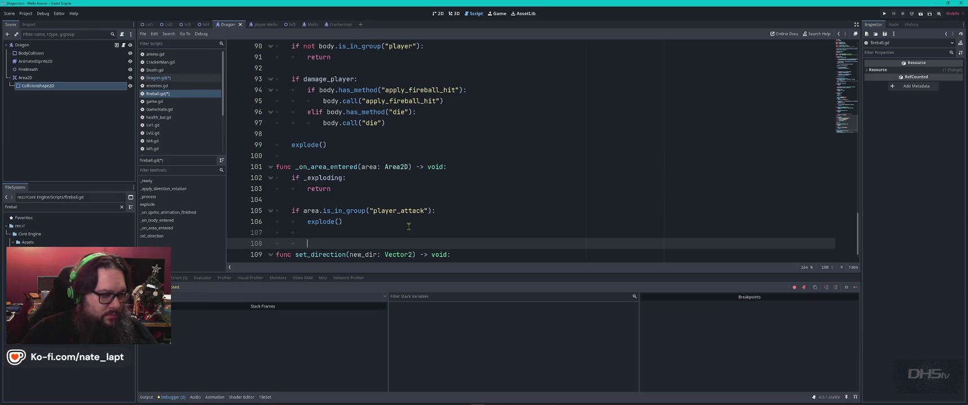
Step: Review Gemini's answer, then run the game with F5 to test the fireball fix
key("alt+Tab")
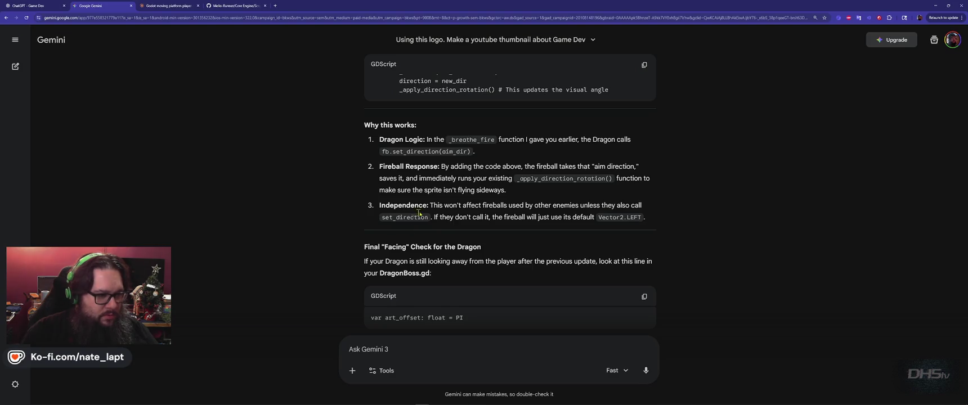
scroll(474, 202, "down", 2)
scroll(474, 206, "up", 1)
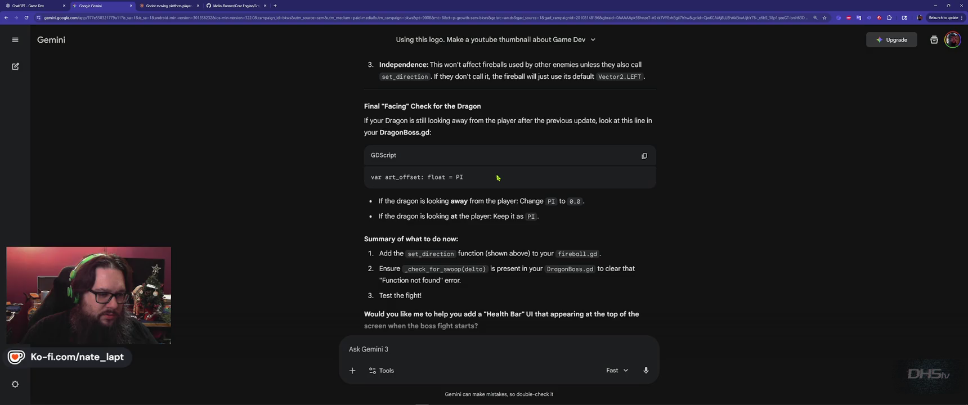
scroll(497, 178, "down", 1)
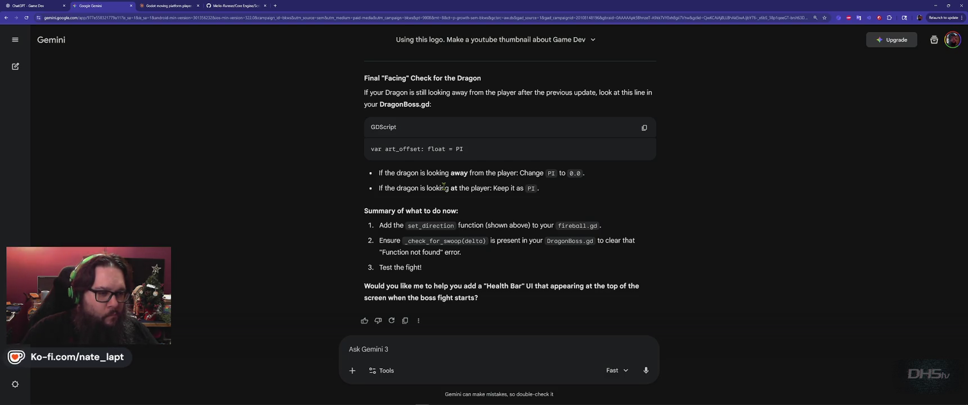
scroll(444, 186, "down", 1)
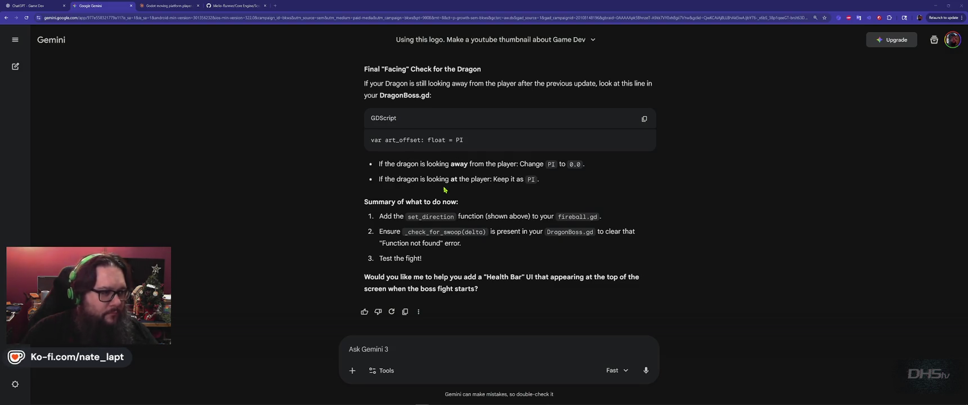
key("alt+Tab")
key("F5")
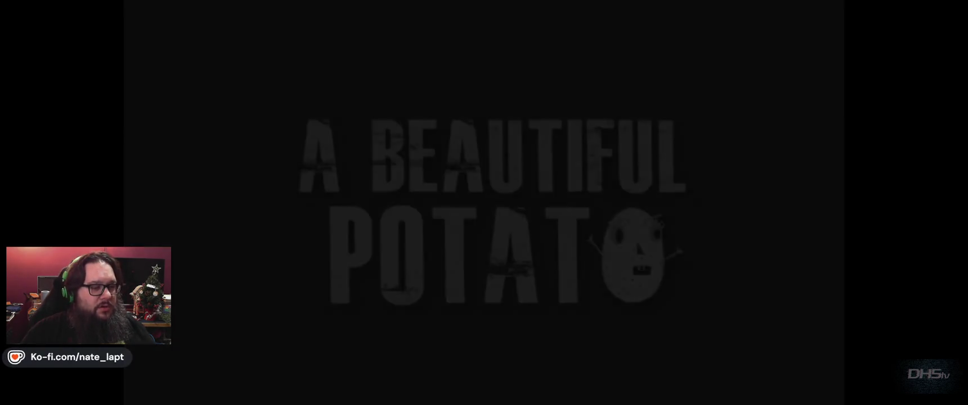
Step: Start the game, pick up the sword and run right down to the dragon boss
key("Return")
key("Right")
key("space")
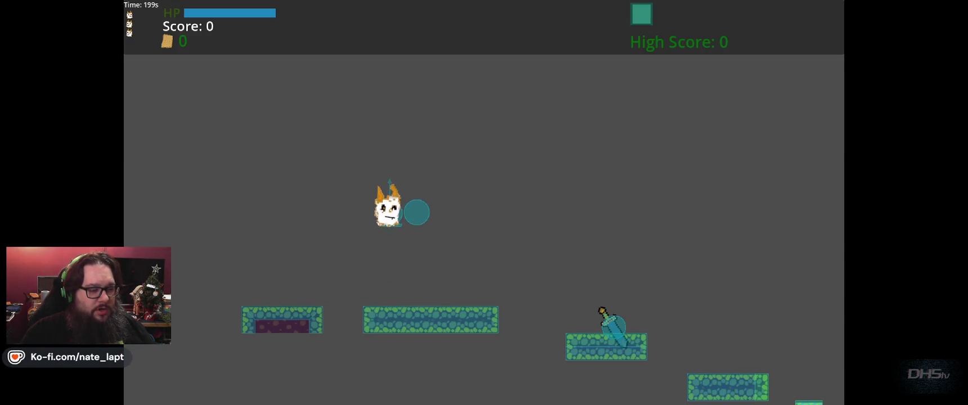
key("Right")
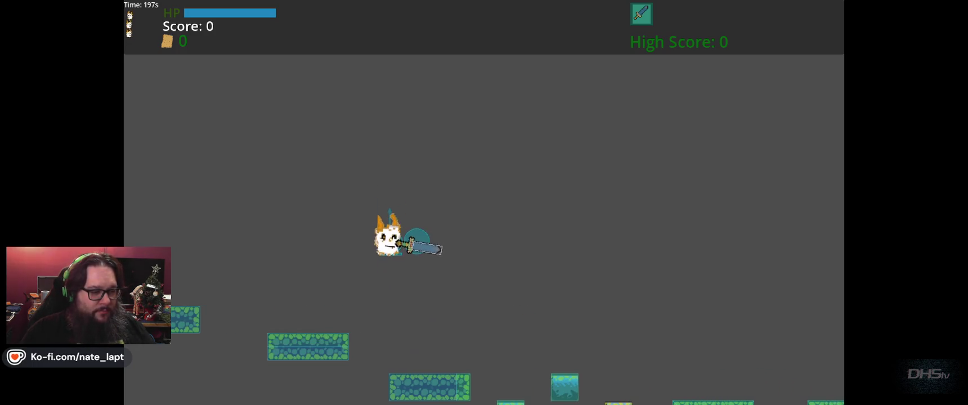
key("Right")
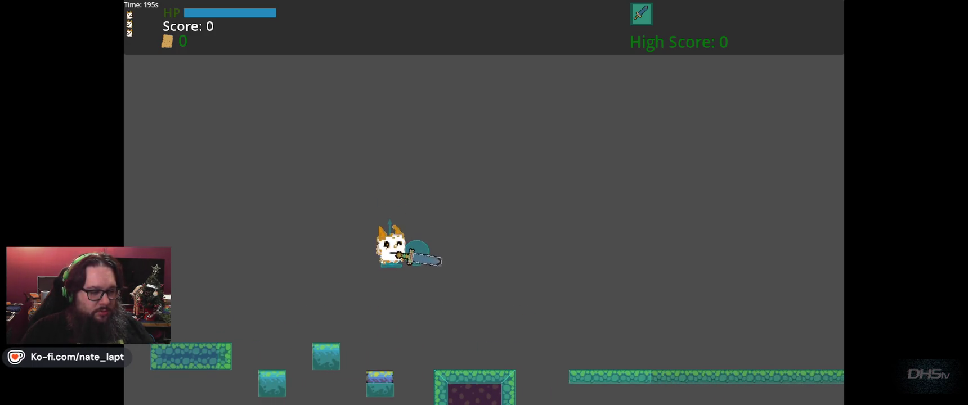
key("Right")
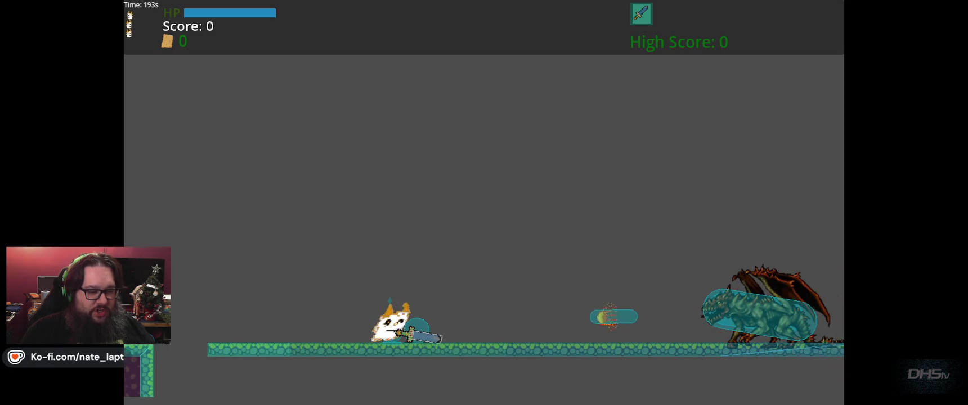
key("Right")
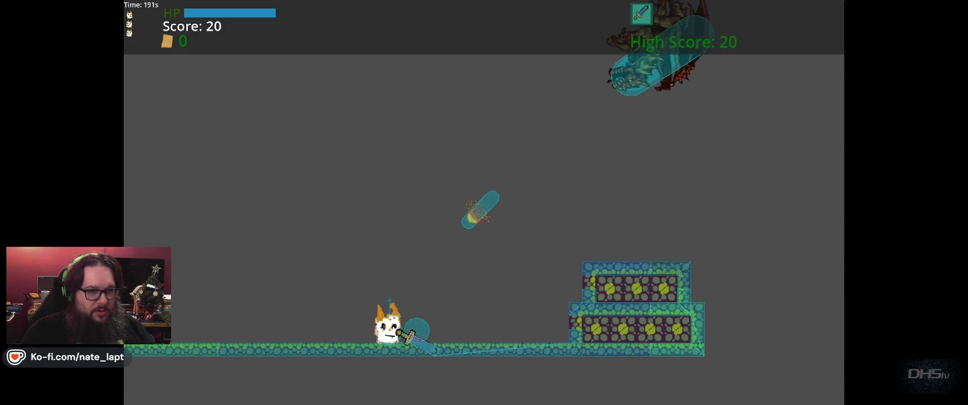
key("Up")
Step: Fight the dragon with jumps and sword strikes to a score of 120, then stop the game
key("space")
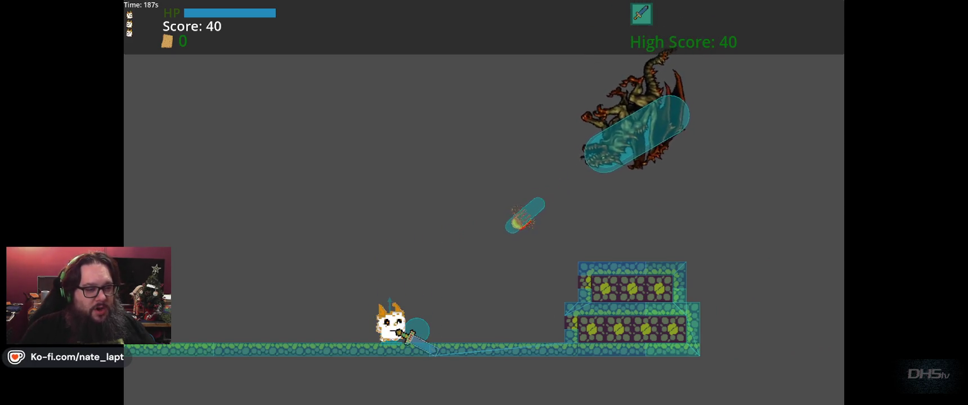
key("Up")
key("Right")
key("Left")
key("Right")
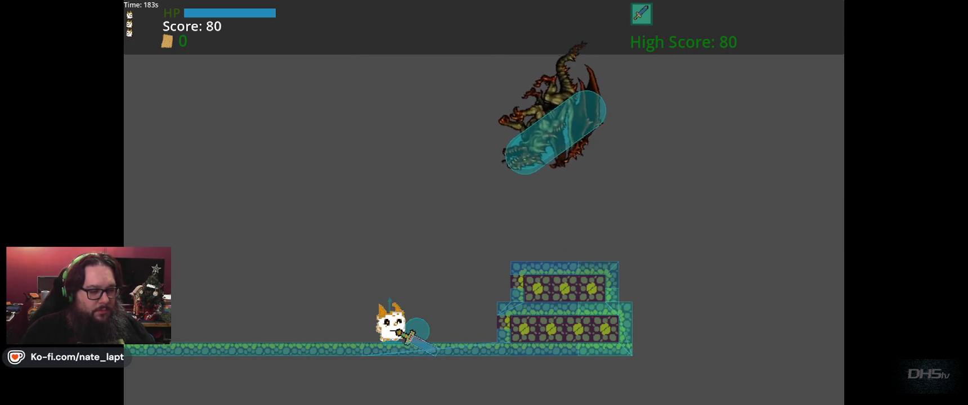
key("Up")
key("Left")
key("Right")
key("Up")
key("Left")
key("Right")
key("Up")
key("Left")
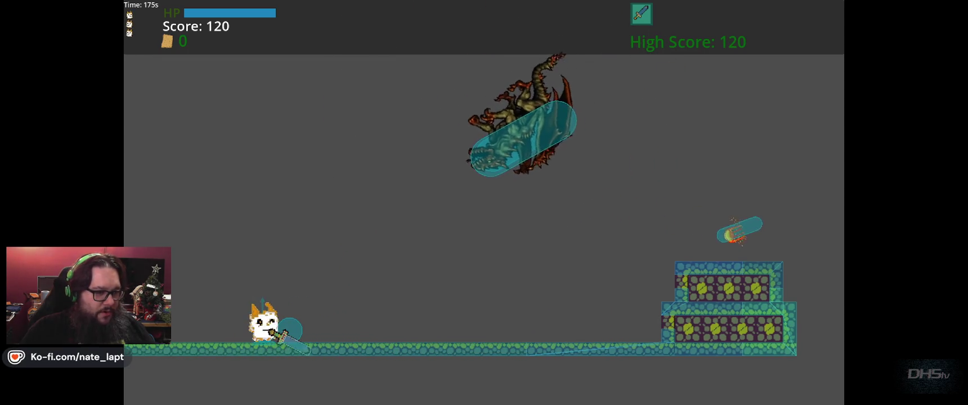
key("F8")
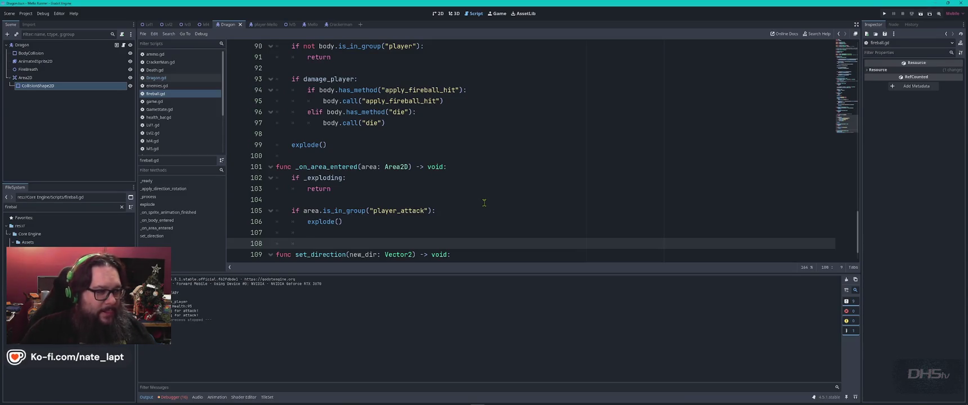
Step: Open Dragon.gd and search it to locate the swoop print line
left_click(175, 78)
key("ctrl+Home")
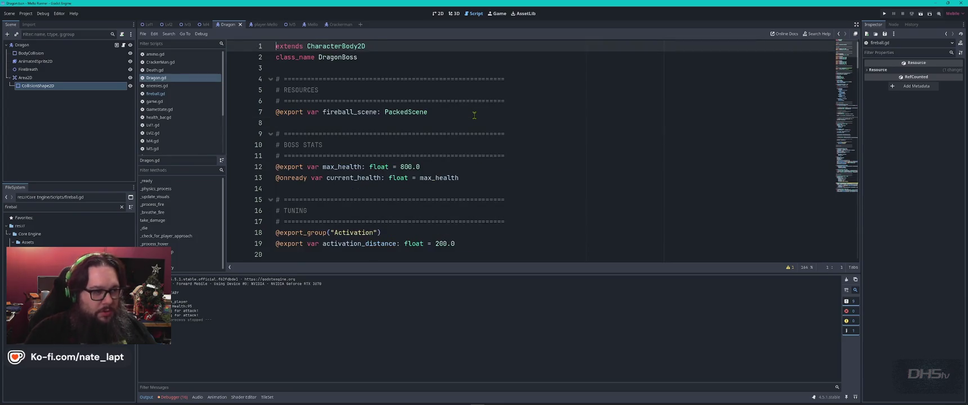
key("ctrl+f")
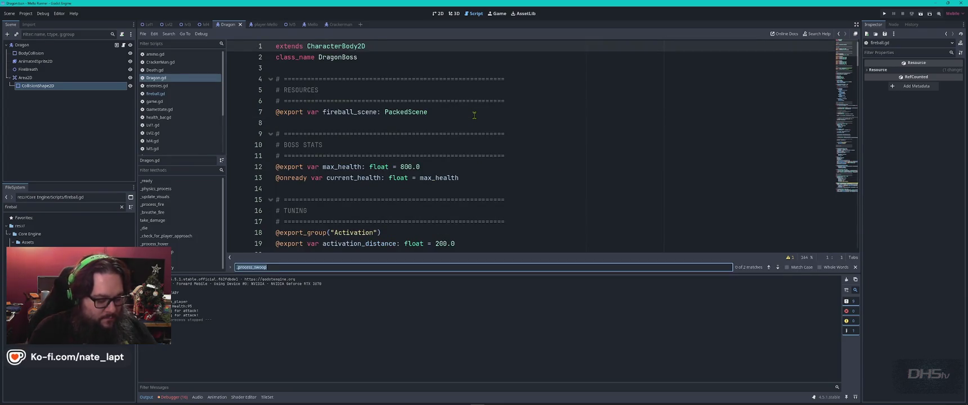
type("pl")
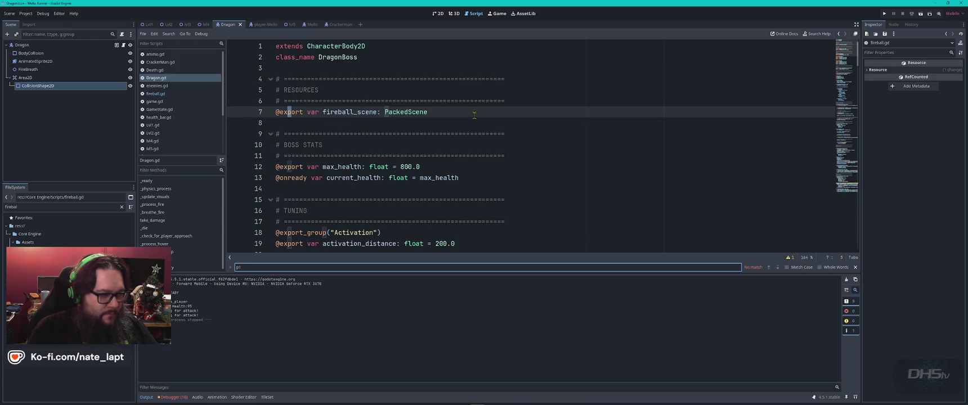
type("l")
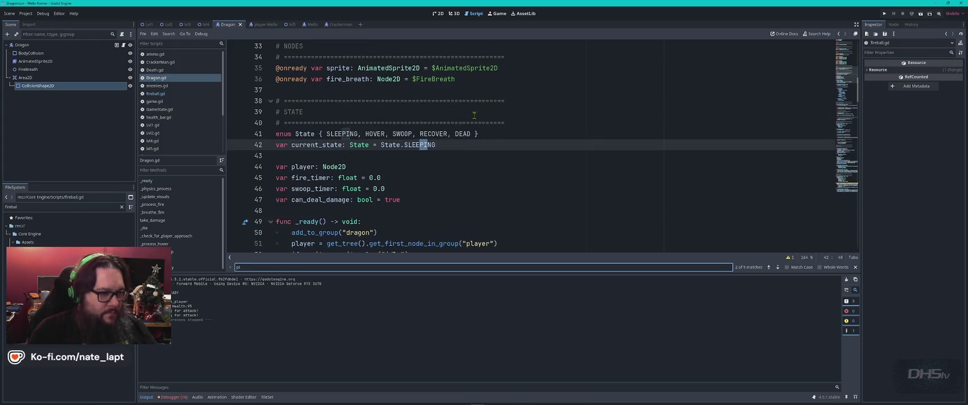
key("Return")
key("Return")
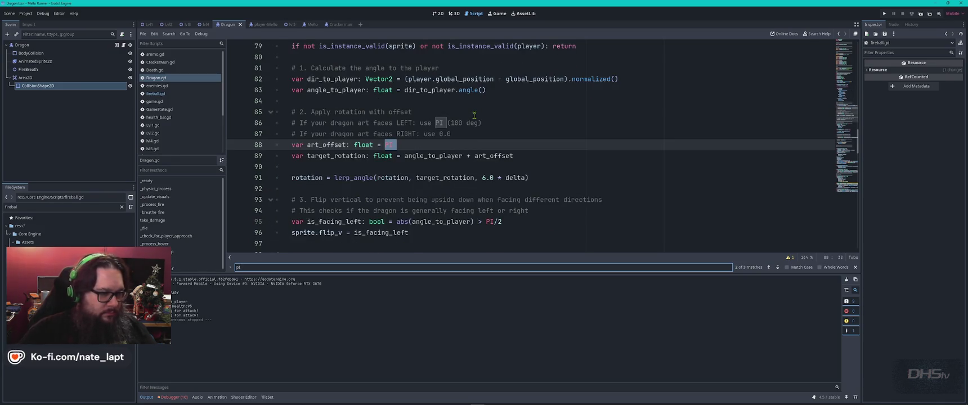
key("Escape")
Step: Restore the dragon's art_offset from 0 to PI and save Dragon.gd
left_click(410, 145)
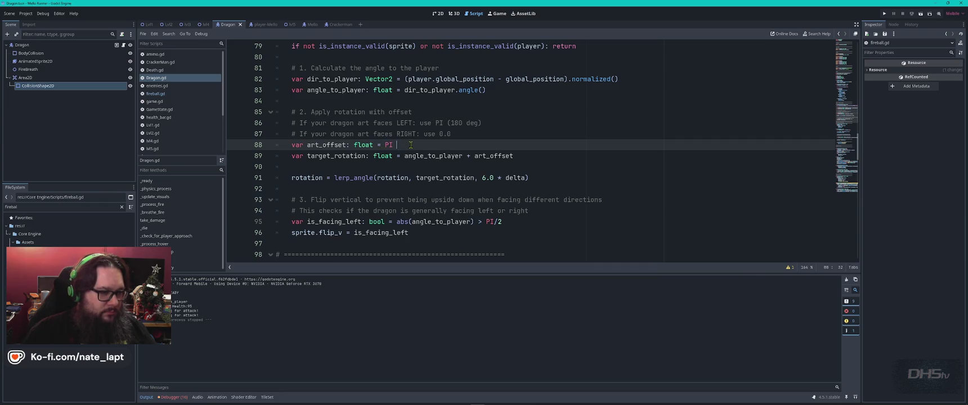
key("BackSpace")
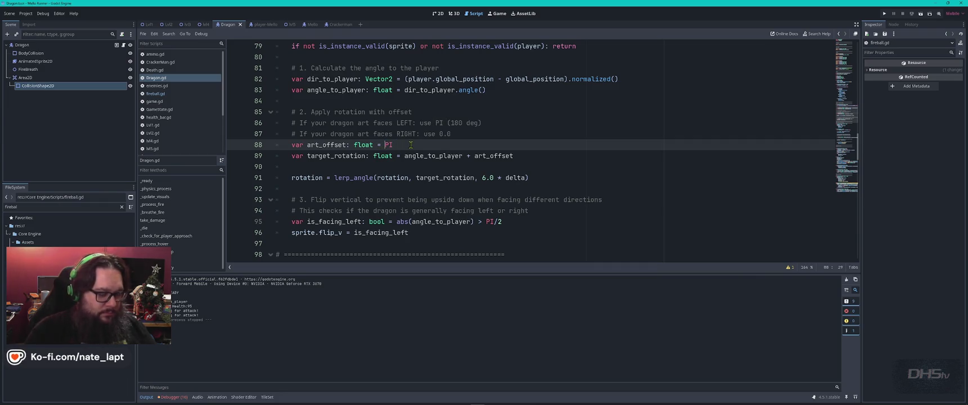
type("0 ")
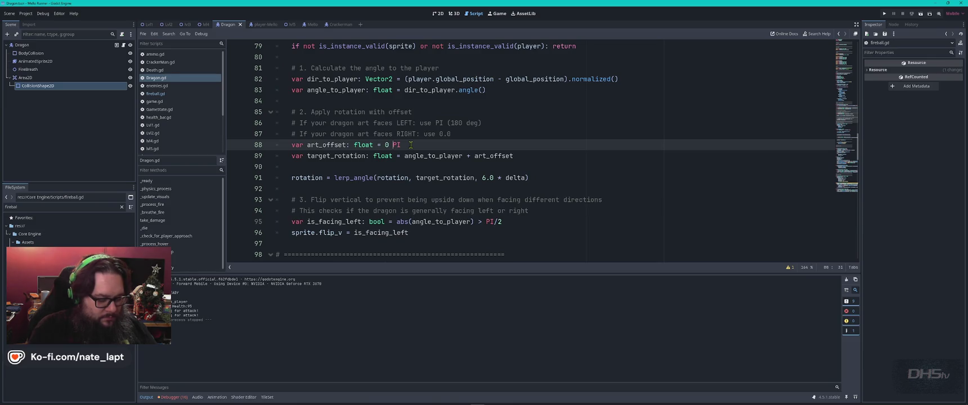
type("#")
key("ctrl+s")
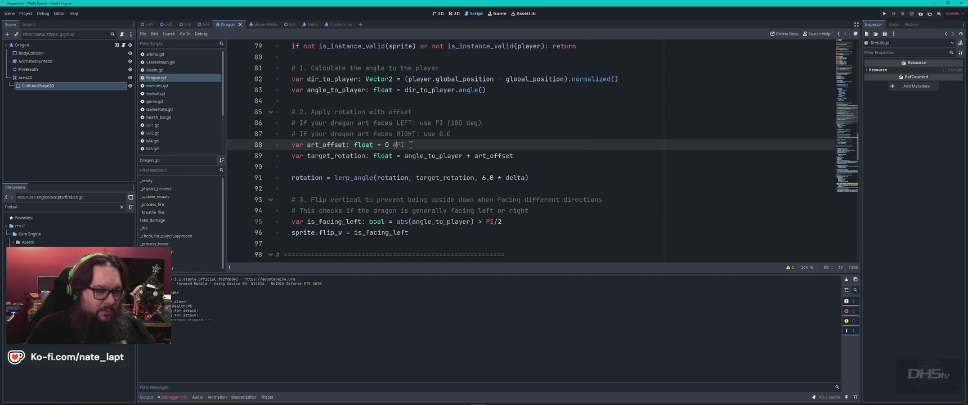
key("ctrl+z")
key("ctrl+z")
key("Return")
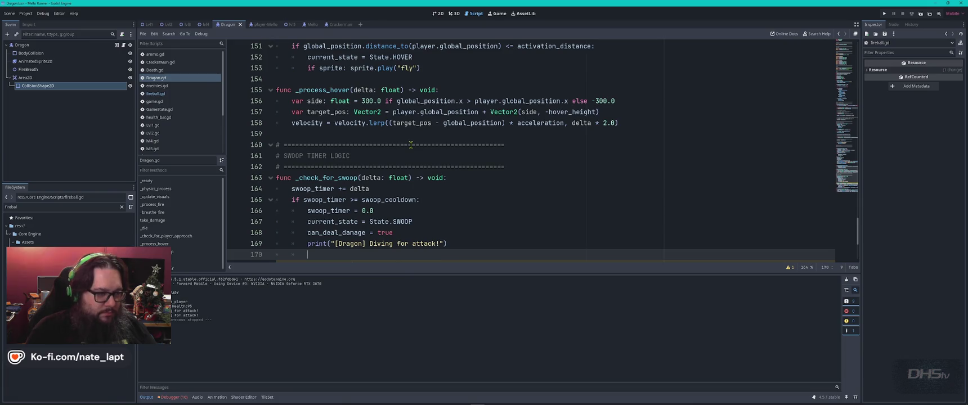
key("ctrl+z")
key("ctrl+z")
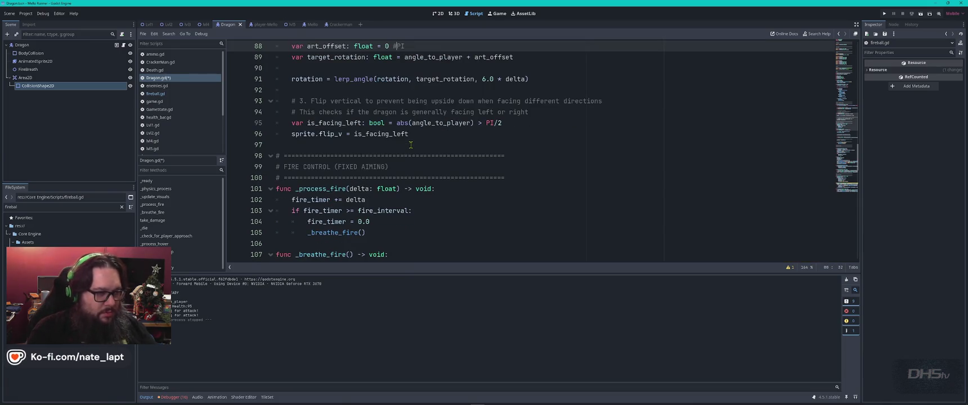
key("ctrl+z")
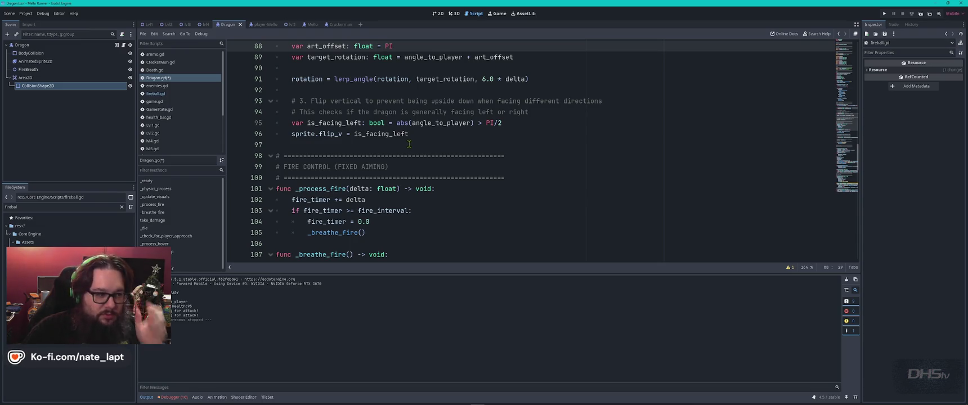
scroll(409, 144, "down", 1)
scroll(409, 144, "up", 6)
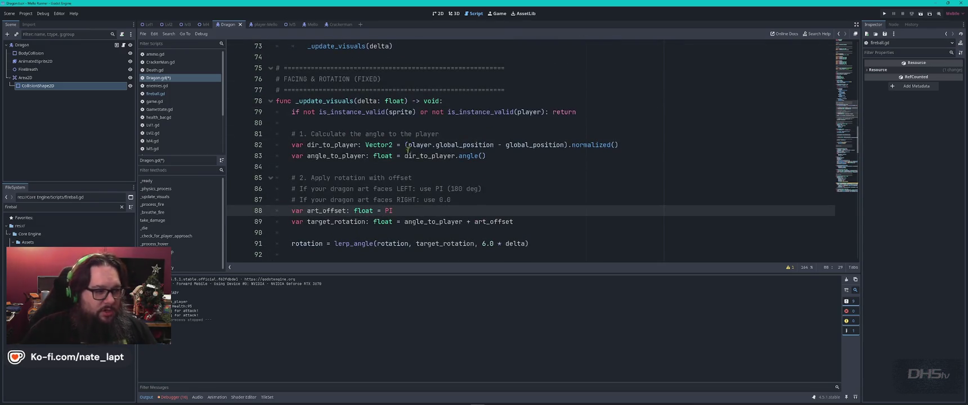
key("alt+Tab")
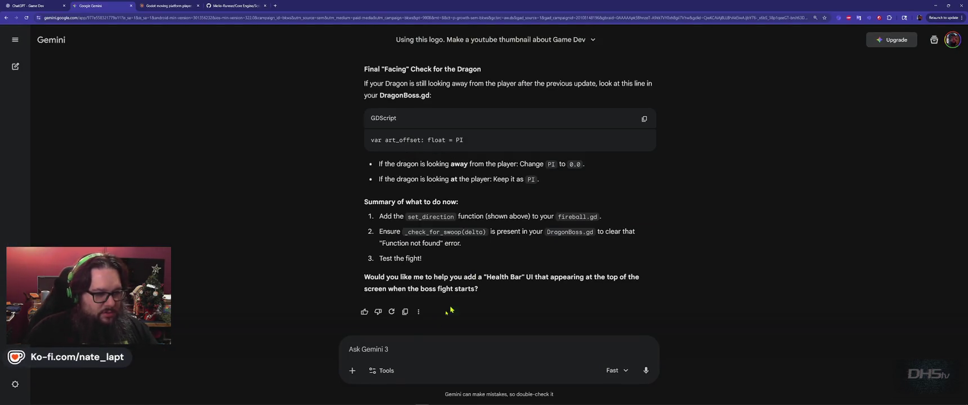
Step: Tell Gemini the dragon now faces the right way but is UPSIDE DOWN
left_click(380, 350)
type("Dragon")
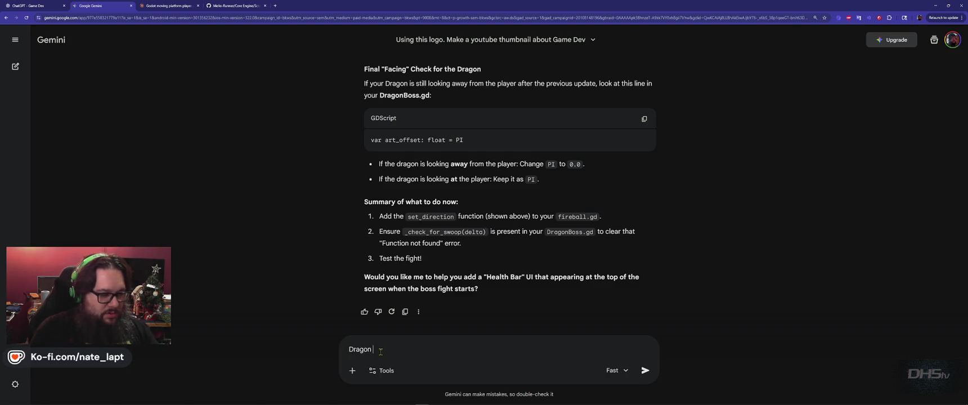
type("g the right way now. but it i")
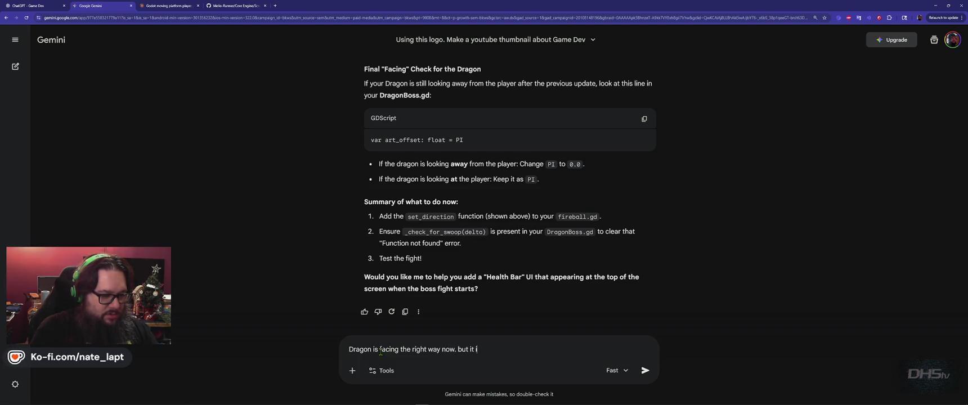
key("Caps_Lock")
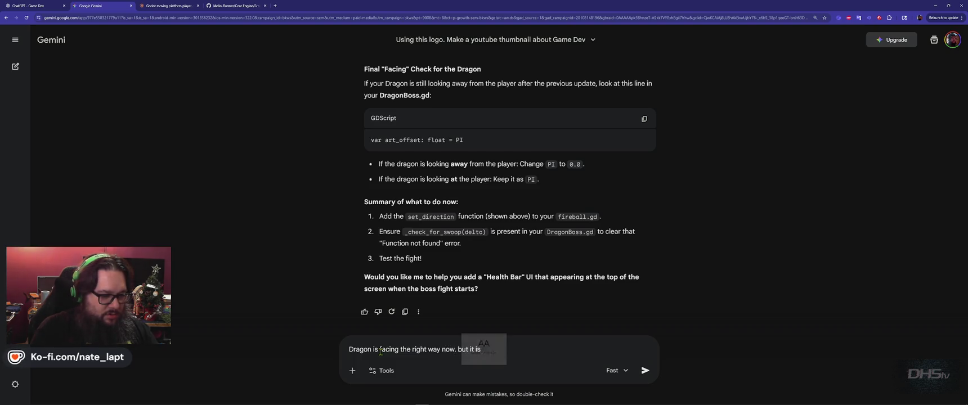
type("DOWN")
key("Caps_Lock")
key("Return")
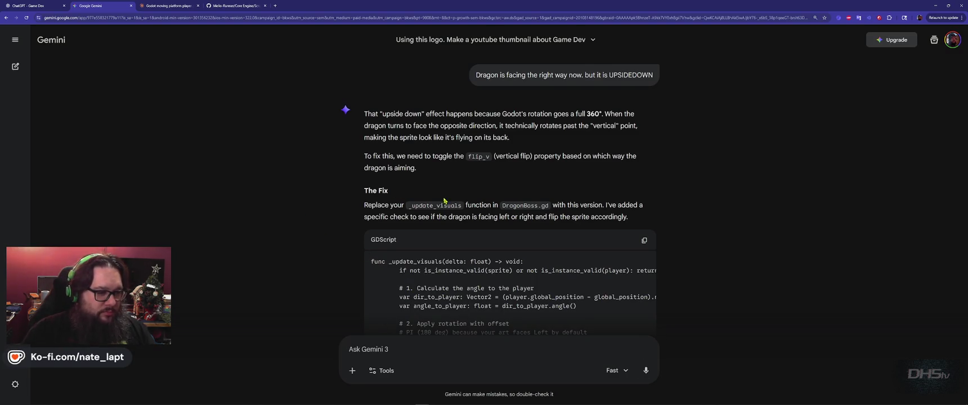
key("alt+Tab")
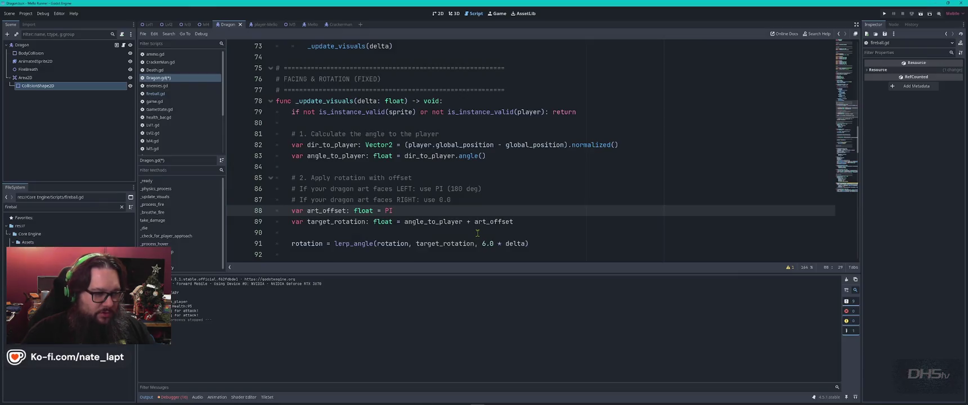
Step: Find _update_visuals in Dragon.gd and copy Gemini's corrected version of it
key("ctrl+f")
type("_update_visuals")
key("Return")
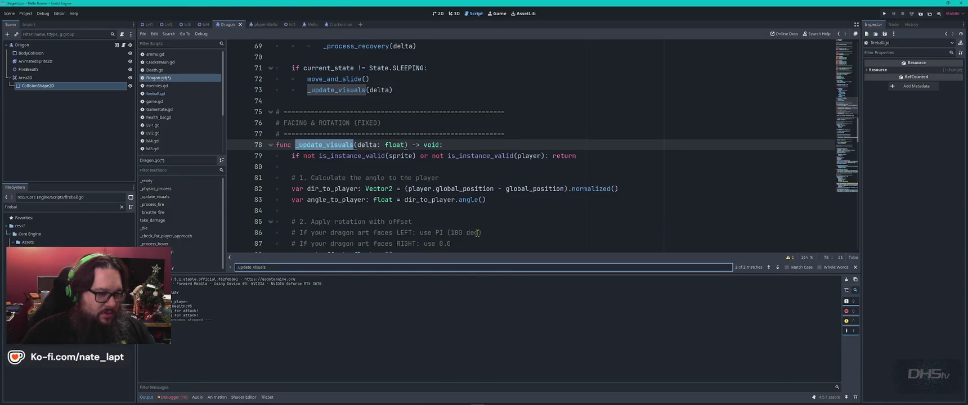
key("Escape")
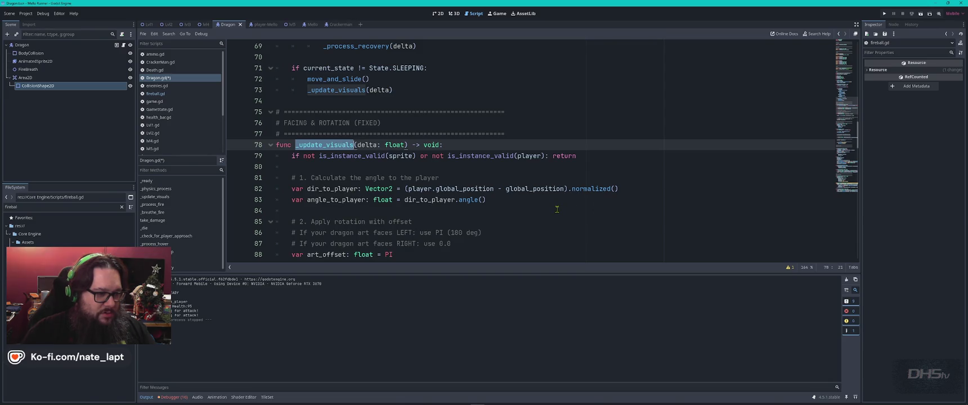
scroll(557, 208, "down", 2)
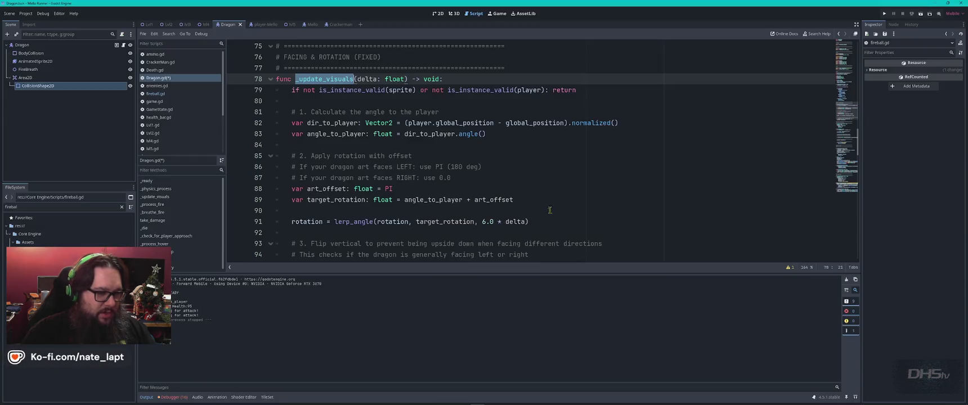
key("alt+Tab")
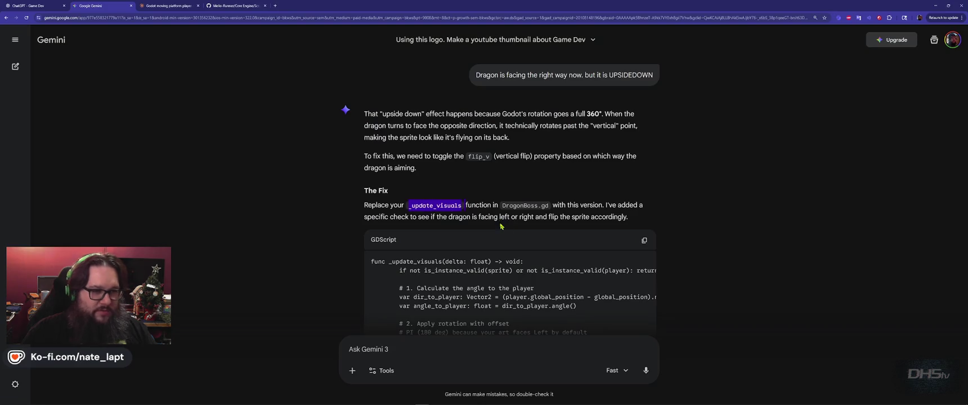
scroll(554, 180, "down", 3)
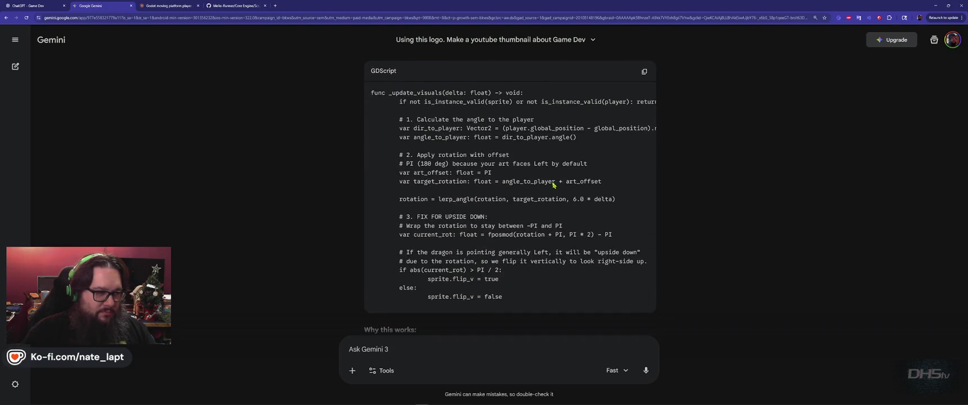
left_click(644, 71)
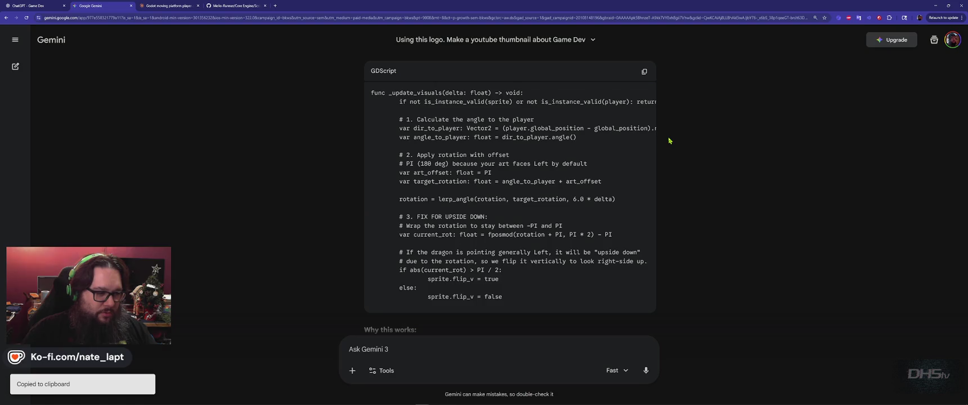
Step: Replace the old _update_visuals through line 96 with the fix, save, and run the game
key("alt+Tab")
left_click(280, 80)
scroll(313, 135, "down", 5)
left_click(424, 112, "shift")
key("ctrl+v")
key("ctrl+s")
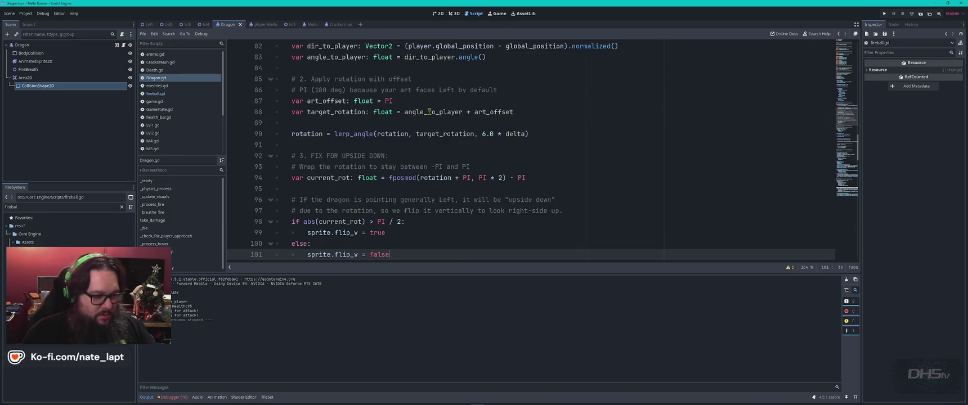
key("F5")
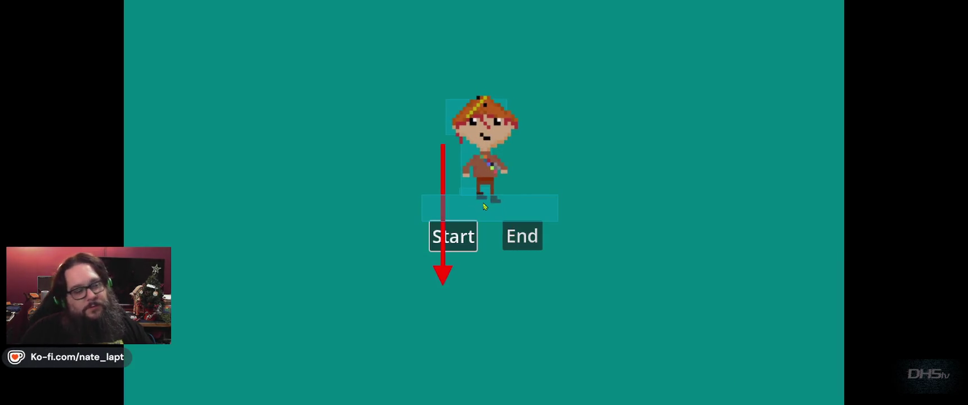
Step: Start the game from the title screen, stop it, and return to the top of Dragon.gd
key("Return")
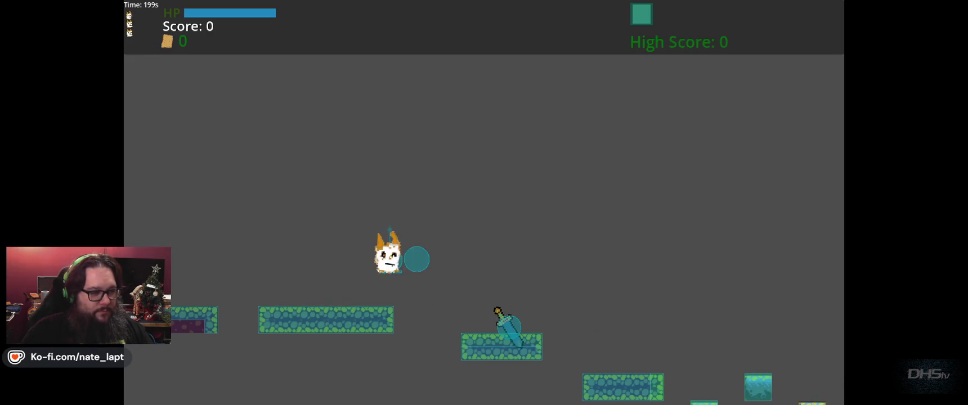
key("F8")
left_click(507, 134)
key("ctrl+Home")
Step: Change the dragon's activation_distance from 200.0 to 300.0
key("ctrl+f")
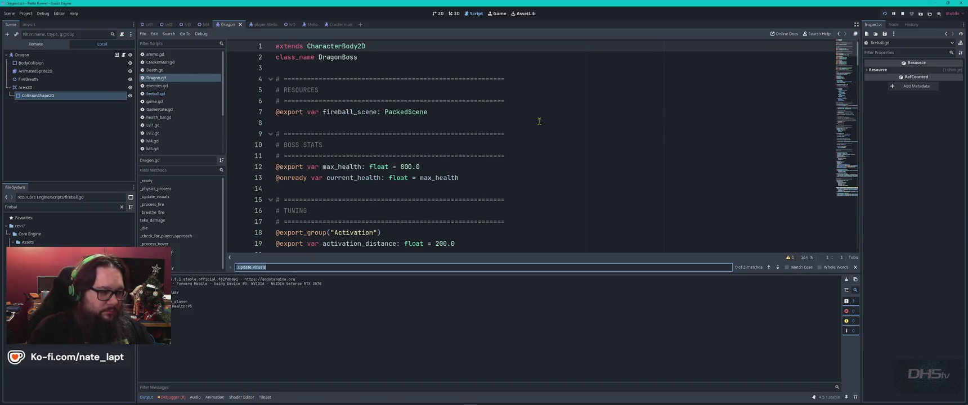
type("dist")
key("Escape")
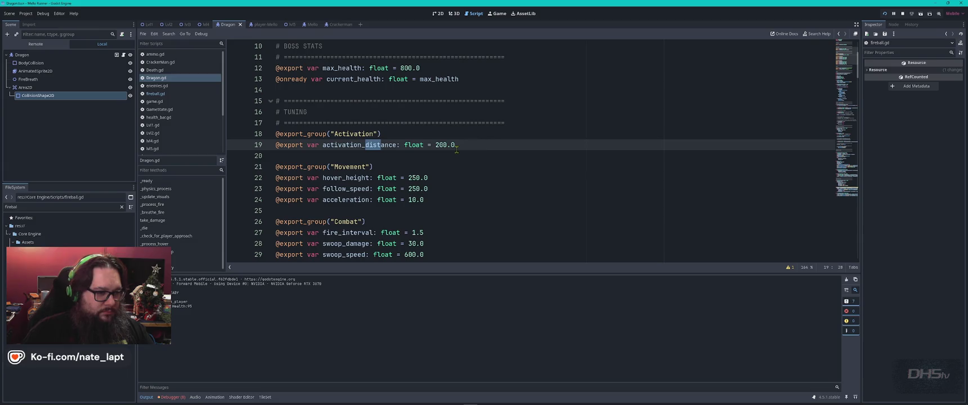
left_click(439, 145)
key("BackSpace")
type("3")
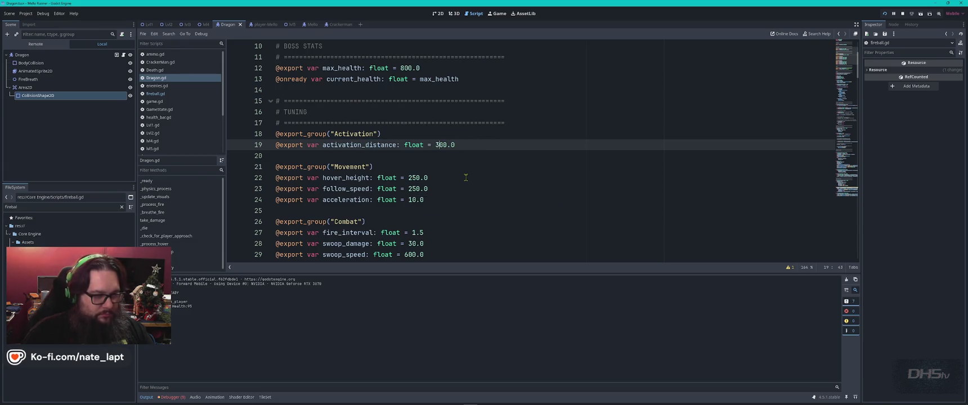
Step: Relaunch the game and run and jump right across the platforms toward the dragon
key("F5")
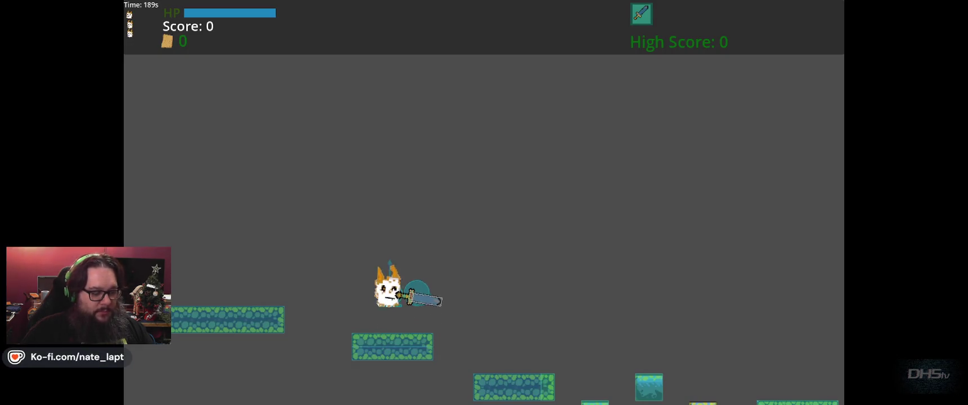
key("Right")
key("space")
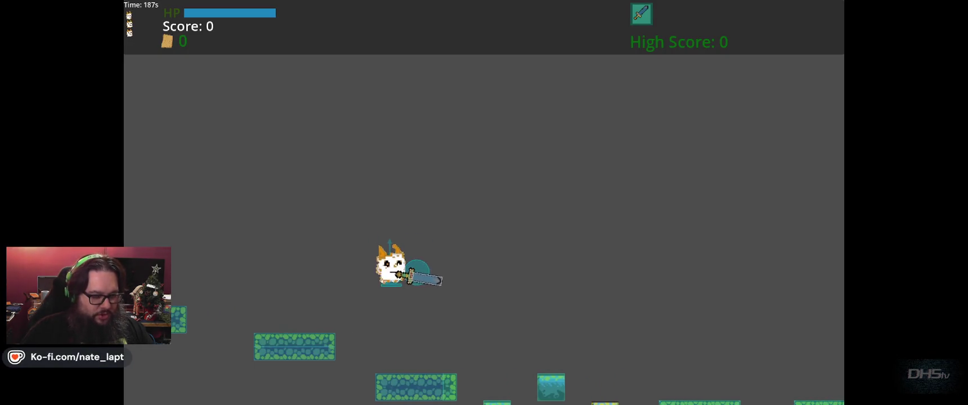
key("Right")
key("space")
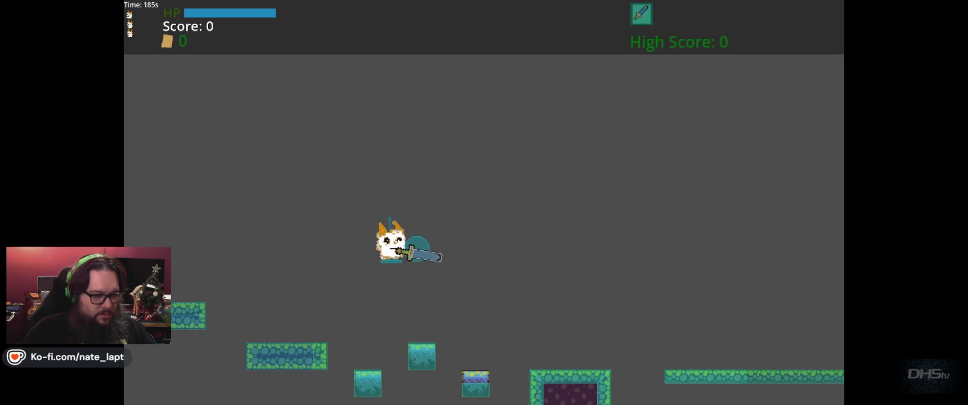
key("Right")
key("space")
key("space")
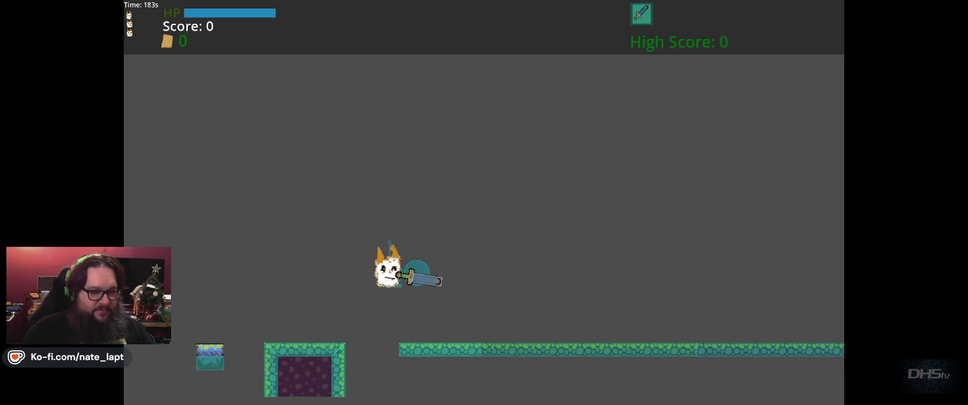
key("Right")
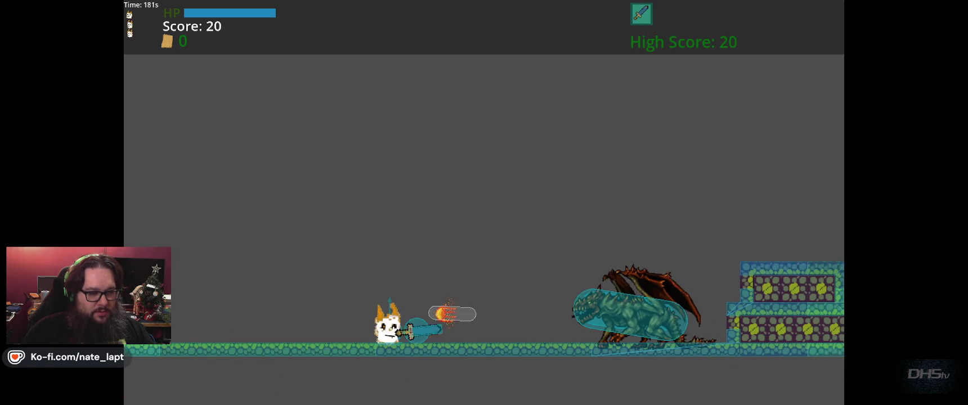
Step: Fight the dragon by destroying fireballs and knocking it back, then stop at a score of 80
key("Left")
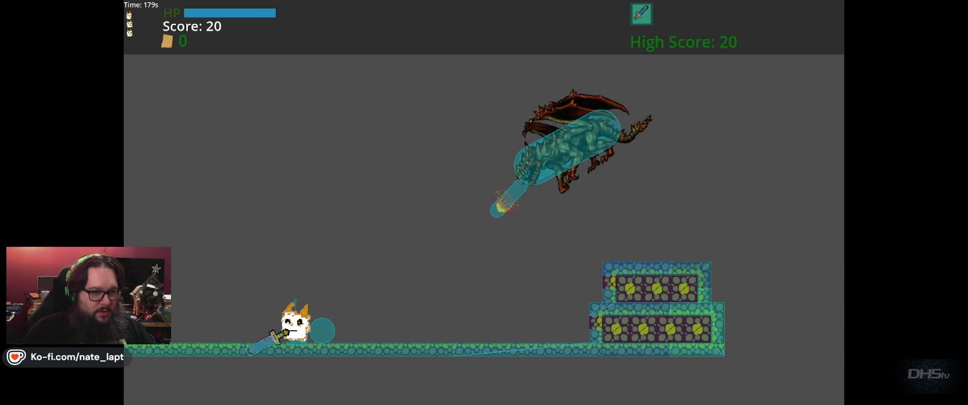
key("Right")
key("space")
key("Left")
key("Right")
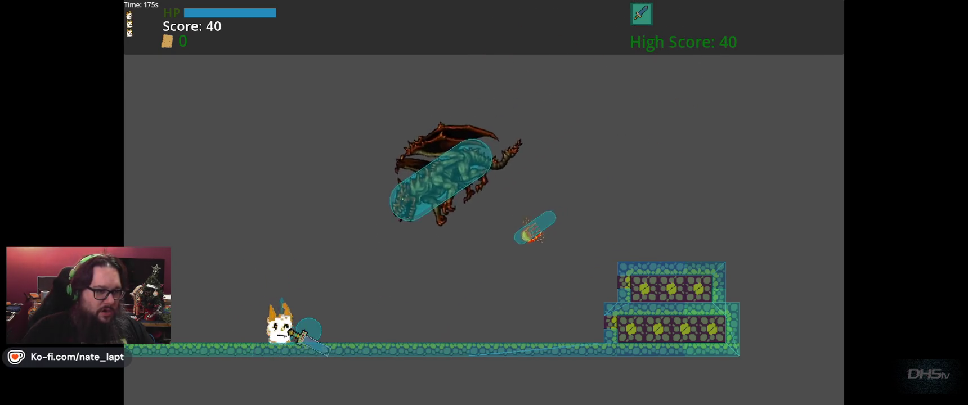
key("Right")
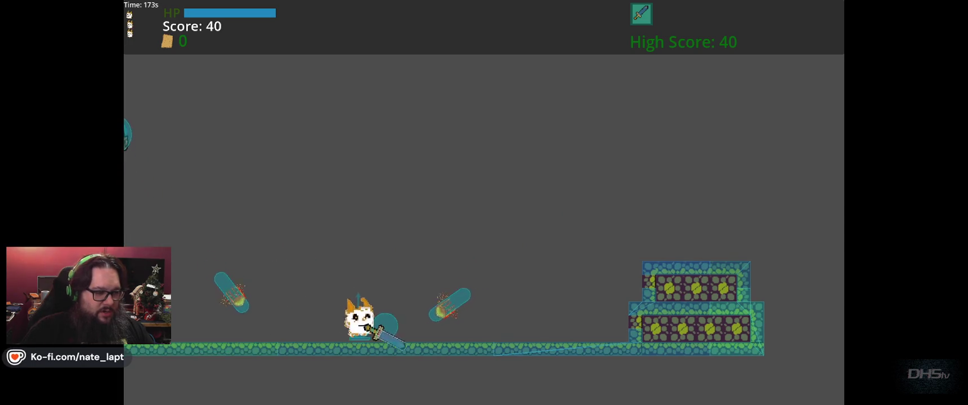
key("Left")
key("space")
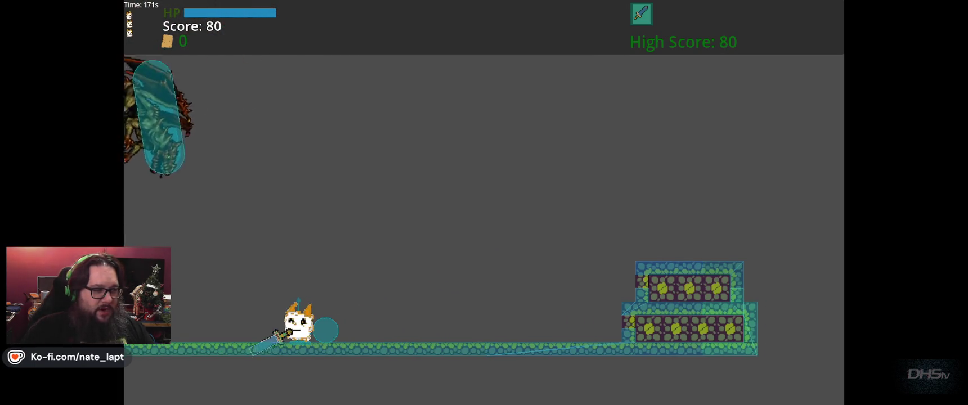
key("Left")
key("Up")
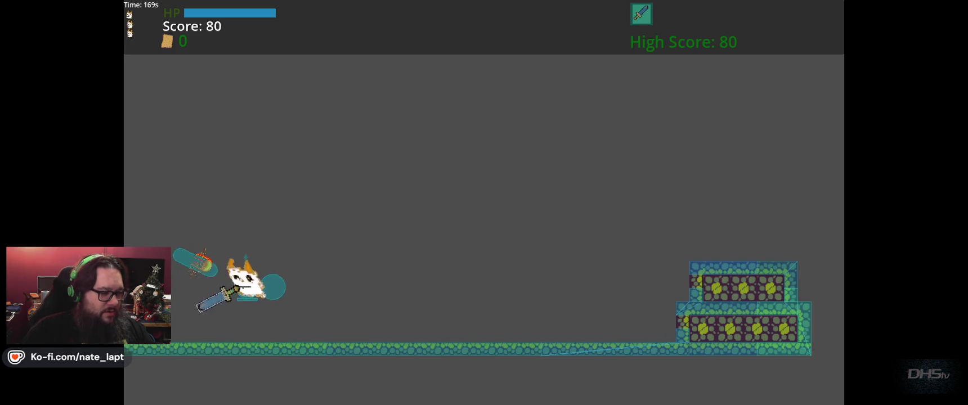
key("F8")
left_click(522, 198)
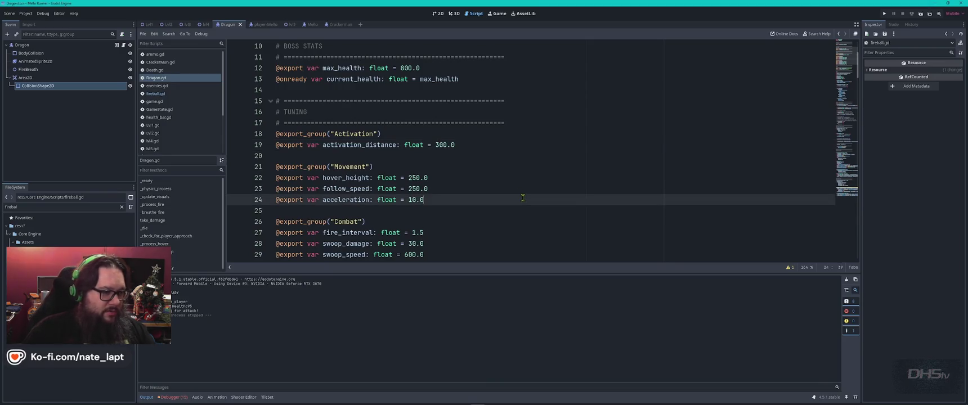
Step: Lower fire_interval on line 27 of Dragon.gd from 1.5 to 1.25
scroll(523, 198, "down", 1)
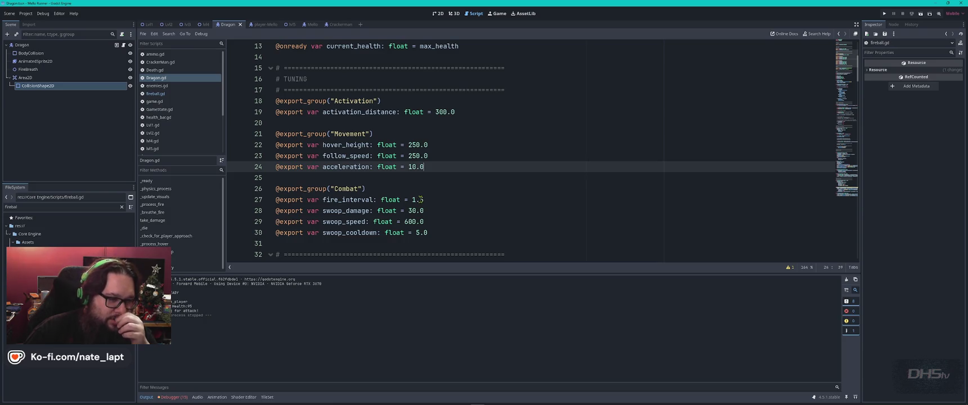
left_click(420, 199)
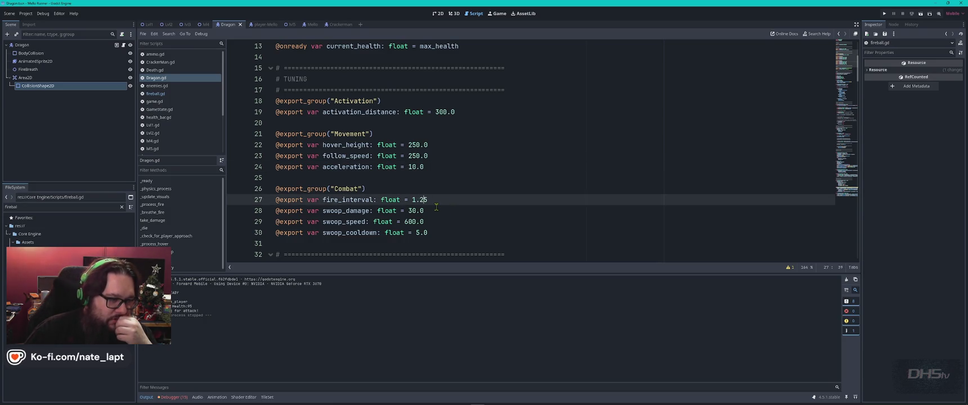
scroll(436, 207, "up", 1)
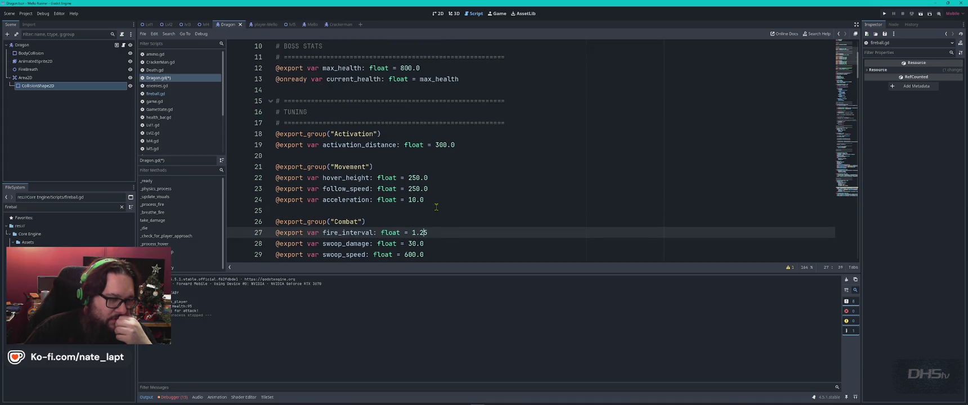
scroll(436, 207, "up", 2)
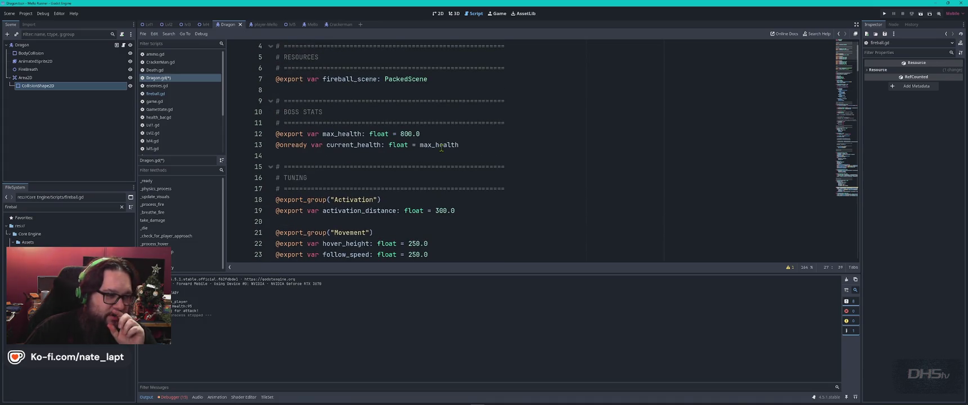
scroll(476, 143, "up", 1)
scroll(470, 163, "down", 5)
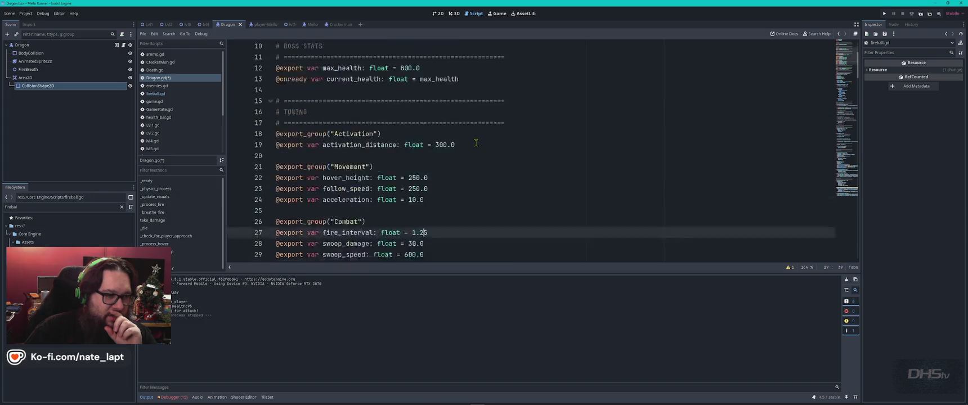
scroll(466, 184, "down", 4)
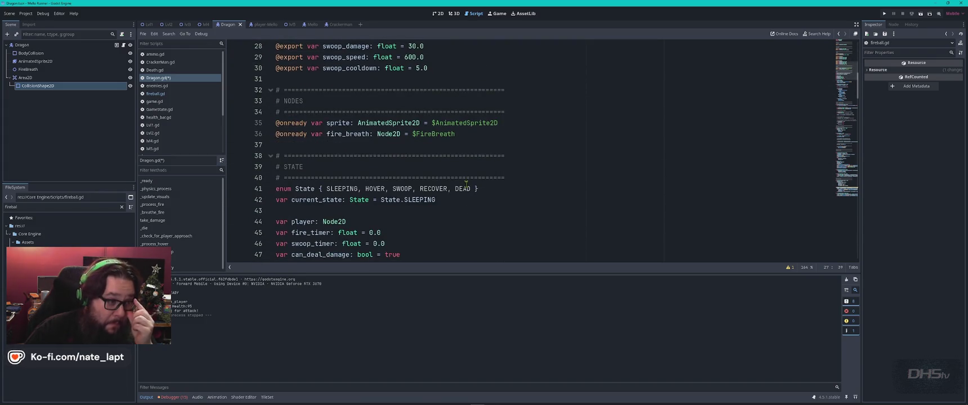
scroll(466, 184, "down", 3)
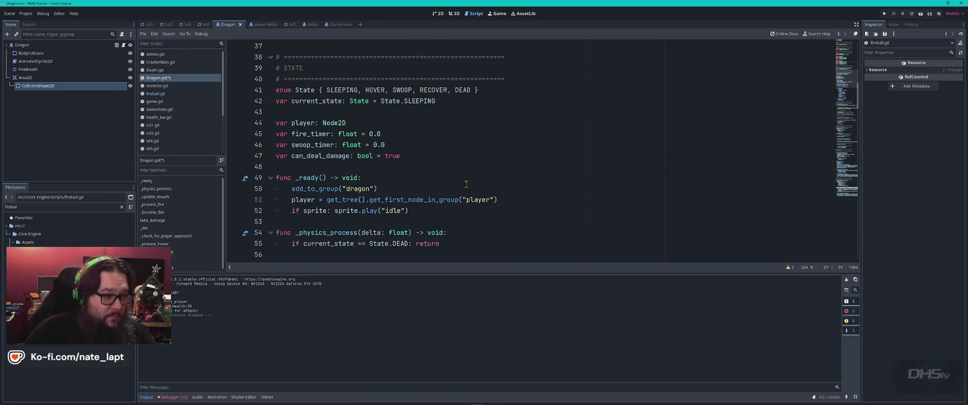
Step: Search Dragon.gd for 'speed' and step through its matches, including swoop_speed and follow_speed
left_click(435, 143)
key("ctrl+f")
type("speed")
key("Return")
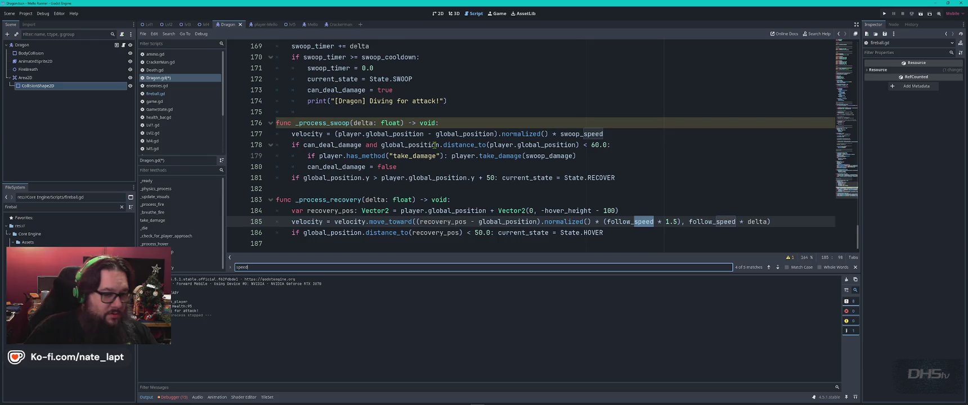
key("Return")
key("Return")
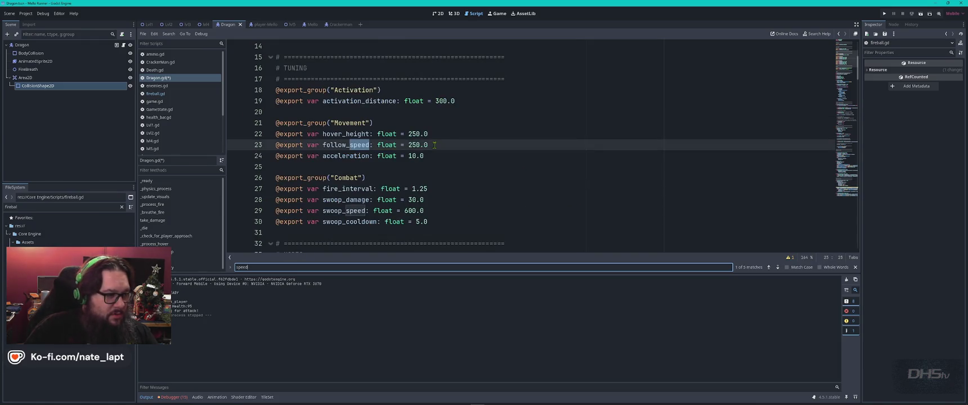
key("Return")
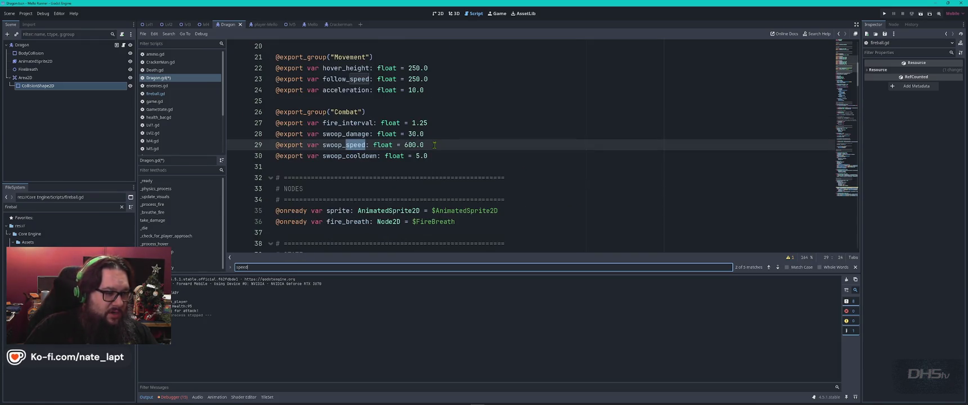
left_click(768, 267)
Step: Search for acceleration to see where it is used and declared
double_click(352, 157)
key("ctrl+f")
key("Return")
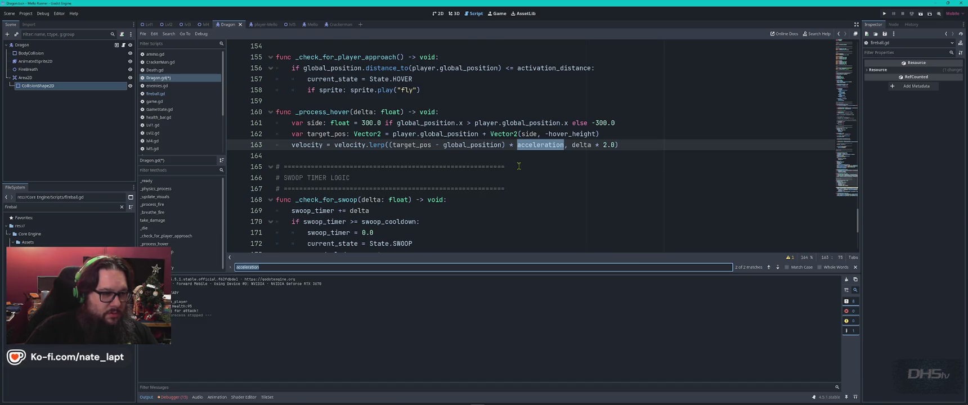
key("Return")
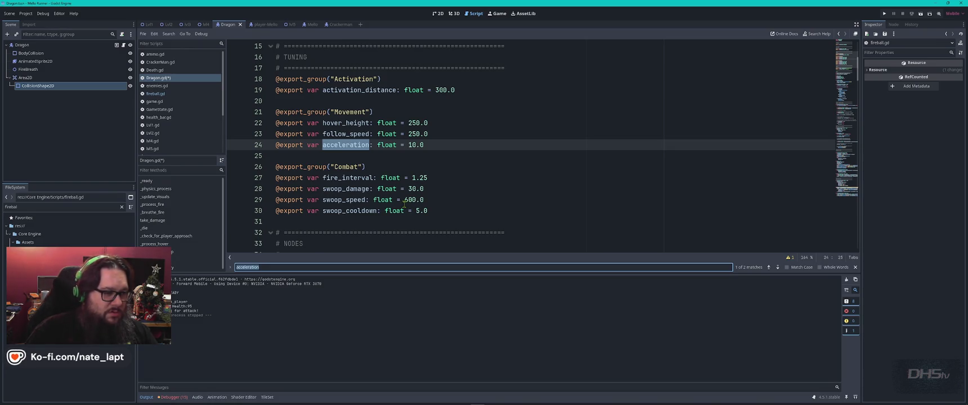
key("alt+Tab")
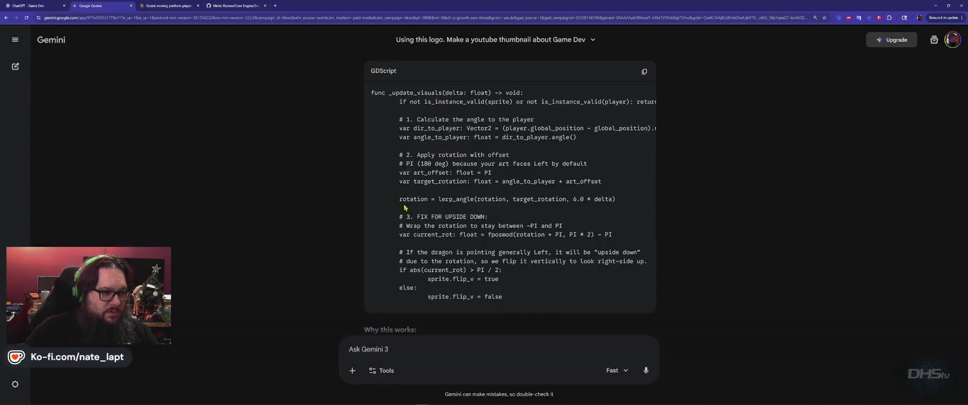
Step: Ask Gemini 'That looks good, how do we make the fireballs shoot faster?' and return to Dragon.gd
scroll(404, 208, "down", 5)
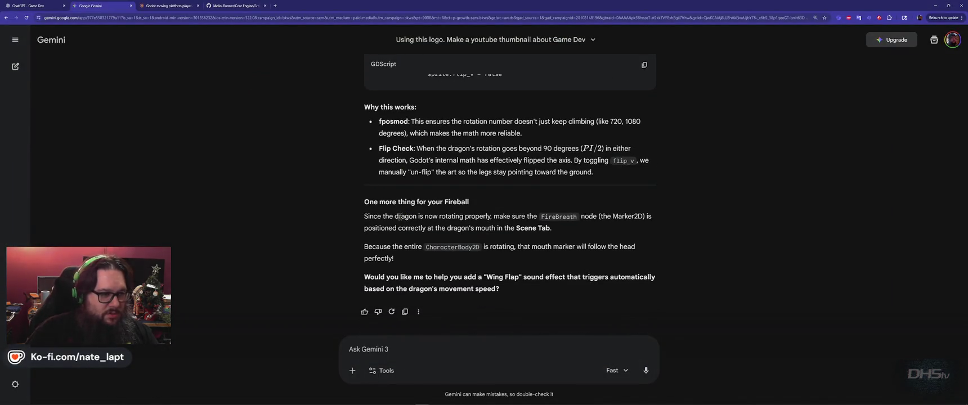
type("That looks good, Ho")
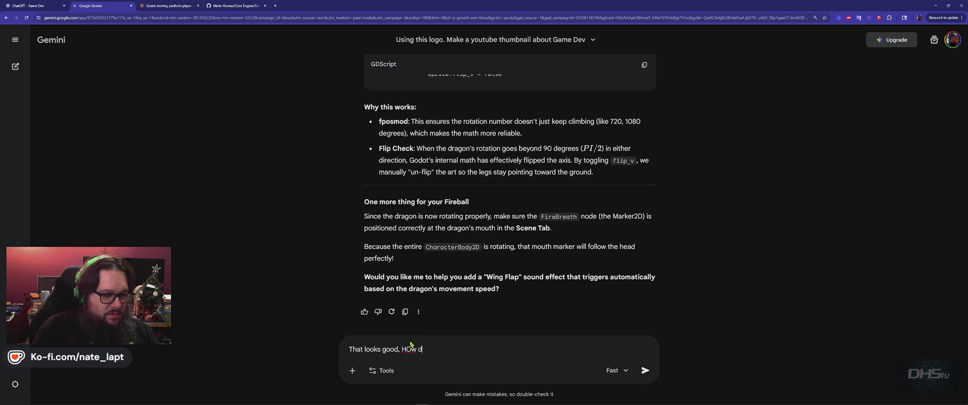
type("w do we make the fireballs shoot faster!")
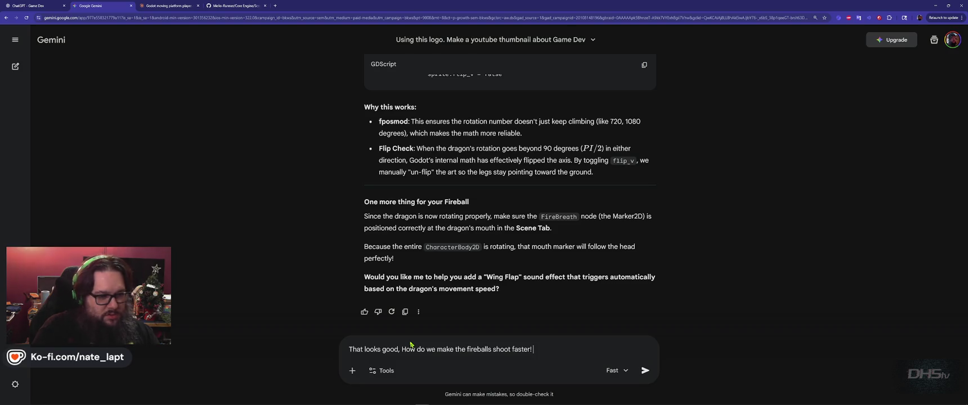
key("Return")
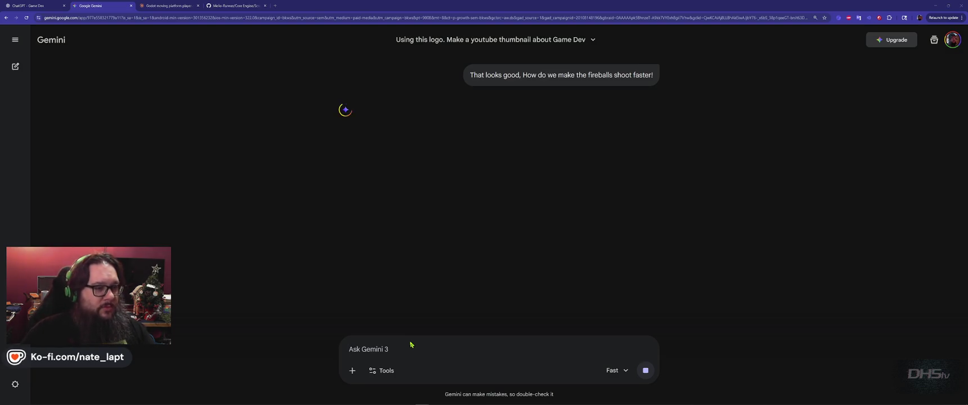
key("alt+Tab")
left_click(455, 146)
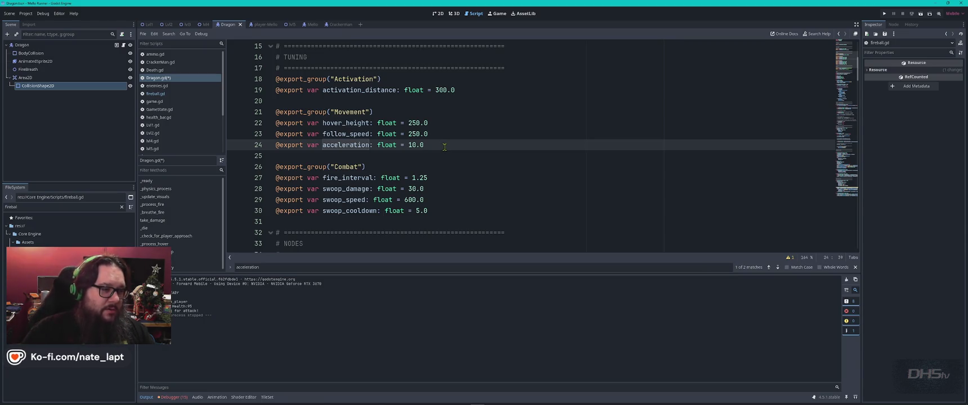
Step: Search Dragon.gd for 'fireball' and step through the matches where fireballs are spawned
scroll(445, 146, "up", 5)
key("ctrl+f")
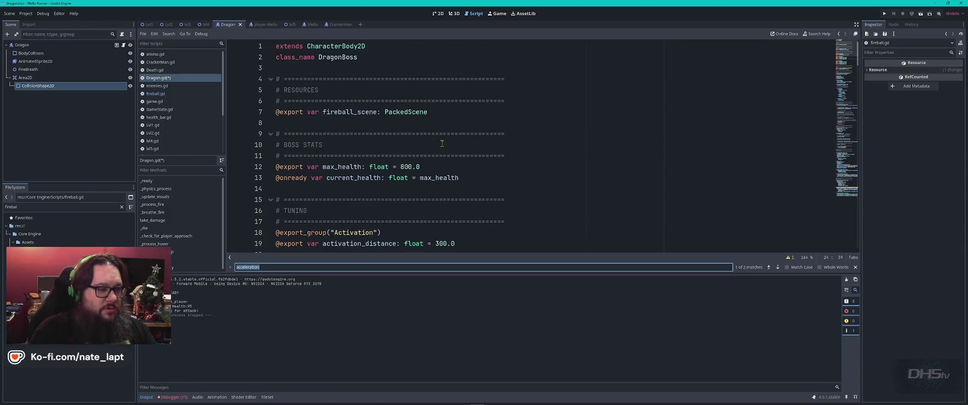
type("fireball")
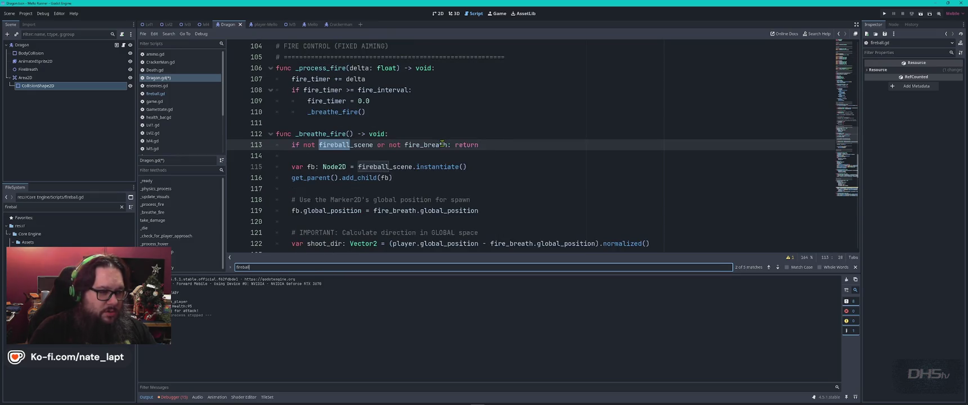
key("Return")
key("Return")
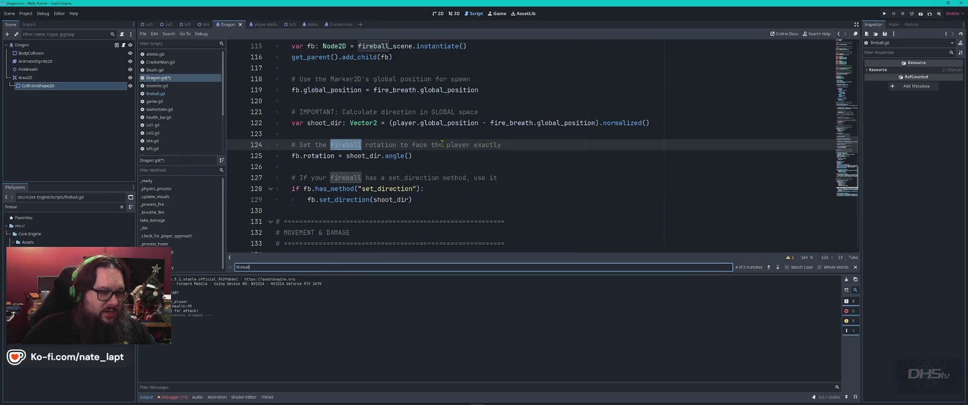
key("Return")
key("Return")
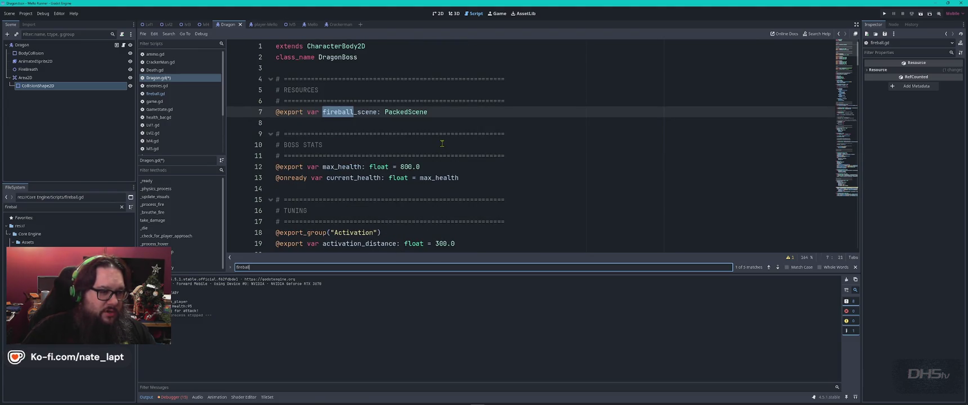
key("Escape")
scroll(442, 144, "down", 2)
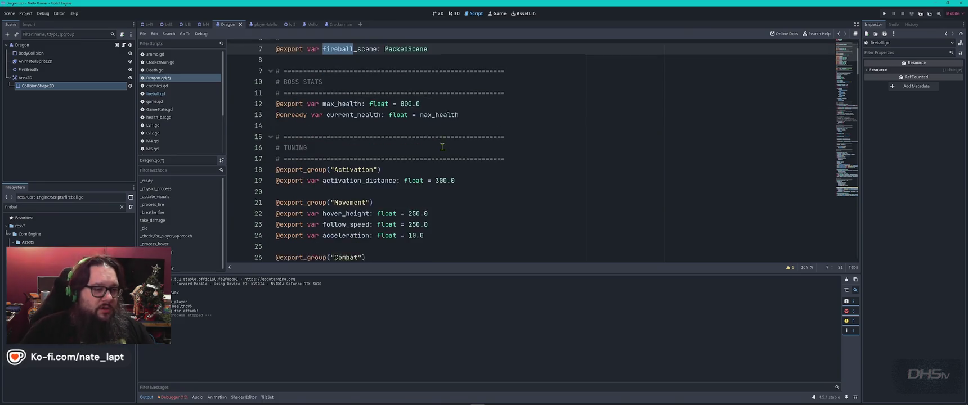
key("alt+Tab")
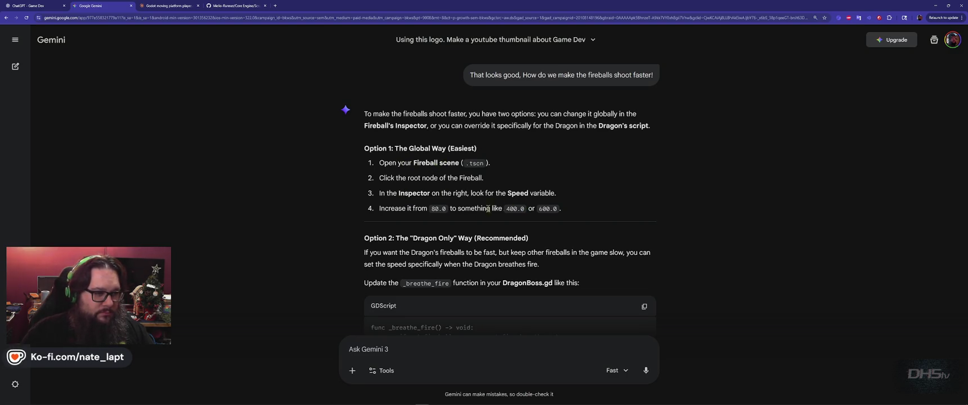
Step: Copy Gemini's _breathe_fire code that sets fb.speed to 500.0 and return to Dragon.gd
scroll(410, 207, "down", 2)
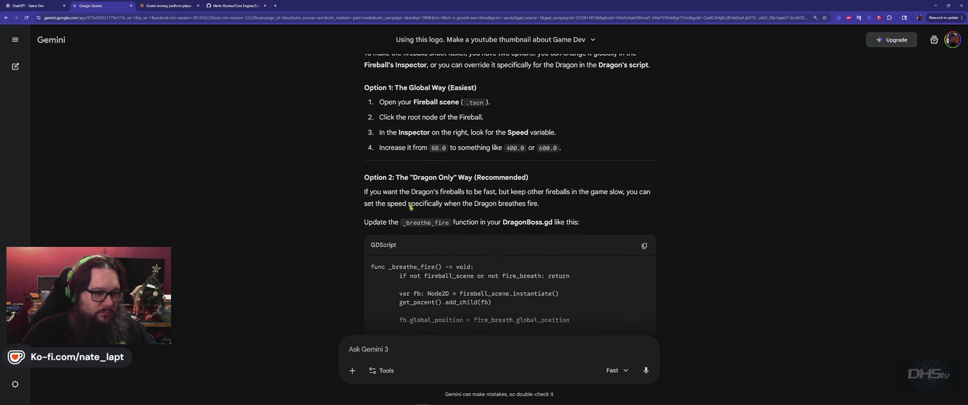
scroll(410, 207, "down", 2)
scroll(393, 136, "down", 1)
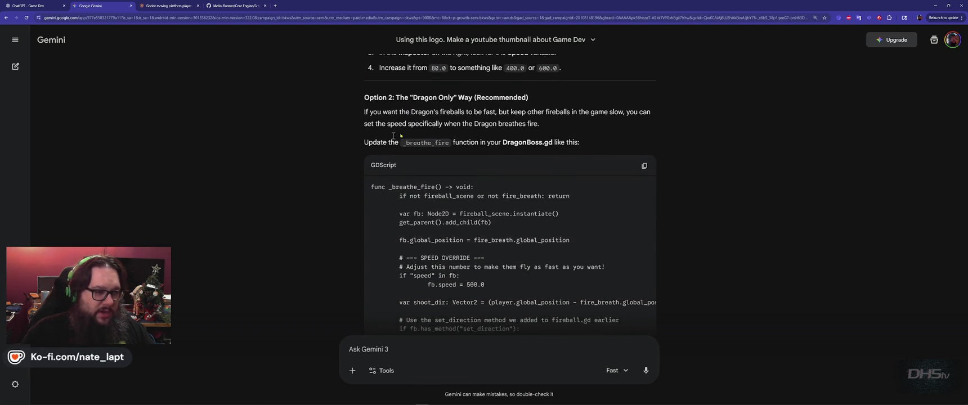
scroll(324, 166, "down", 5)
scroll(324, 166, "up", 3)
left_click(644, 113)
key("alt+Tab")
left_click(477, 166)
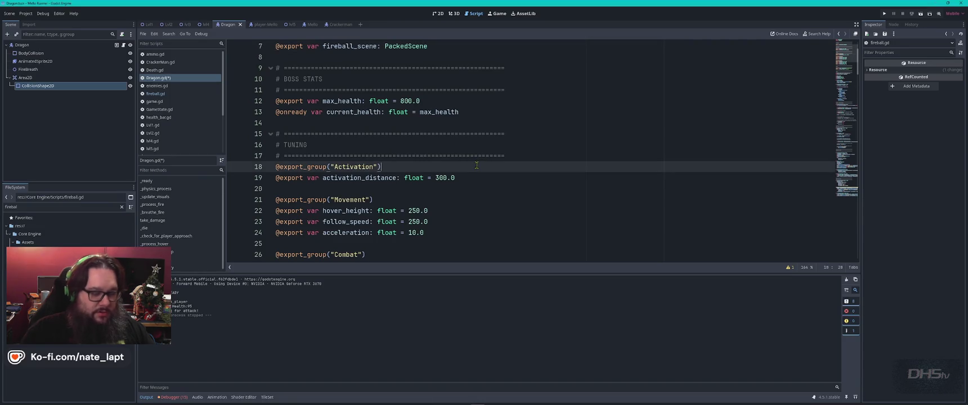
Step: Paste the new _breathe_fire function at the end of Dragon.gd and select its name
key("ctrl+End")
key("ctrl+v")
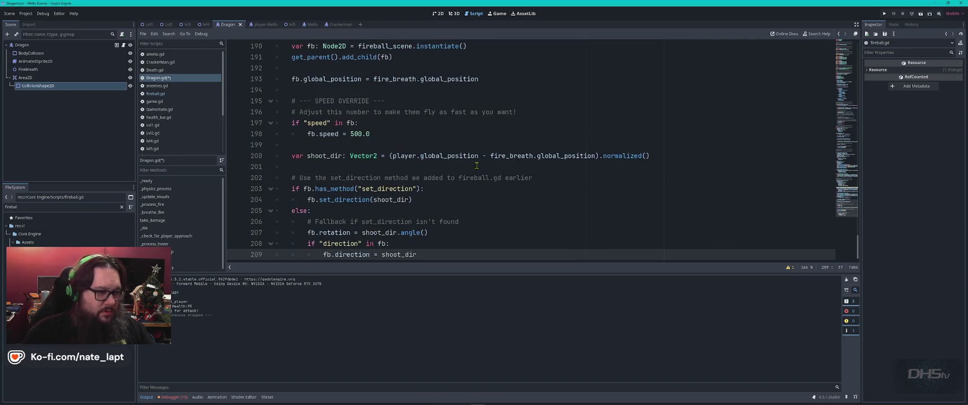
scroll(477, 166, "up", 10)
scroll(476, 166, "down", 9)
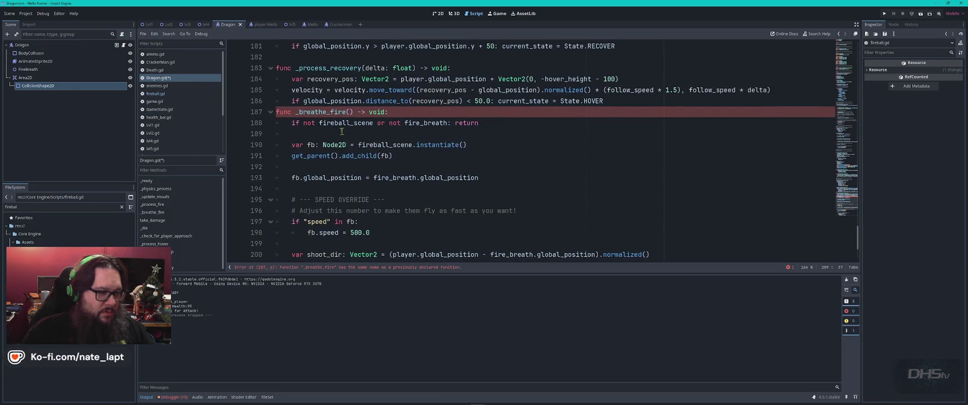
left_click(275, 114)
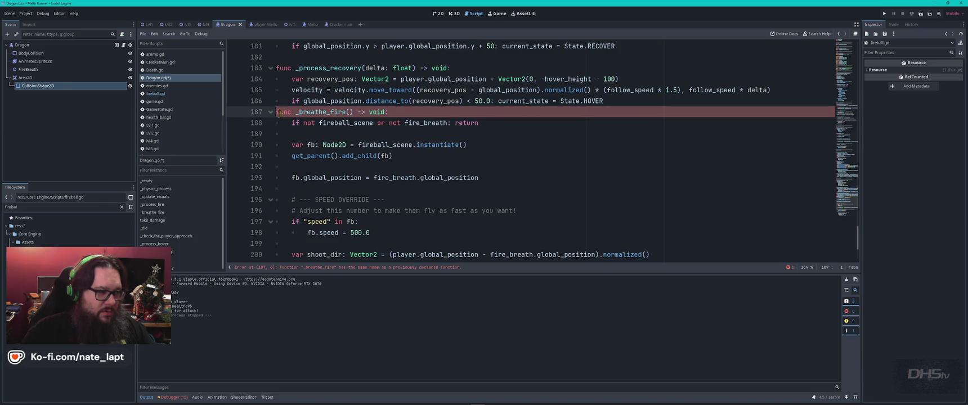
key("Return")
left_click(321, 123)
double_click(321, 122)
Step: Locate the duplicate _breathe_fire and delete the pasted copy from line 187 to the end
key("ctrl+f")
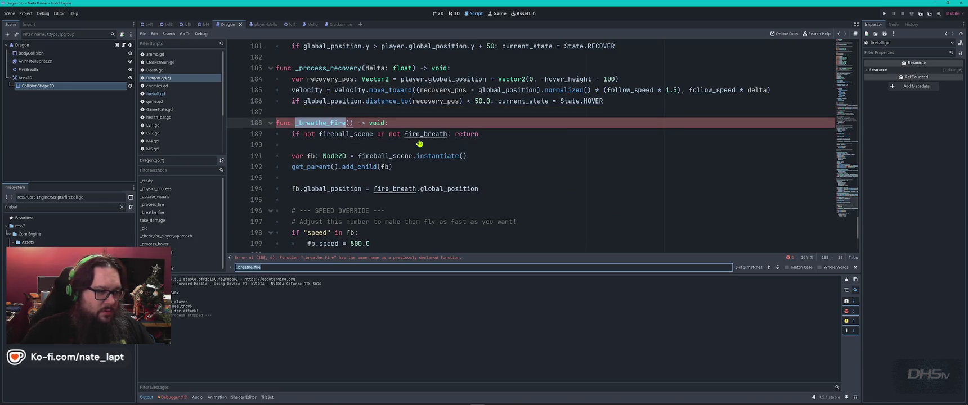
key("Return")
key("Return")
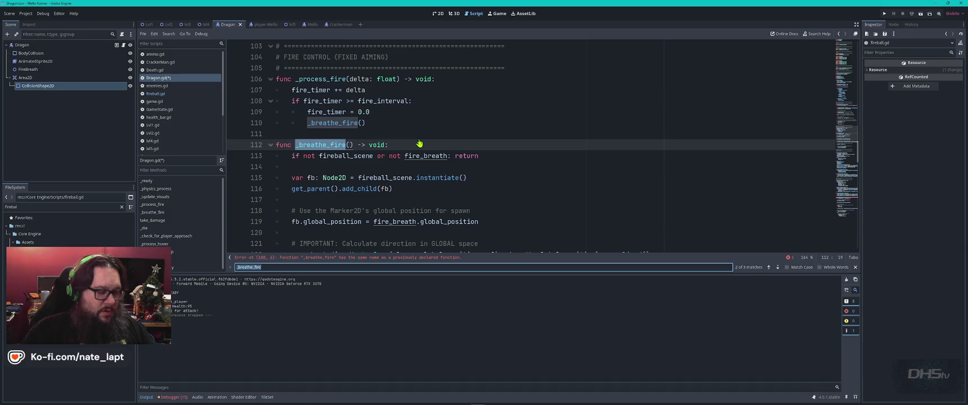
key("Return")
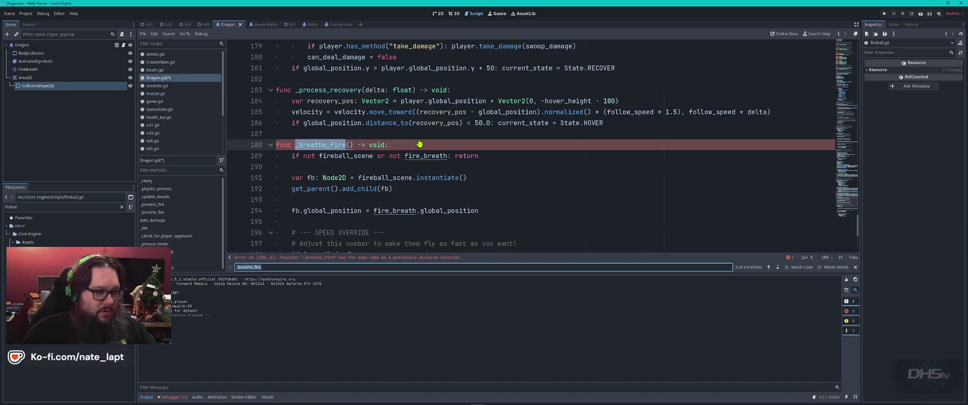
mouse_move(383, 133)
left_mouse_down()
mouse_move(427, 242)
mouse_move(438, 164)
left_mouse_up()
key("BackSpace")
key("ctrl+shift+End")
key("Delete")
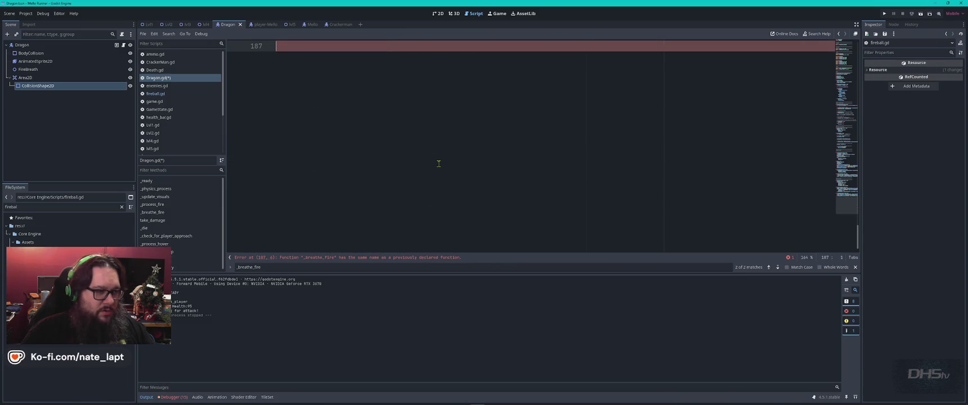
Step: Replace the original _breathe_fire body with the 500.0-speed code, save, and run the game
key("ctrl+f")
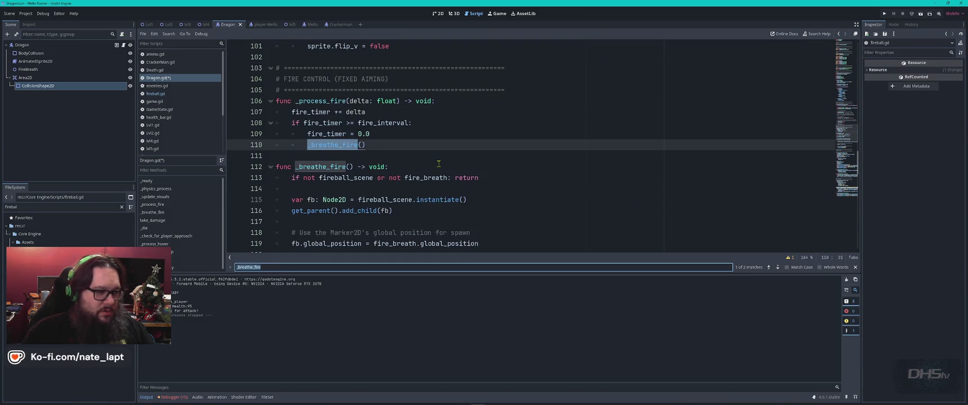
key("Escape")
left_click(278, 167)
scroll(345, 181, "down", 6)
left_click(413, 156, "shift")
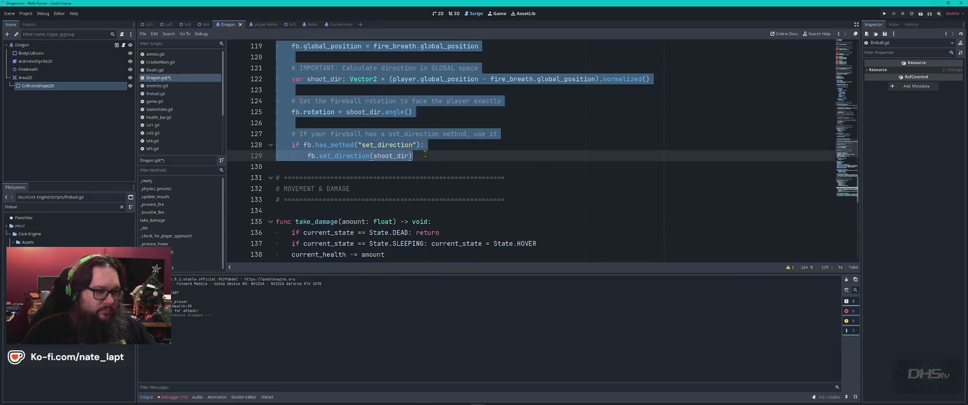
key("ctrl+v")
key("ctrl+s")
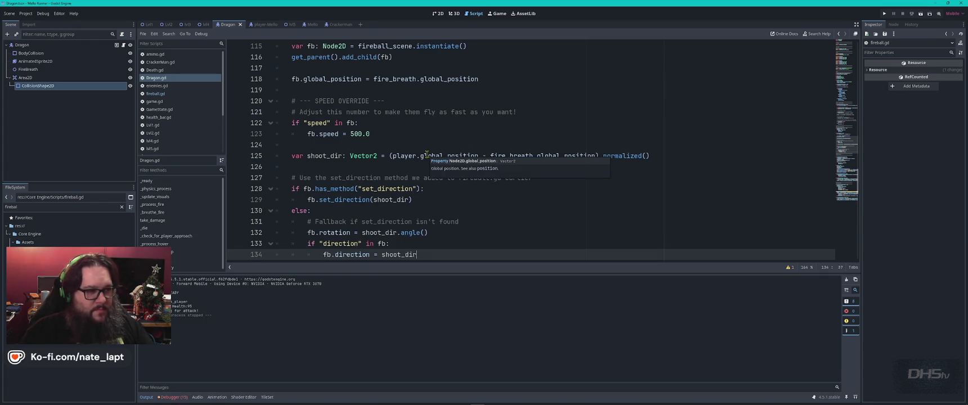
key("F5")
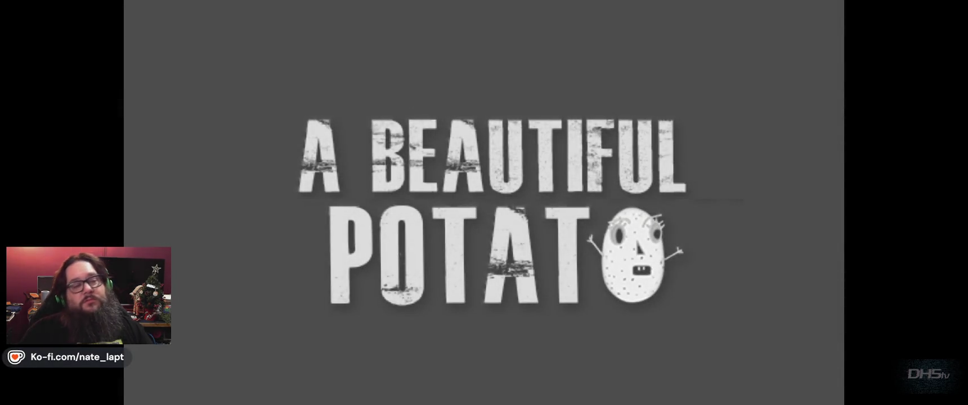
Step: Play from the menu, grabbing the sword and jumping to the dragon, then stop at score 40
key("Return")
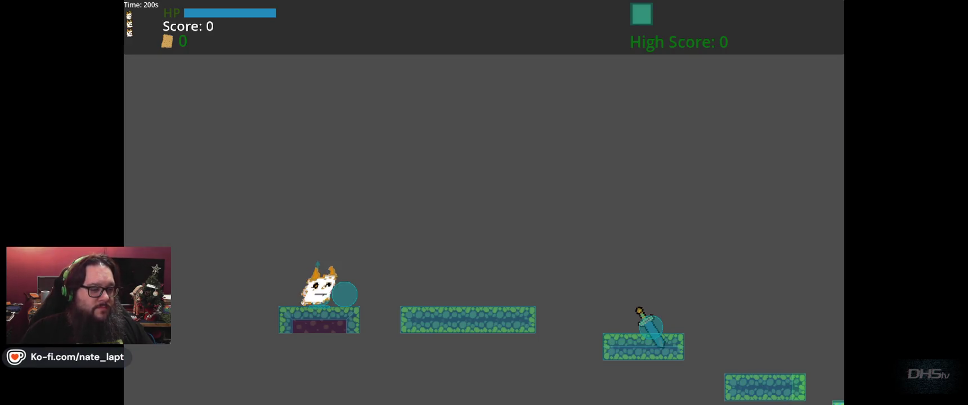
key("Right")
key("space")
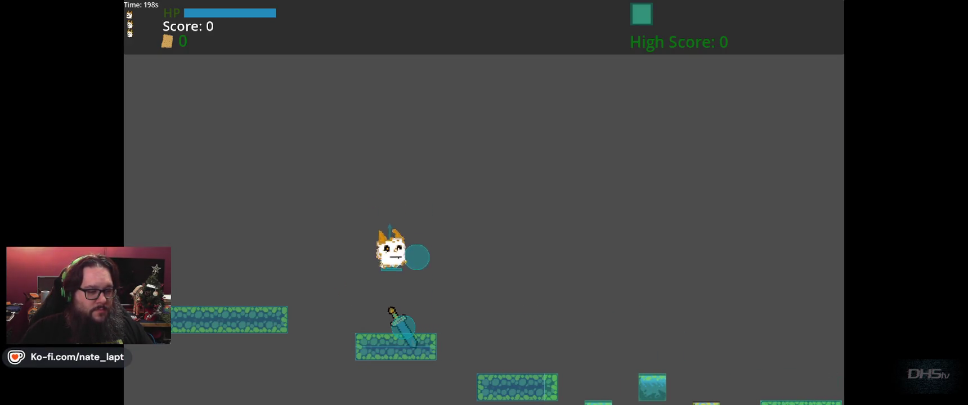
key("space")
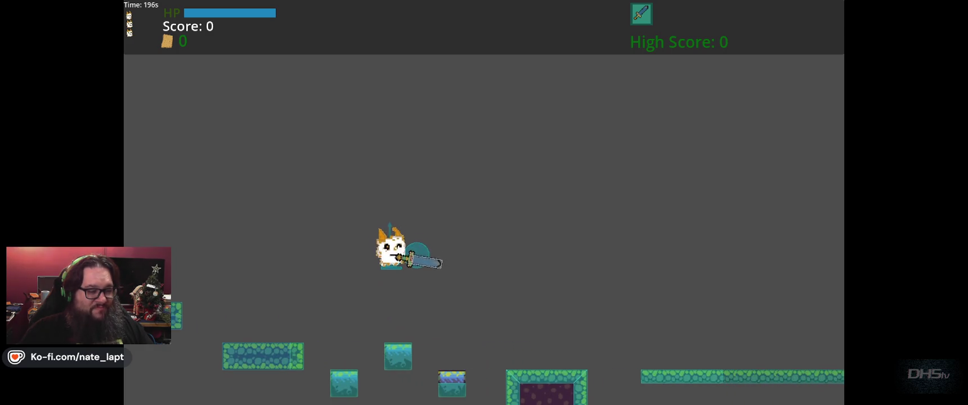
key("space")
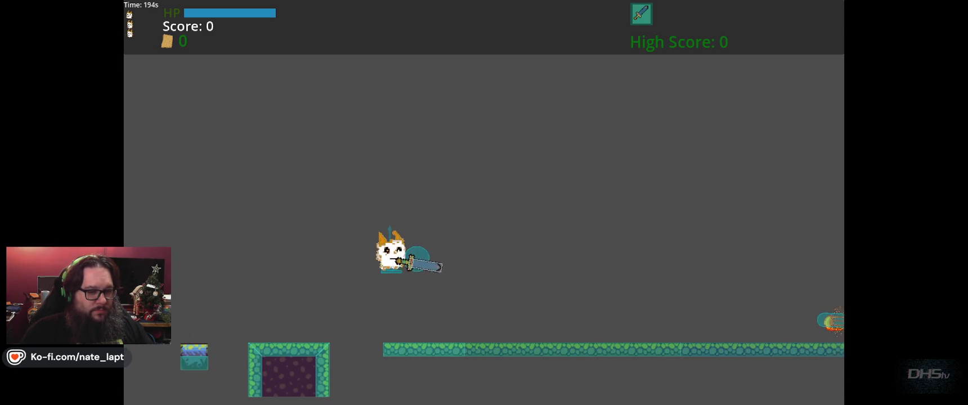
key("Right")
key("Right")
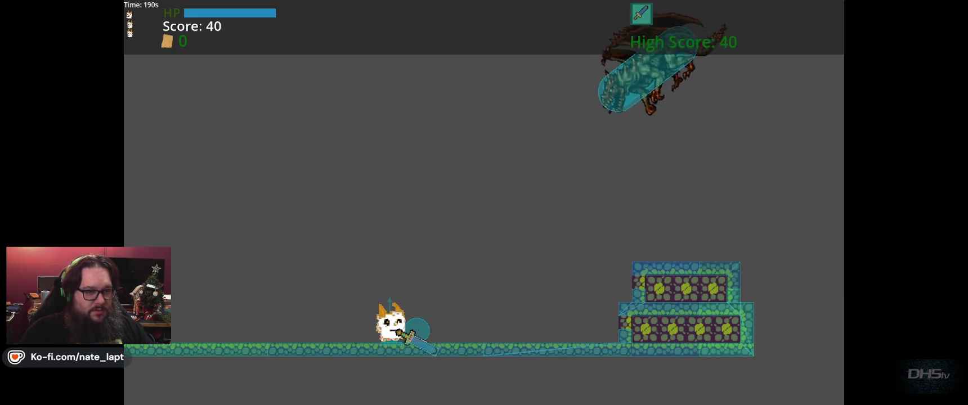
key("Left")
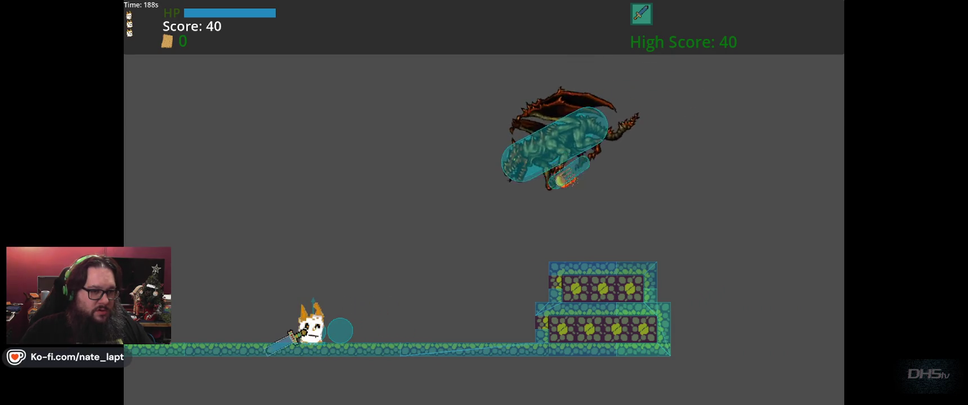
key("F8")
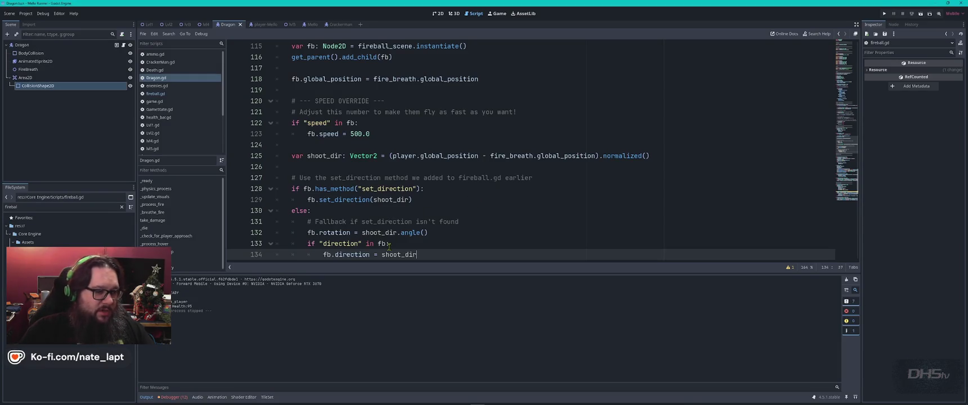
Step: Change activation_distance 300.0→500.0 and follow_speed 250.0→325.0, save Dragon.gd, and rerun the game
left_click(350, 137)
scroll(464, 160, "up", 4)
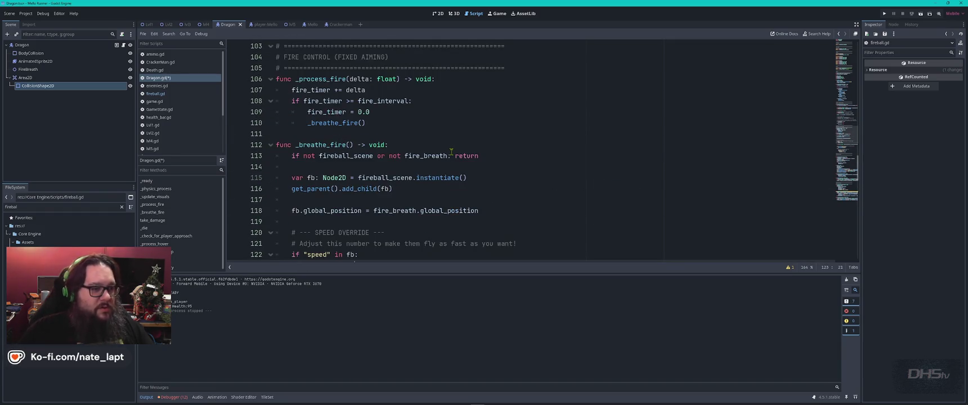
key("ctrl+Home")
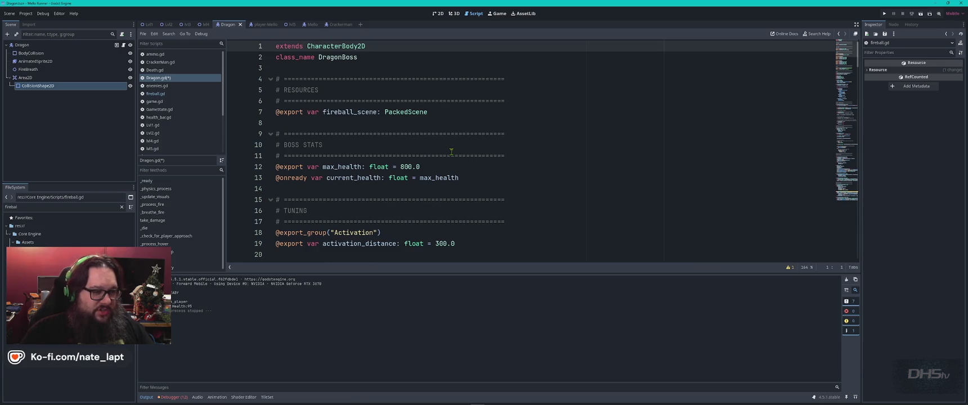
scroll(453, 175, "down", 2)
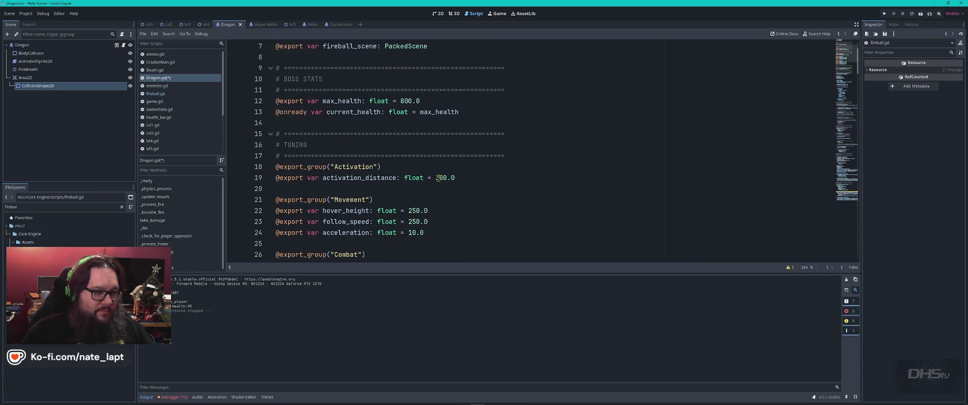
left_click_drag(436, 178, 440, 181)
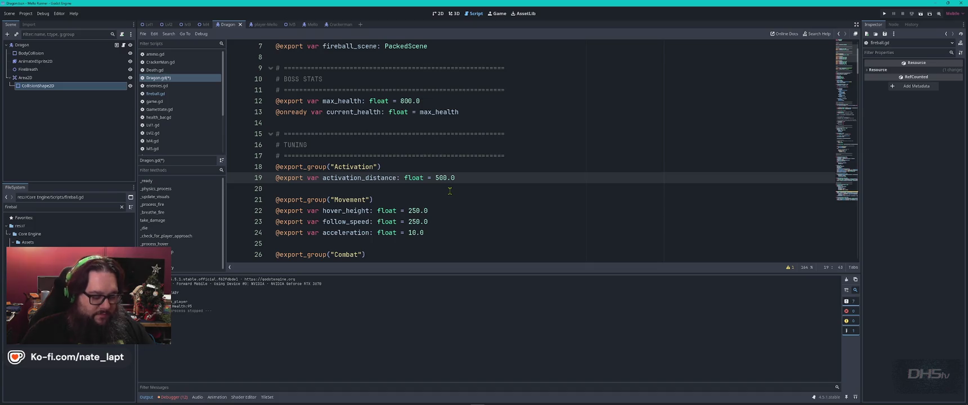
key("ctrl+s")
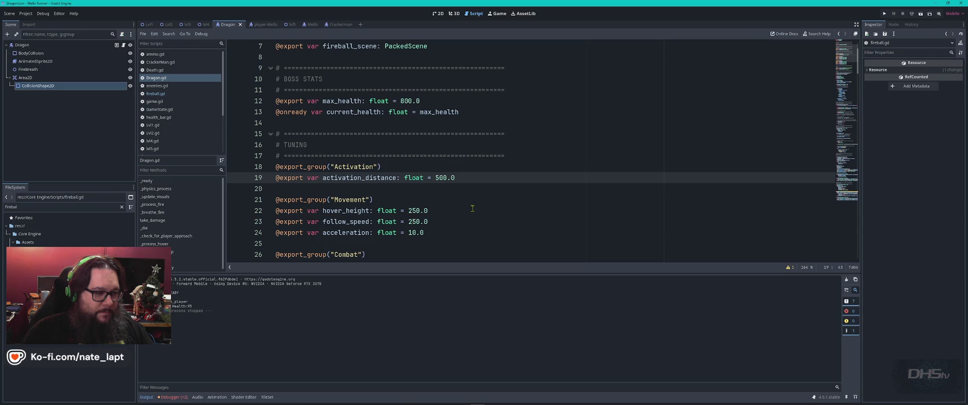
left_click(413, 221)
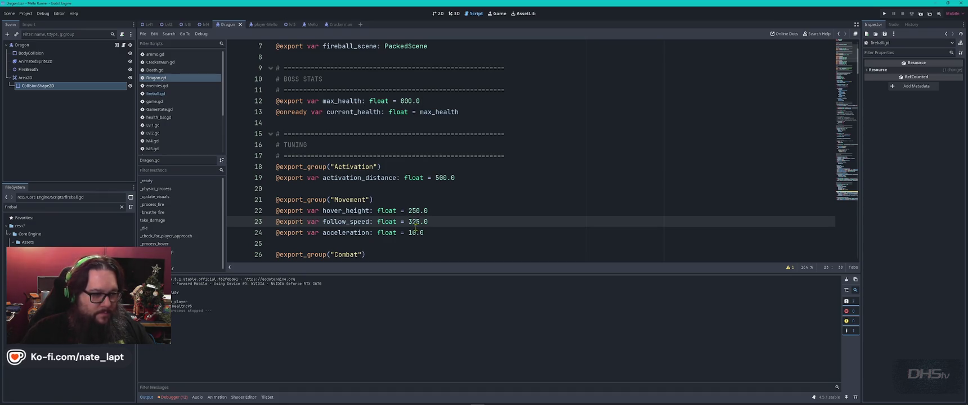
key("F5")
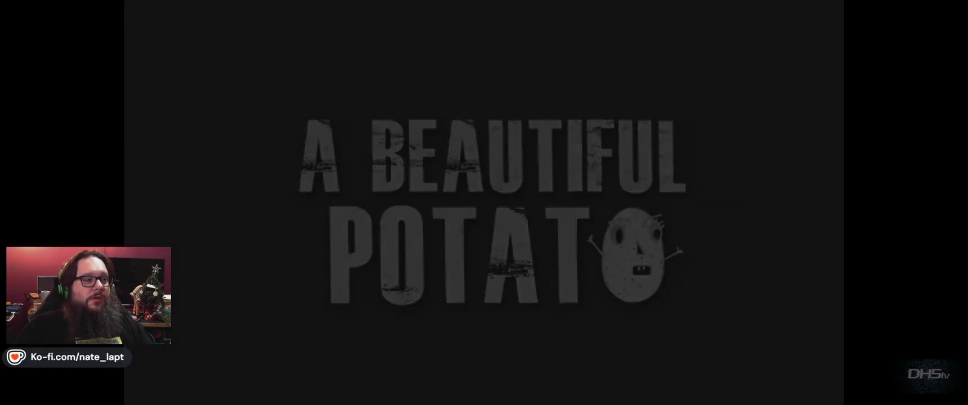
Step: Start the game, grab the sword and run right across the platforms toward the dragon
key("Return")
key("Right")
key("space")
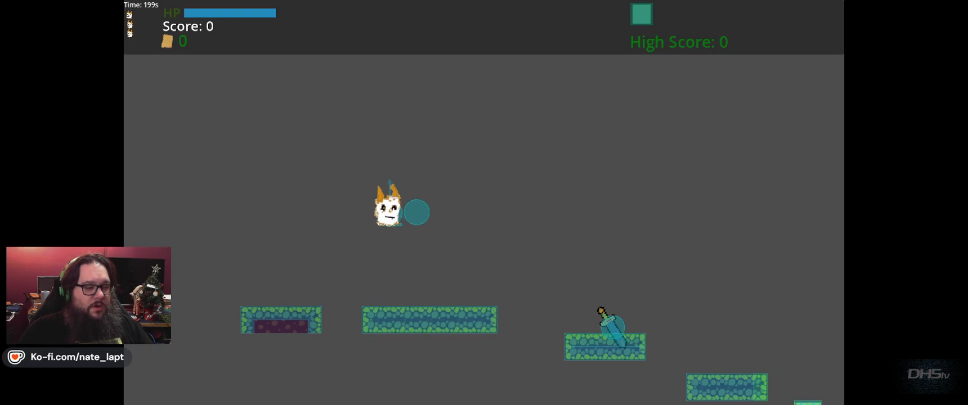
key("space")
key("Right")
key("space")
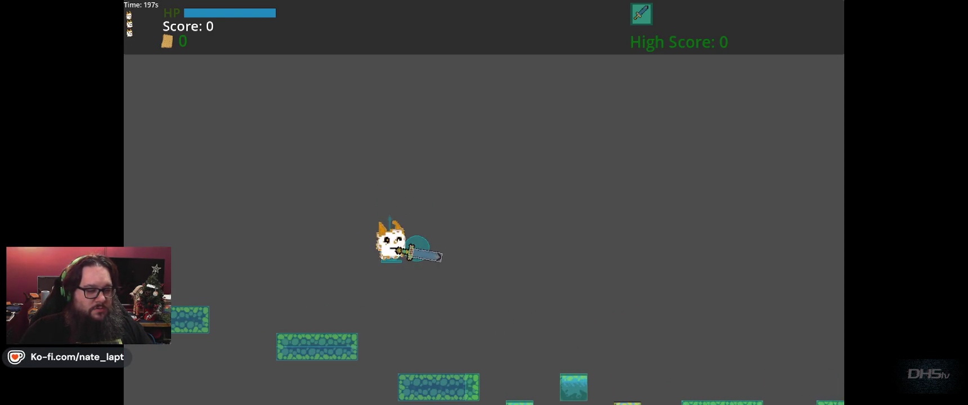
key("space")
key("space")
key("Right")
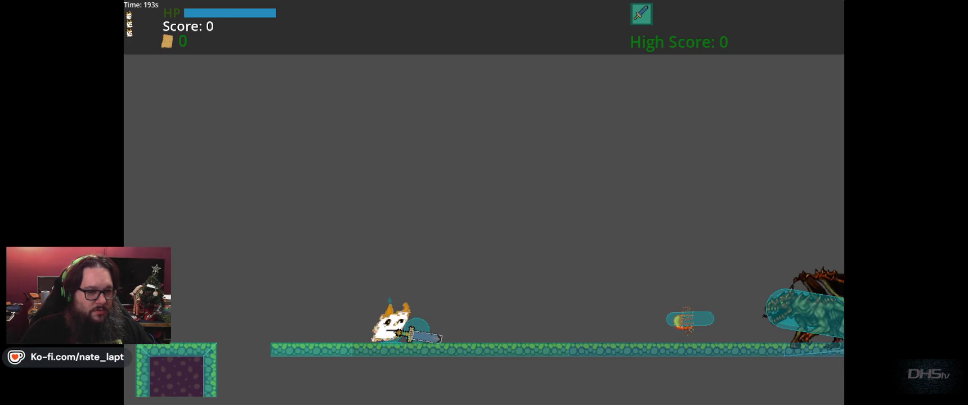
Step: Fight the dragon, dodging fireballs and striking it until the score reaches 280, then stop the game
key("Right")
key("space")
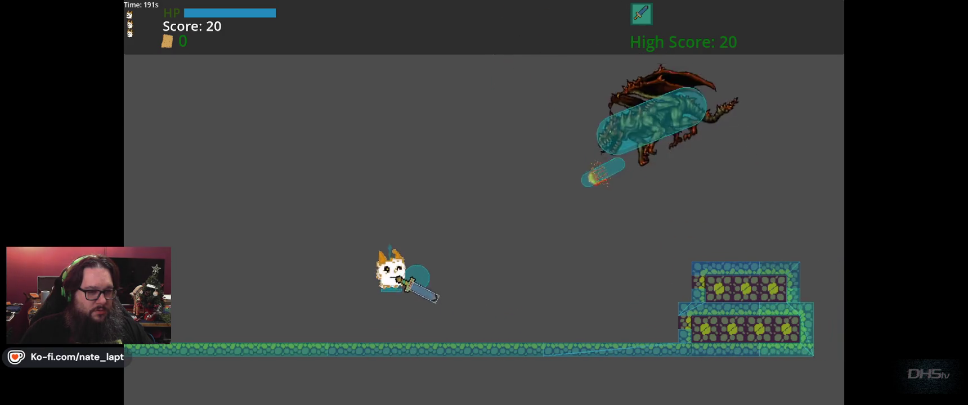
key("Left")
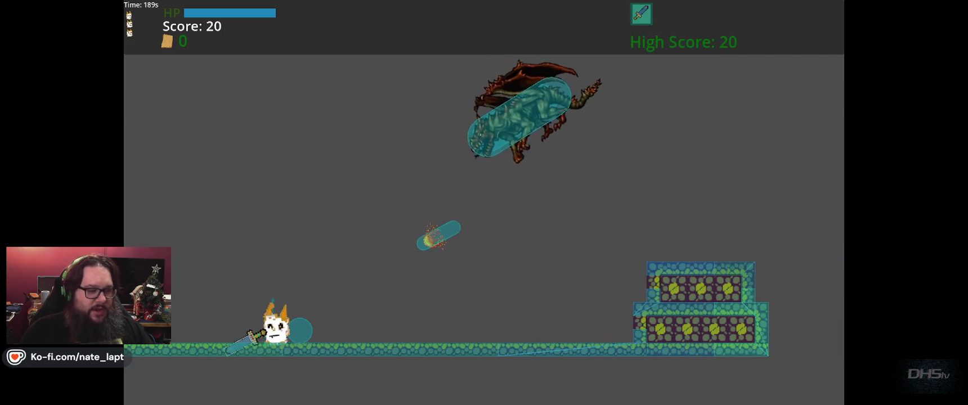
key("Right")
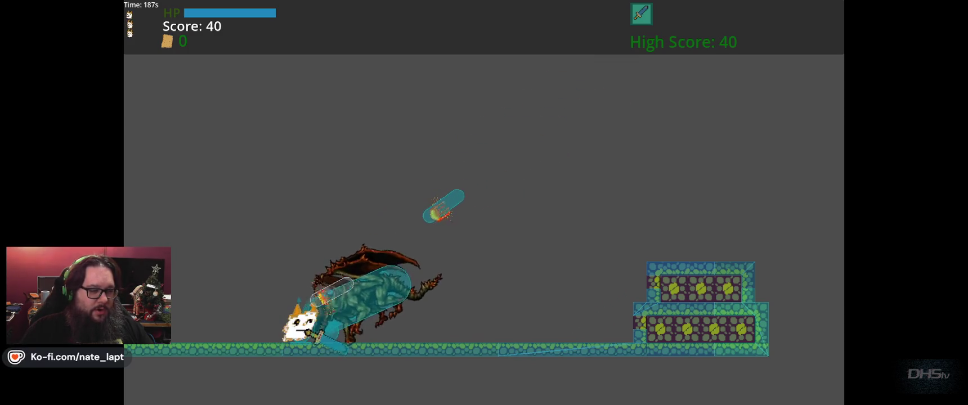
key("Left")
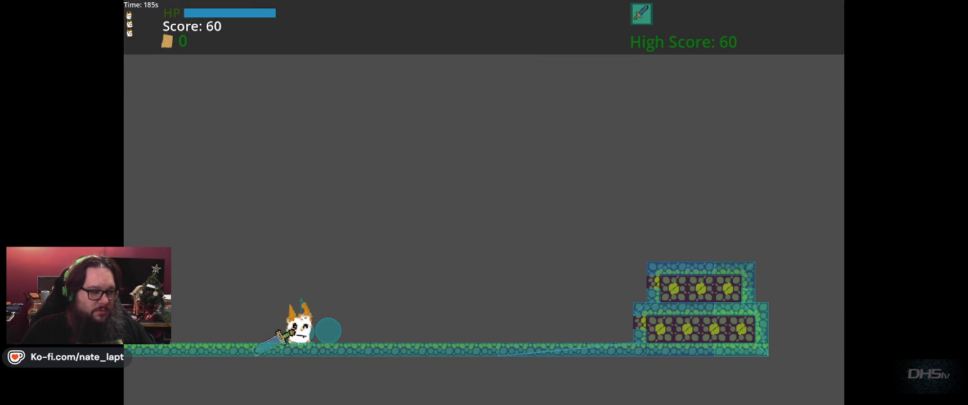
key("Right")
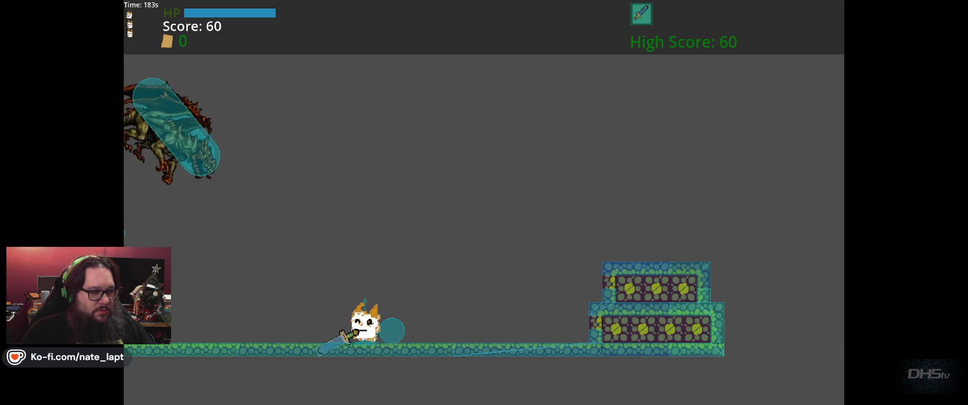
key("Left")
key("Up")
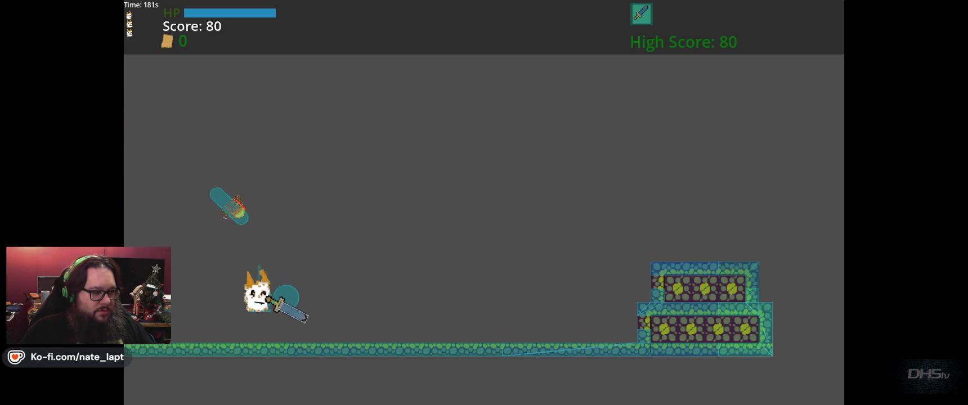
key("Right")
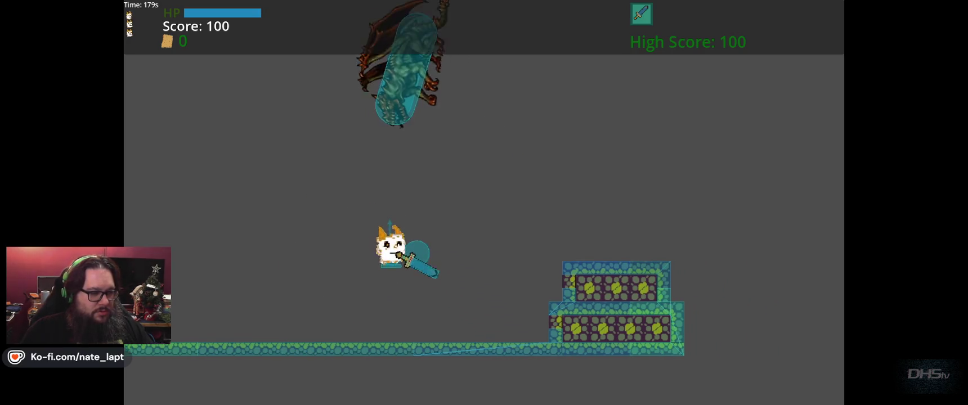
key("Left")
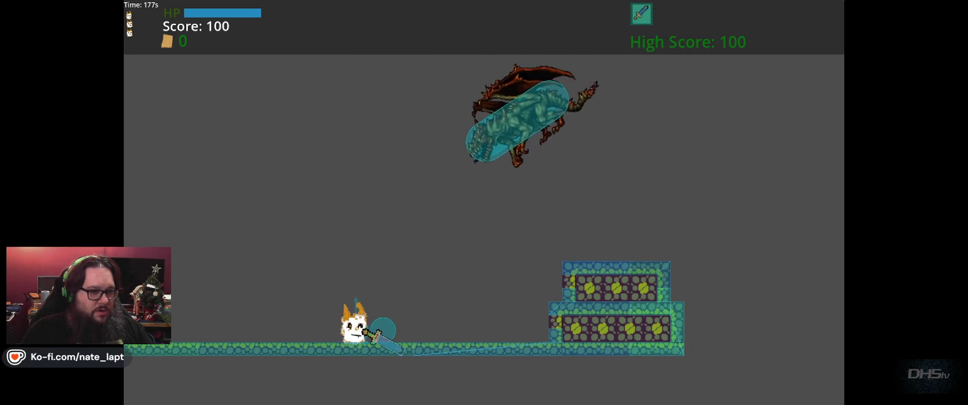
key("Up")
key("Right")
key("Up")
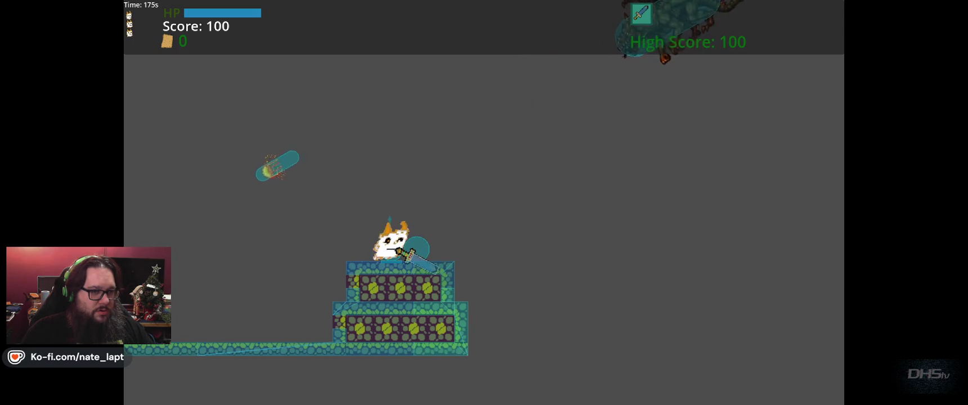
key("Up")
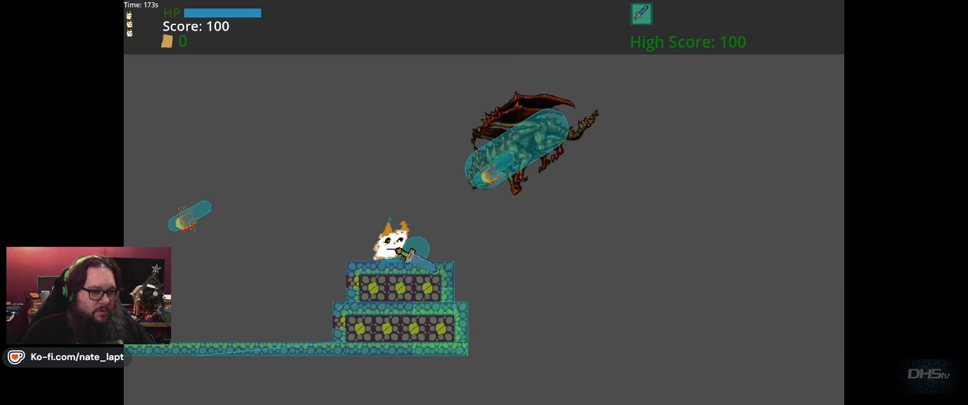
key("Up")
key("Left")
key("Up")
key("Left")
key("Left")
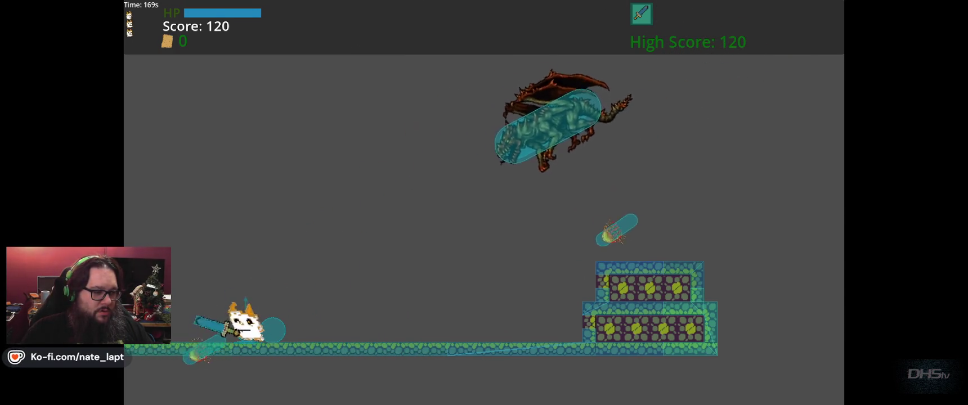
key("Right")
key("Up")
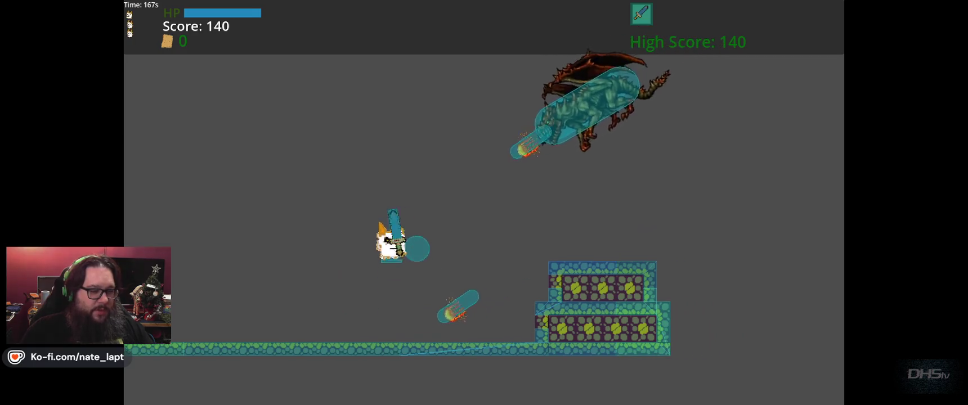
key("Up")
key("Right")
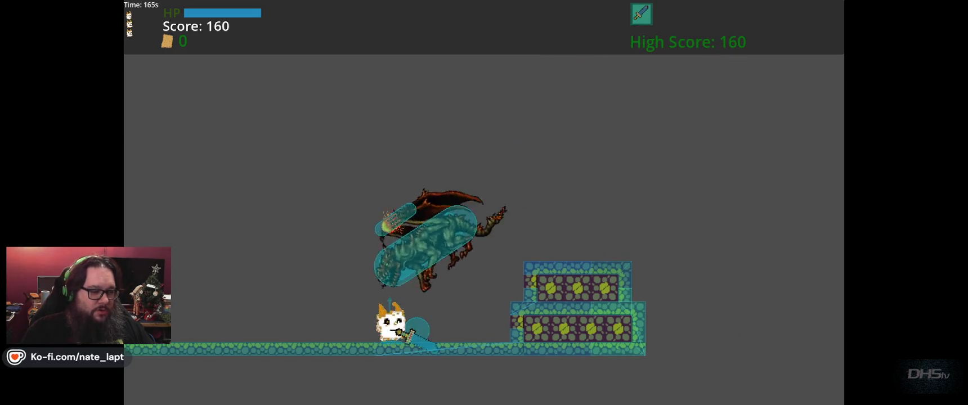
key("Up")
key("Left")
key("Right")
key("Up")
key("Up")
key("Left")
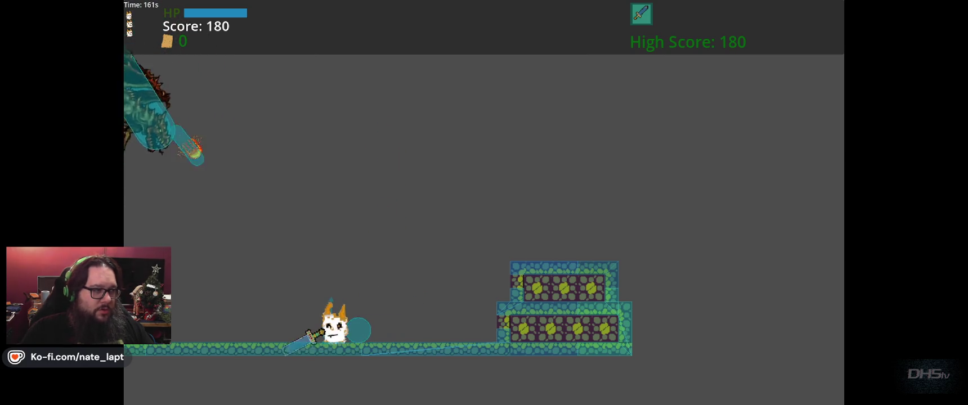
key("Right")
key("Up")
key("Left")
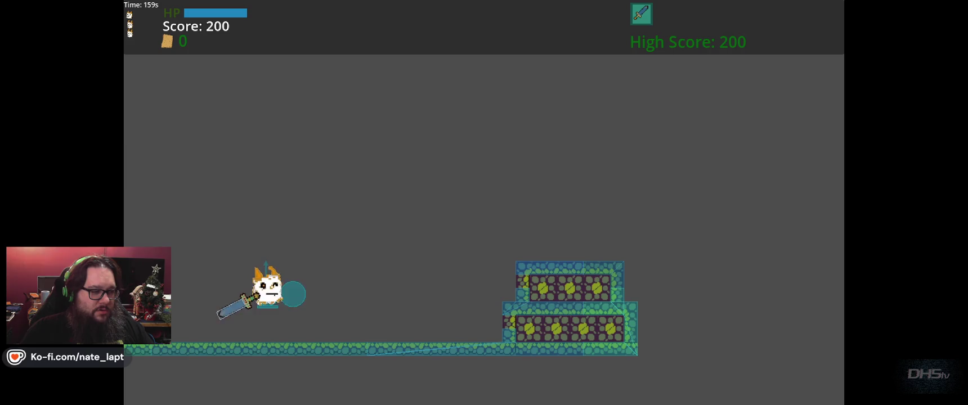
key("Right")
key("Up")
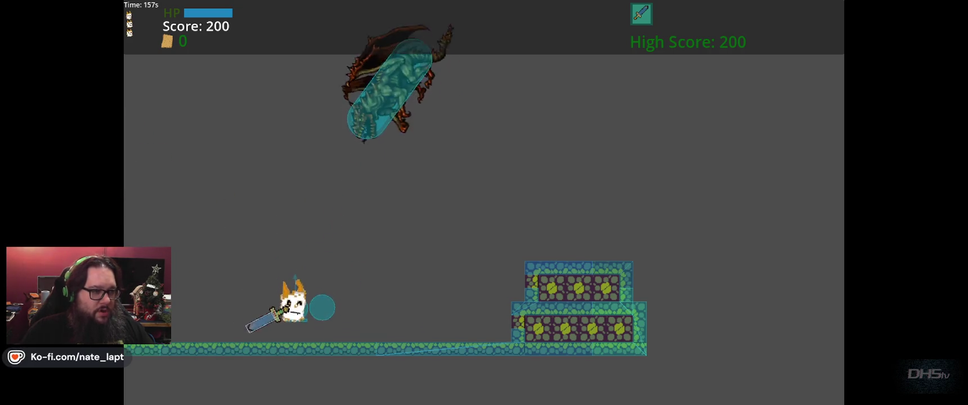
key("Left")
key("Right")
key("Right")
key("Up")
key("Left")
key("Up")
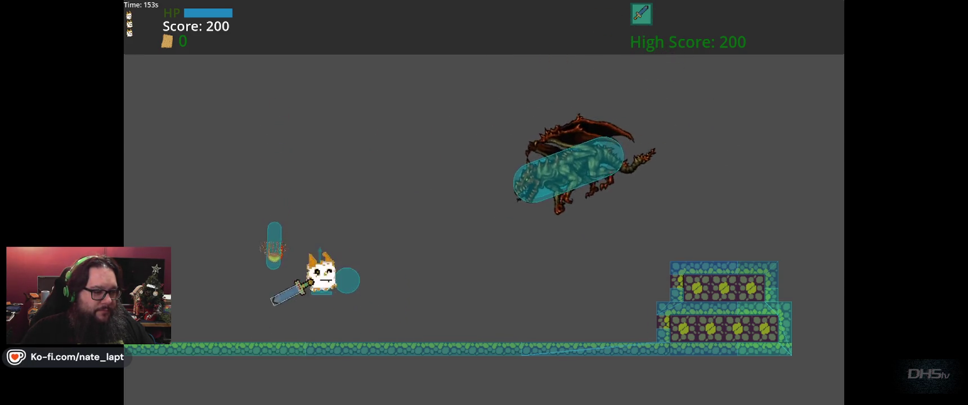
key("Right")
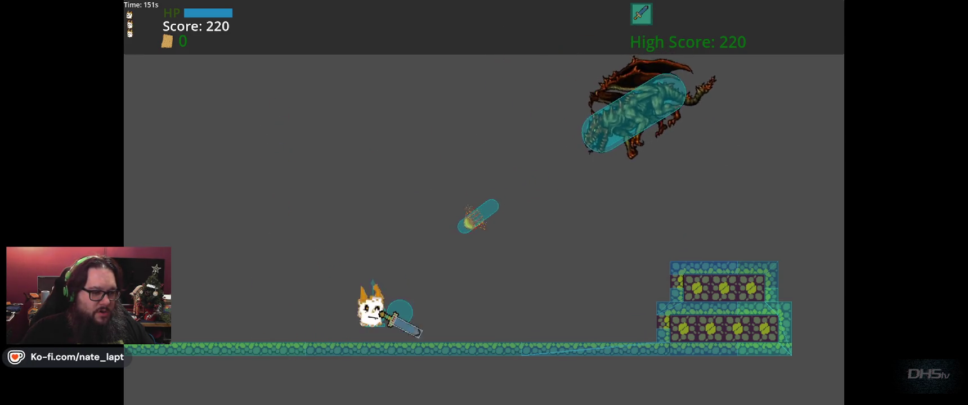
key("Up")
key("space")
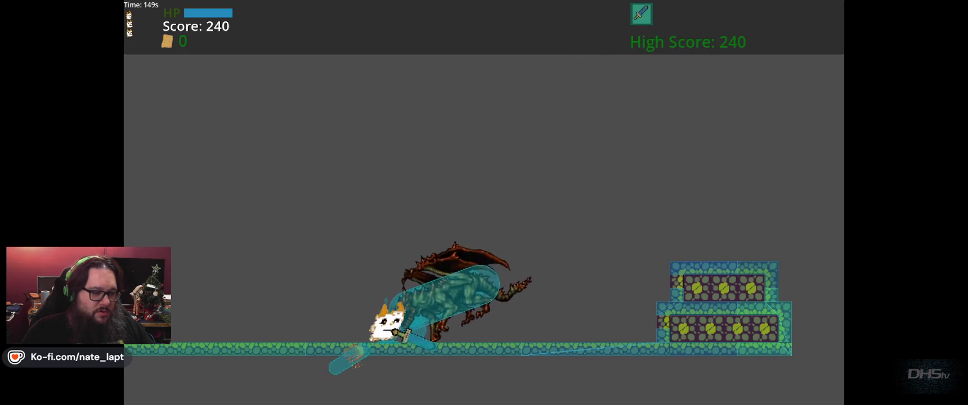
key("Left")
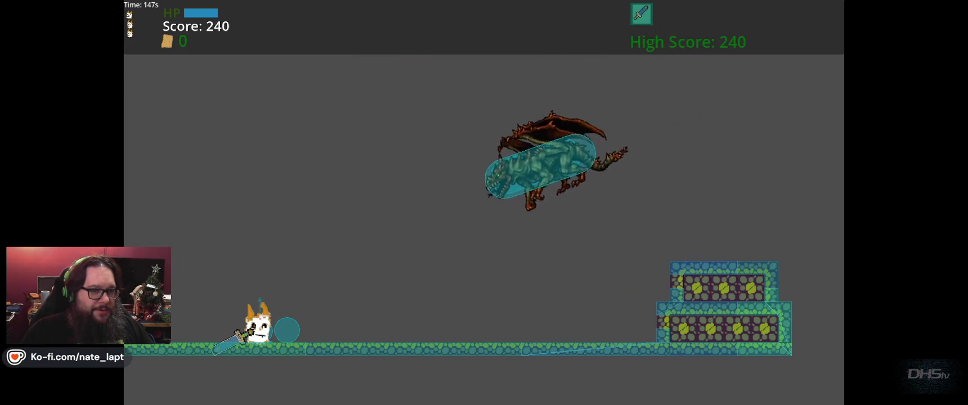
key("Right")
key("space")
key("Left")
key("Right")
key("space")
key("Left")
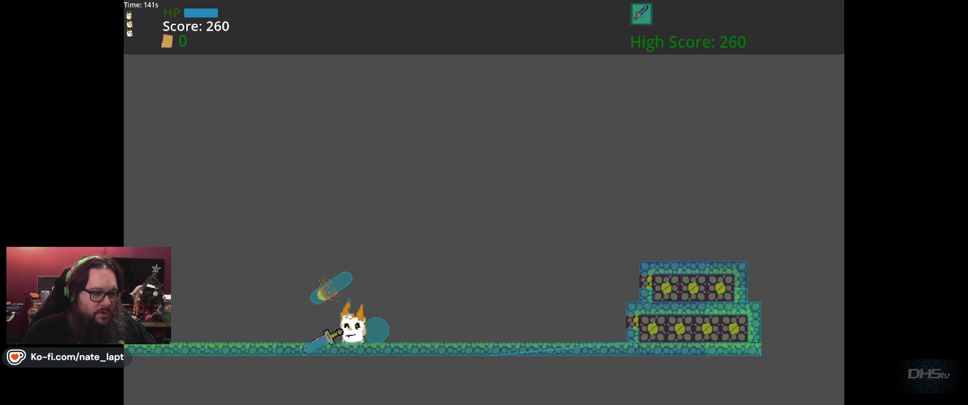
key("Right")
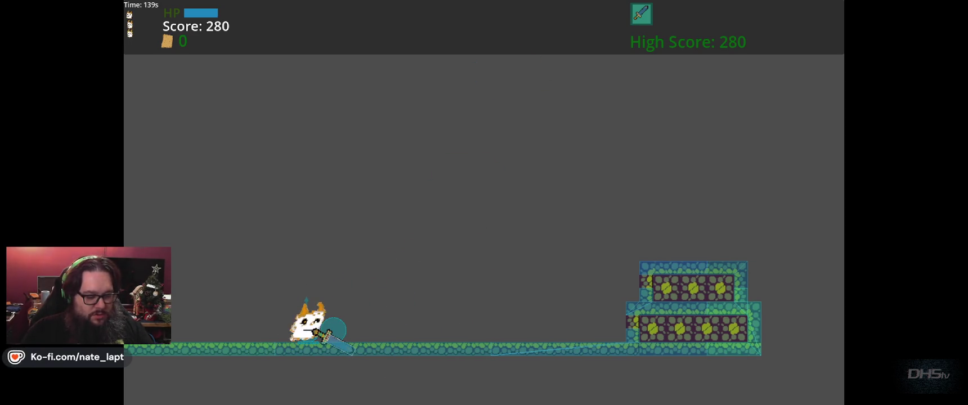
key("F8")
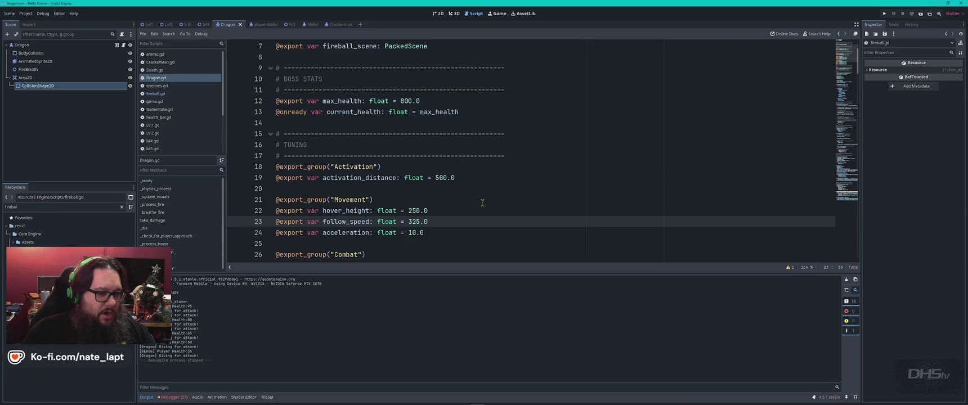
Step: Search Dragon.gd for 'speed' and review the 1500.0 fireball speed override and follow_speed matches
key("ctrl+f")
type("sp")
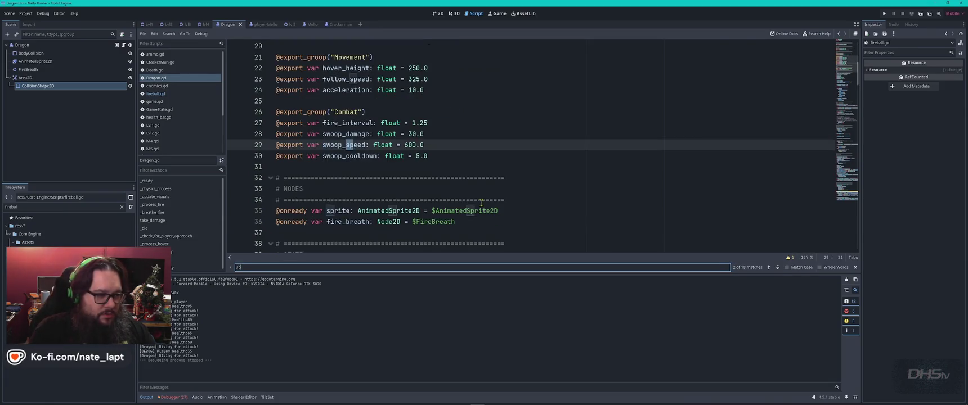
key("Return")
key("Return")
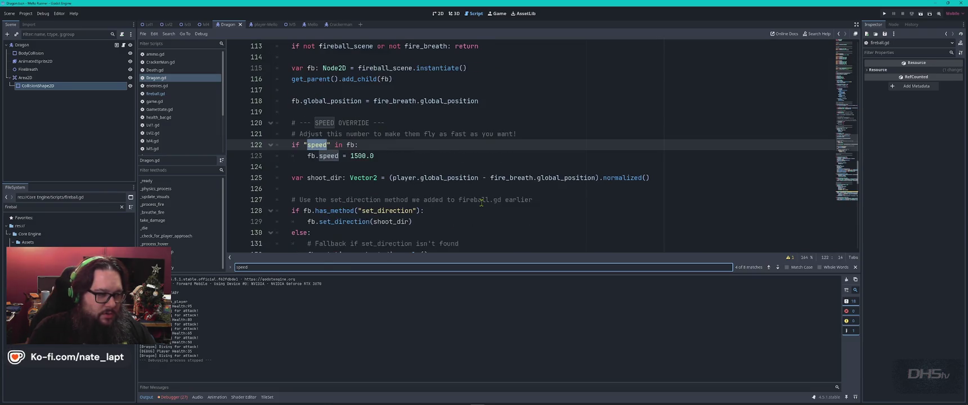
key("Escape")
left_click(357, 157)
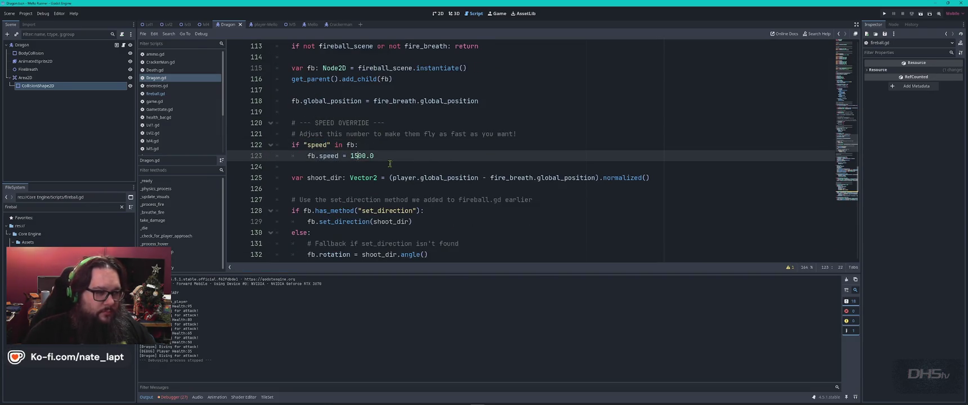
double_click(318, 146)
key("ctrl+f")
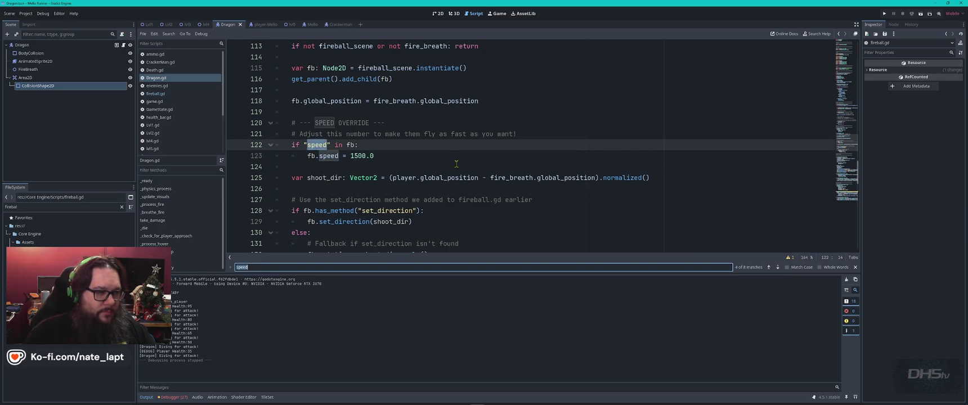
key("Return")
key("Return")
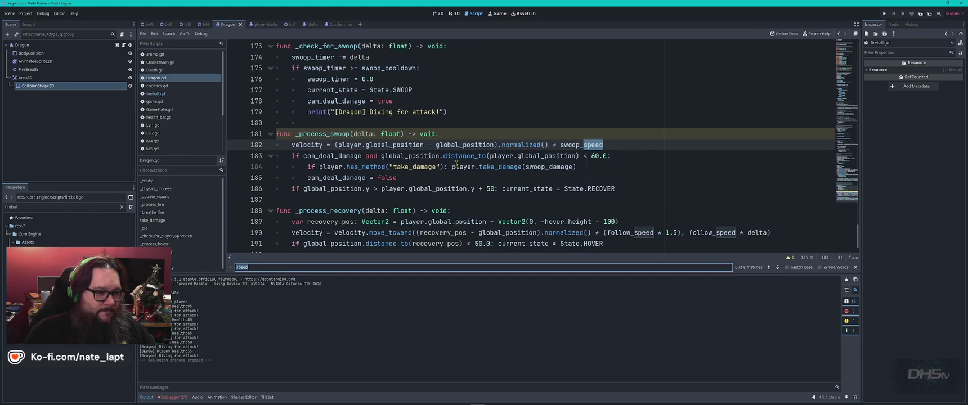
key("Return")
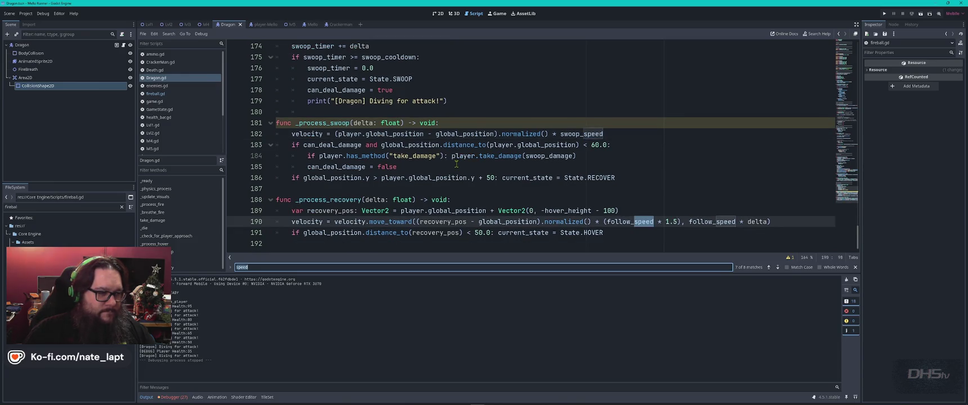
key("Return")
key("Return")
key("Return")
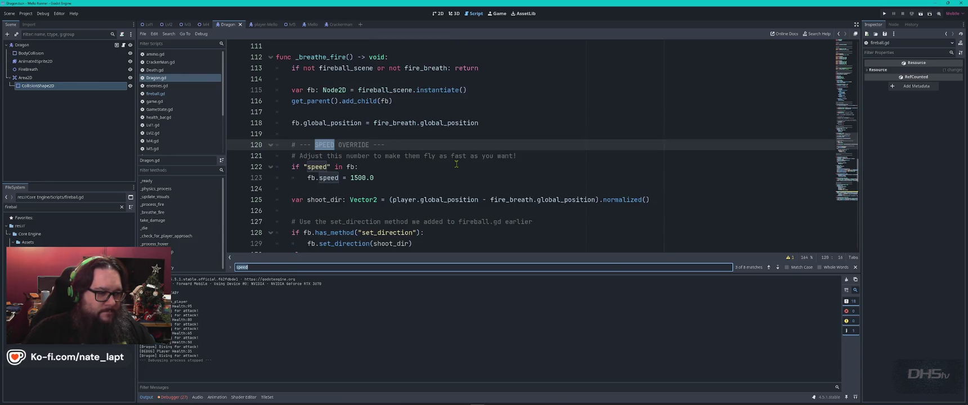
key("Escape")
left_click(327, 156)
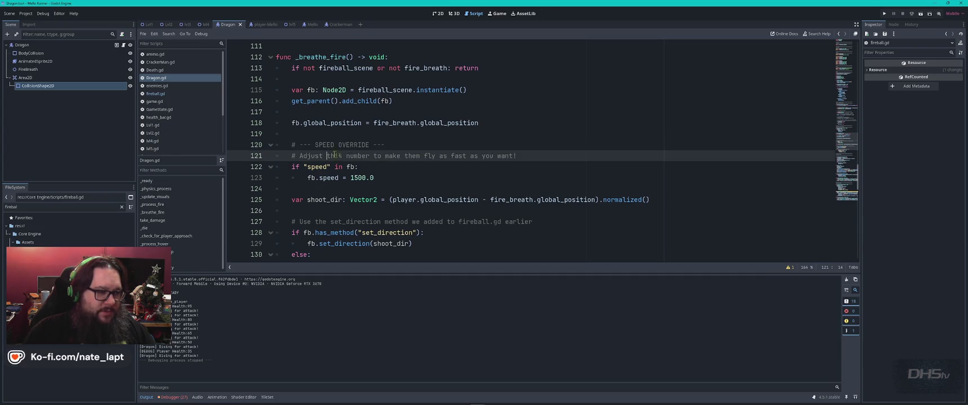
left_click(403, 174)
scroll(404, 175, "down", 3)
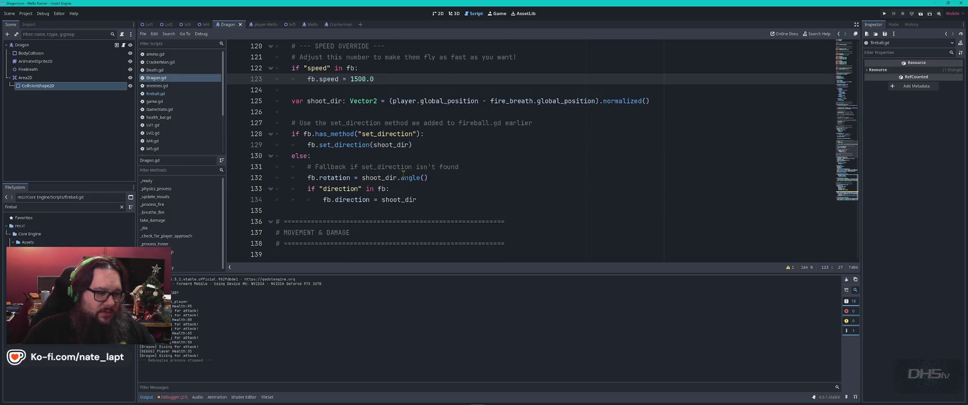
Step: Select the whole Dragon script and bring the Gemini chat back into view
key("ctrl+a")
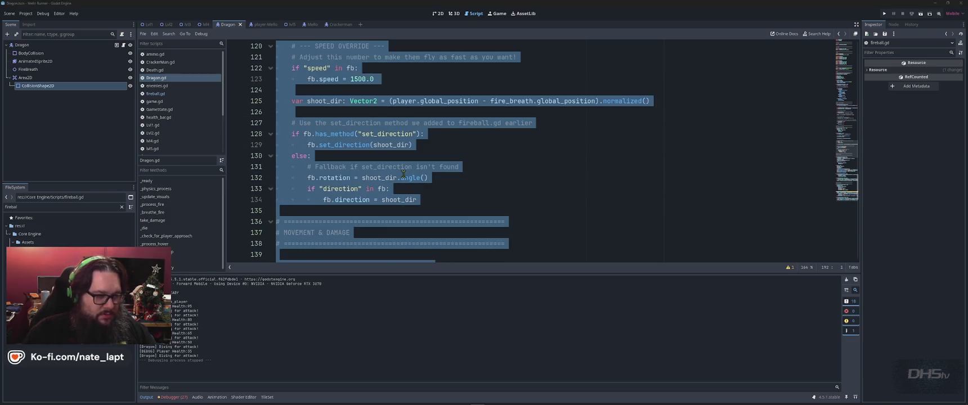
key("alt+Tab")
scroll(415, 180, "down", 4)
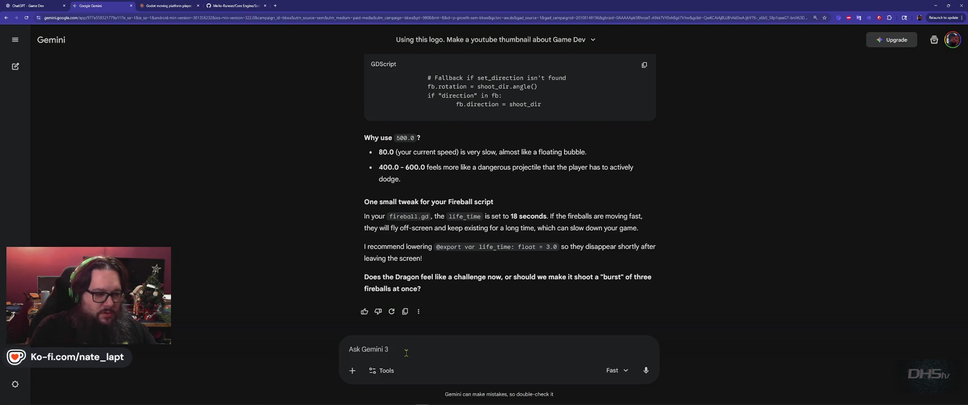
Step: Send Gemini a message saying the 1500 fireball speed changed nothing, with the Dragon code pasted
key("shift+Return")
type("The fireball speed isn't any faster. I changed it to 1500 and there was no chang")
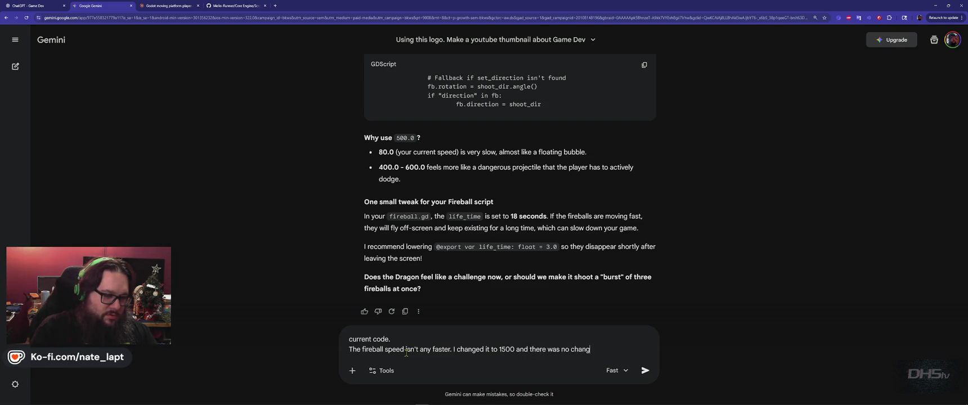
type("e")
key("shift+Return")
key("shift+Return")
key("ctrl+v")
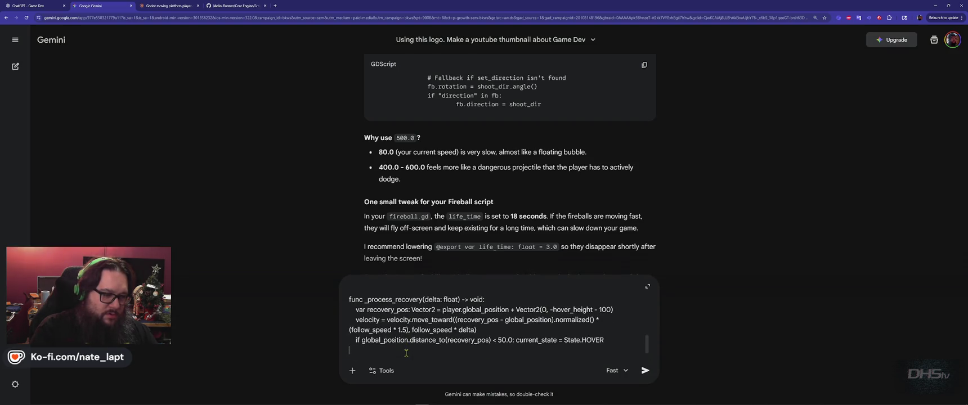
key("Return")
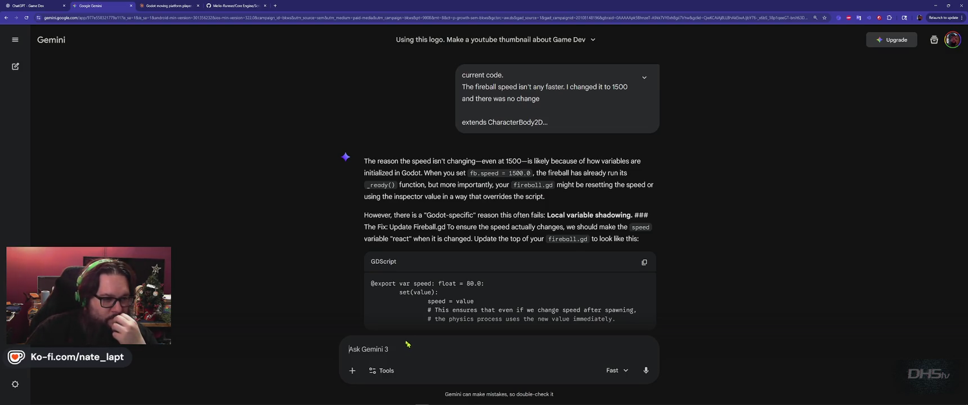
Step: Copy Gemini's suggested speed setter code block
scroll(326, 278, "down", 1)
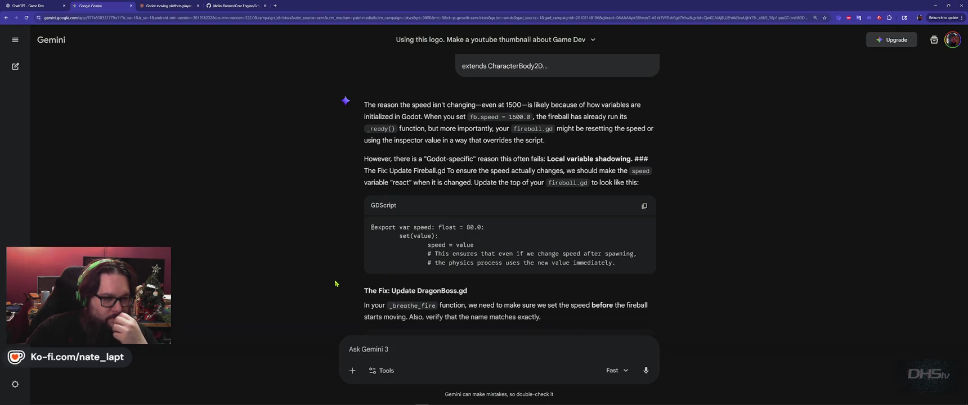
scroll(336, 283, "down", 1)
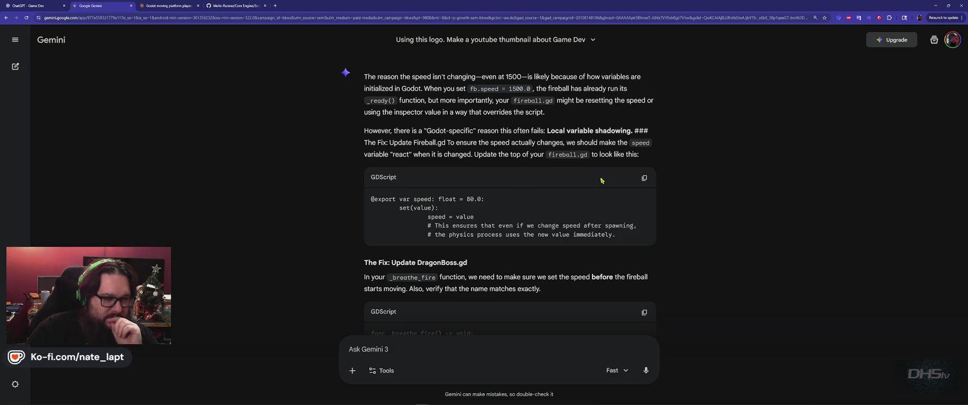
left_click(643, 178)
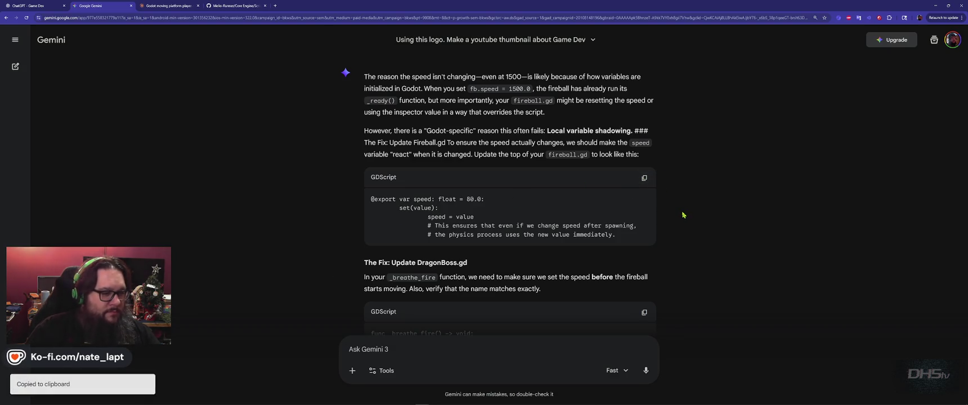
Step: Open fireball.gd in Godot with the caret at the top of the script
key("alt+Tab")
left_click(156, 93)
left_click(462, 158)
key("ctrl+Home")
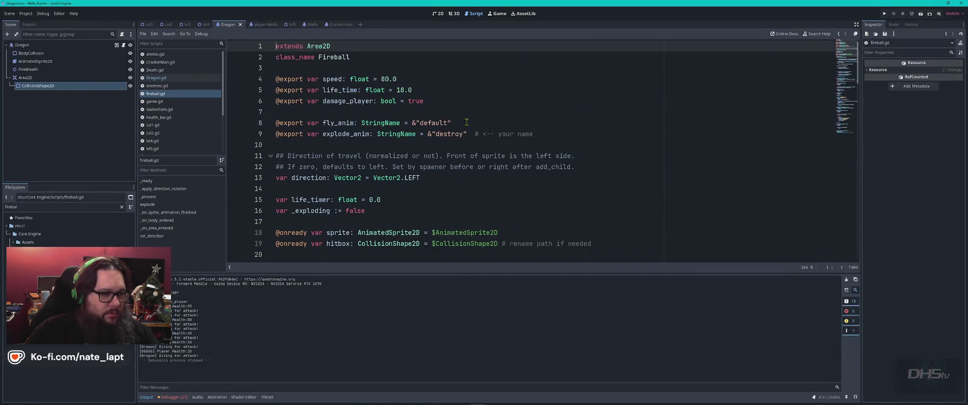
left_click(530, 141)
key("Return")
key("ctrl+v")
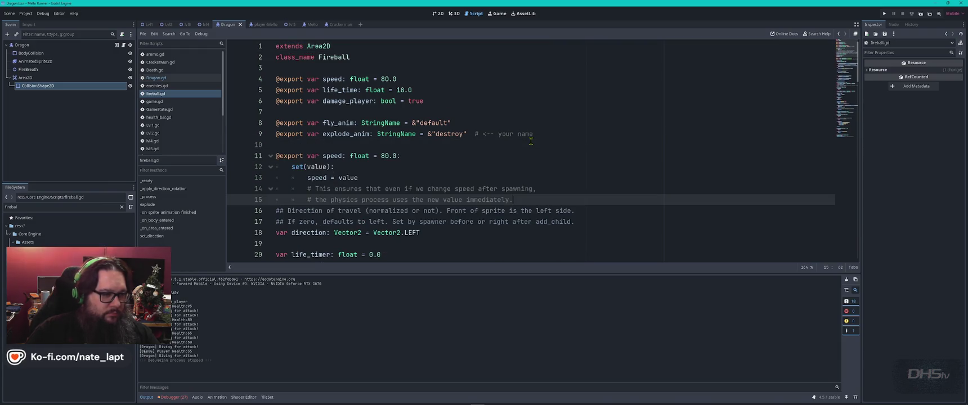
key("Return")
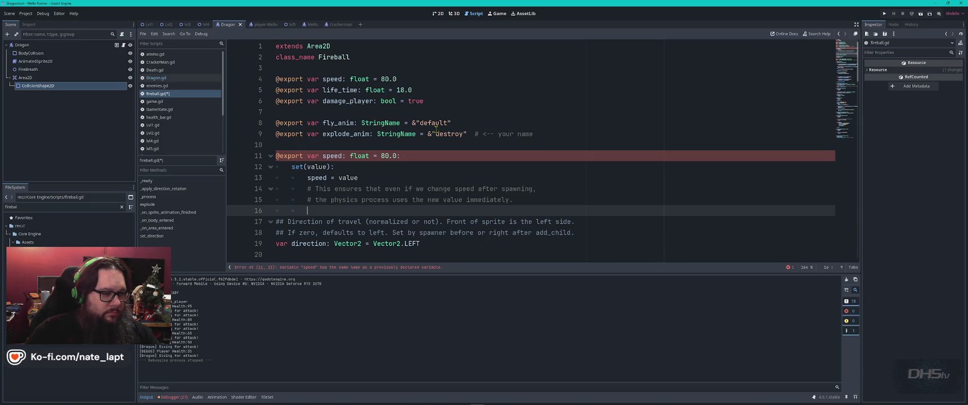
key("ctrl+z")
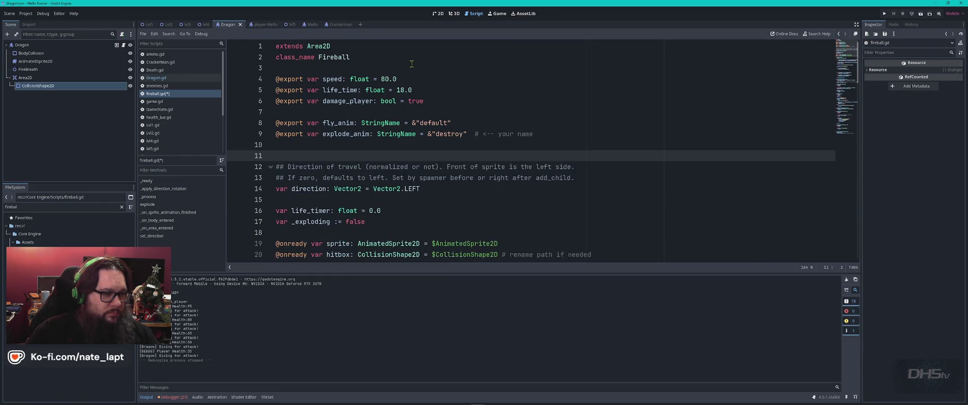
left_click_drag(407, 73, 275, 68)
key("ctrl+v")
Step: Add a blank line after class_name Fireball, save fireball.gd and launch the game
left_click(434, 59)
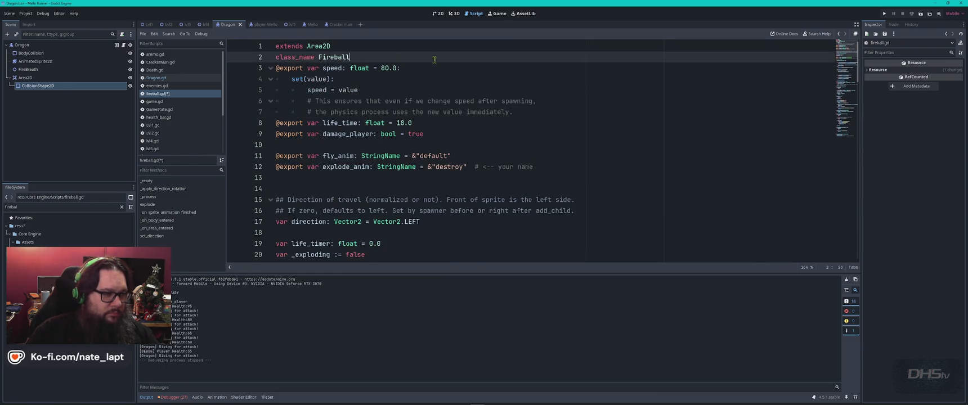
key("Return")
key("ctrl+s")
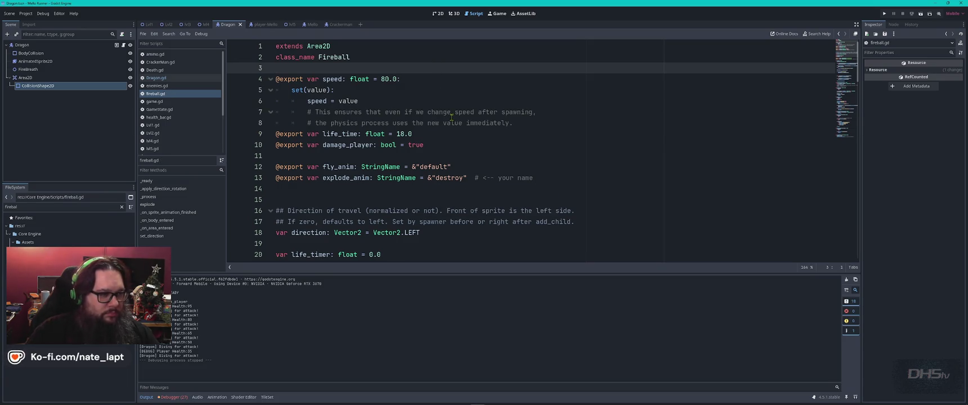
key("F5")
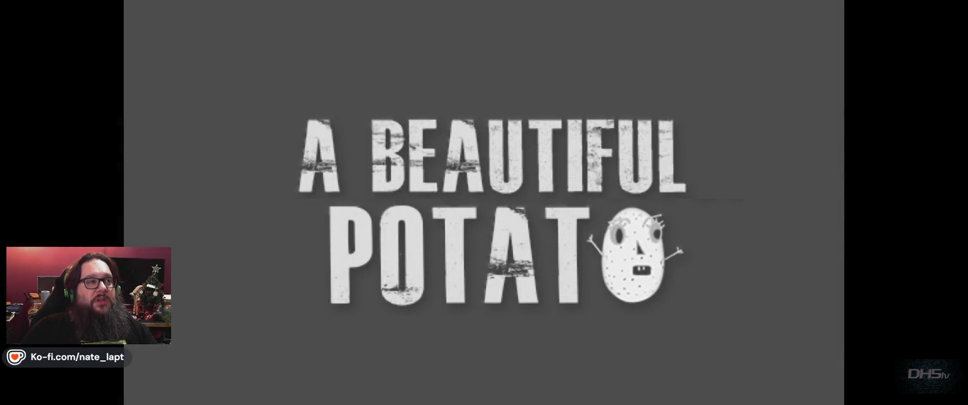
Step: Start the game, pick up the sword and run right across the platforms to the dragon
key("Return")
key("Right")
key("space")
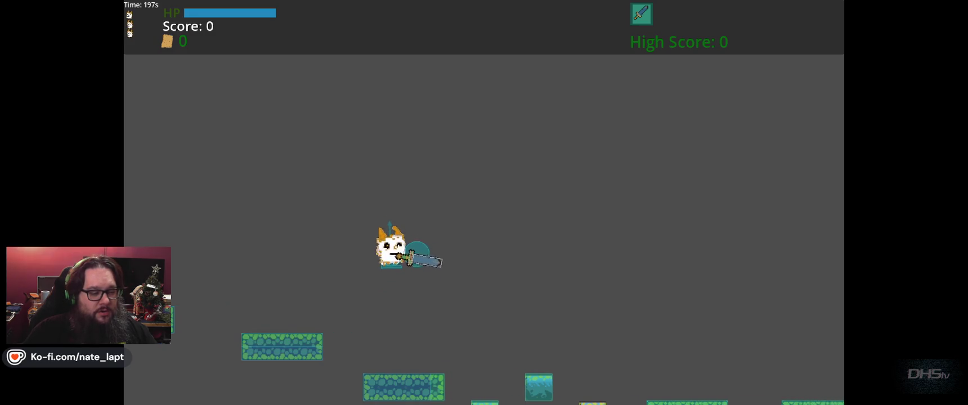
key("Right")
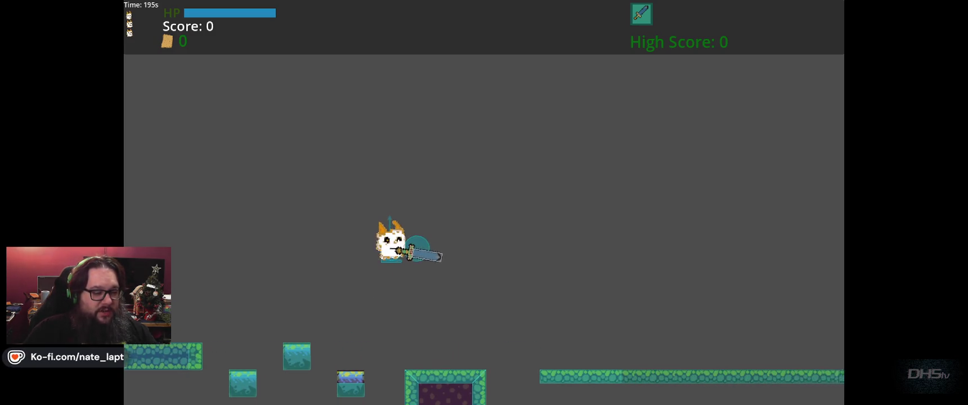
key("Right")
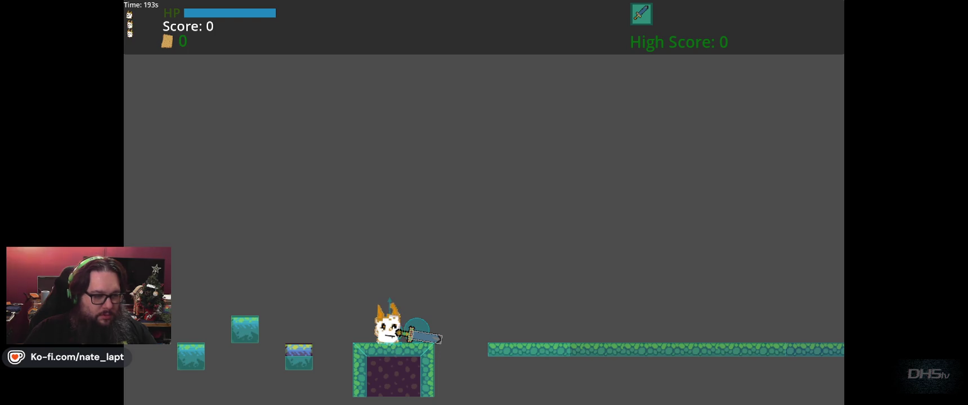
key("Right")
key("Right")
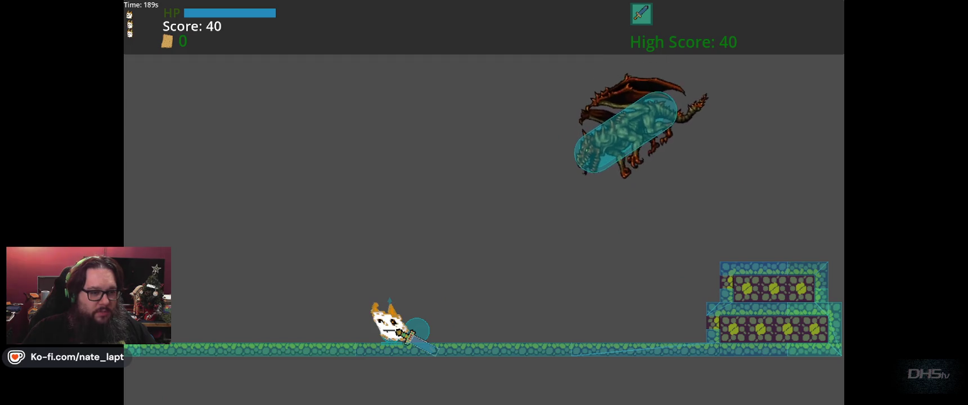
Step: Dodge the dragon's fireballs and jump at it, reaching a new high score of 60
key("Right")
key("Up")
key("Left")
key("Up")
key("Right")
key("Left")
key("Up")
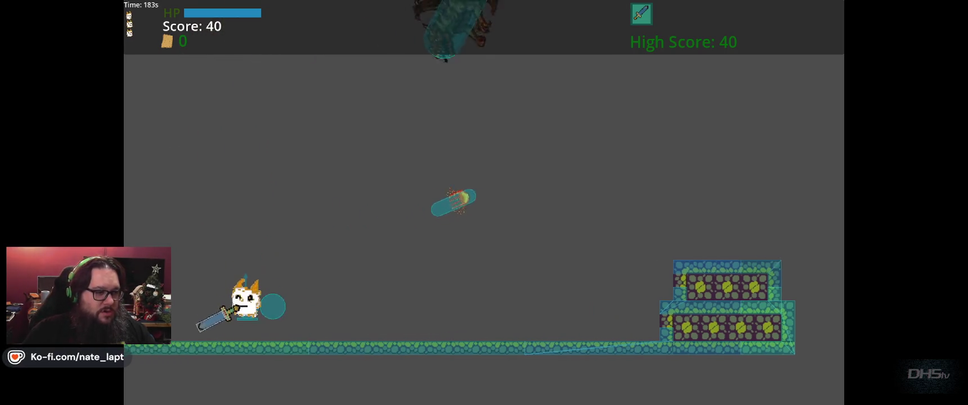
key("Right")
key("Right")
key("Up")
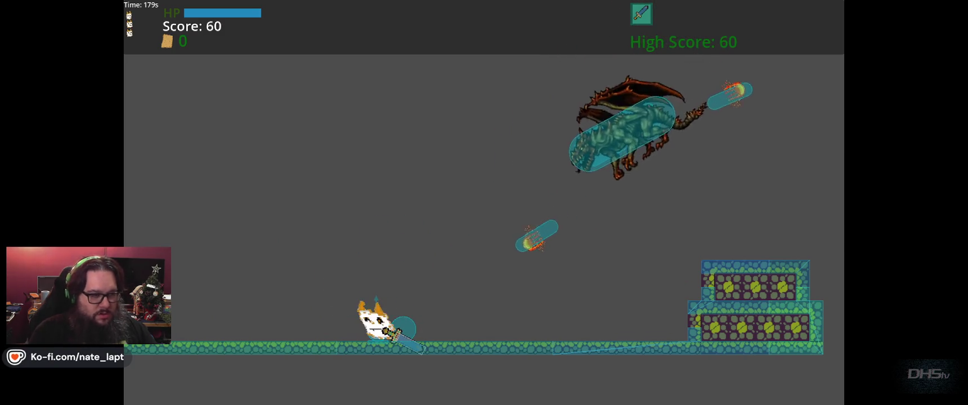
scroll(485, 207, "down", 2)
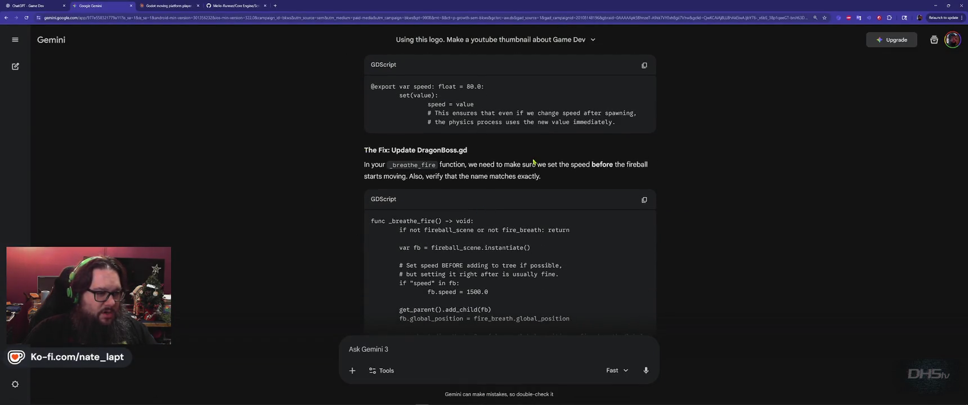
Step: Find the _breathe_fire definition in Dragon.gd by searching for the name copied from Gemini
double_click(421, 166)
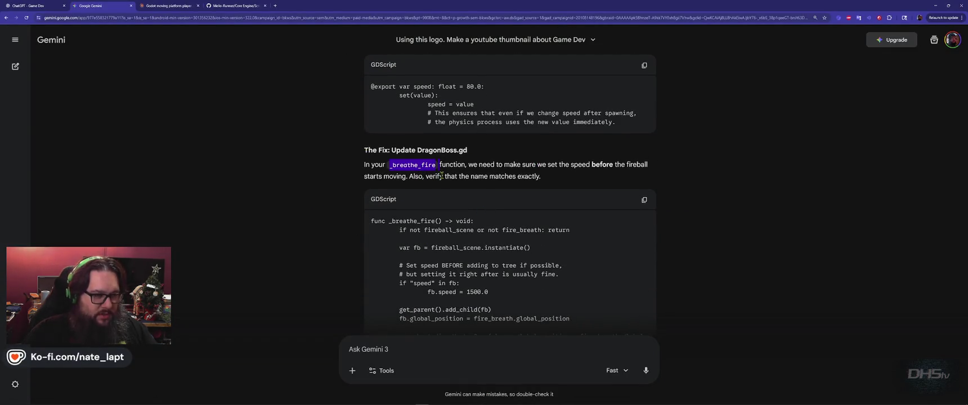
key("alt+Tab")
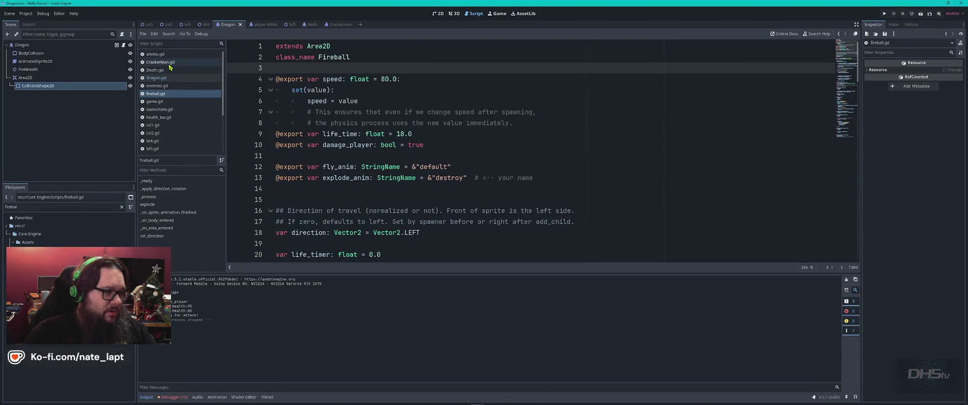
left_click(163, 78)
key("ctrl+f")
key("ctrl+v")
key("Return")
key("alt+Tab")
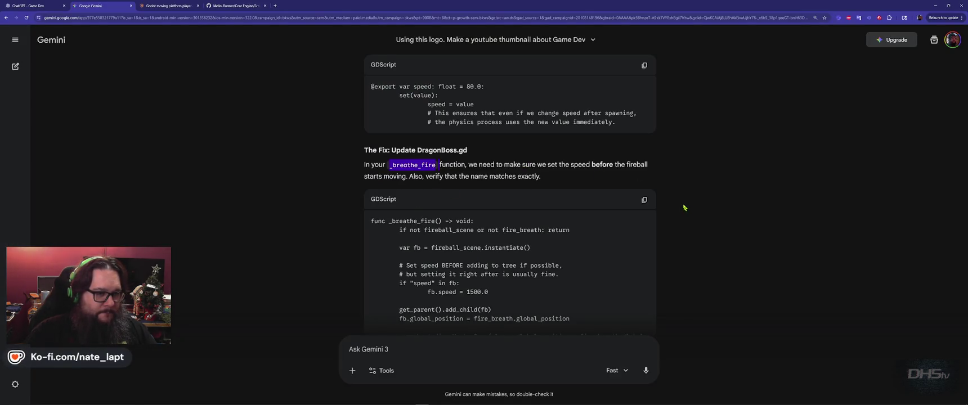
Step: Paste Gemini's revised _breathe_fire over the old function in Dragon.gd
scroll(684, 208, "down", 2)
scroll(683, 207, "up", 1)
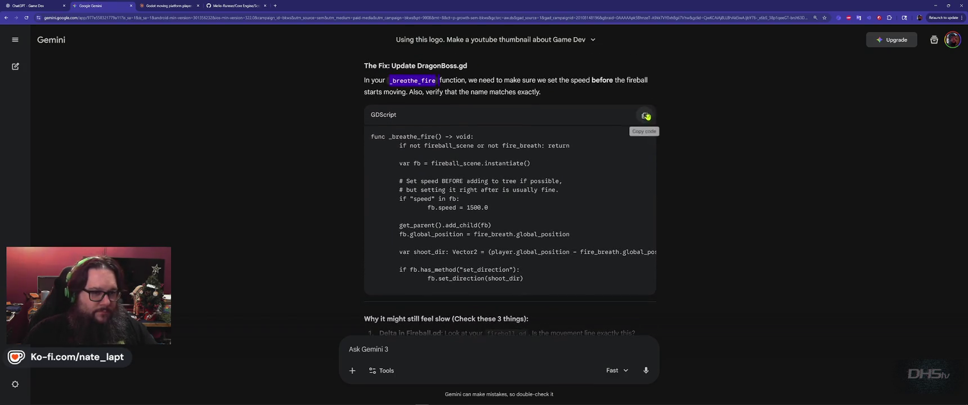
left_click(644, 115)
key("alt+Tab")
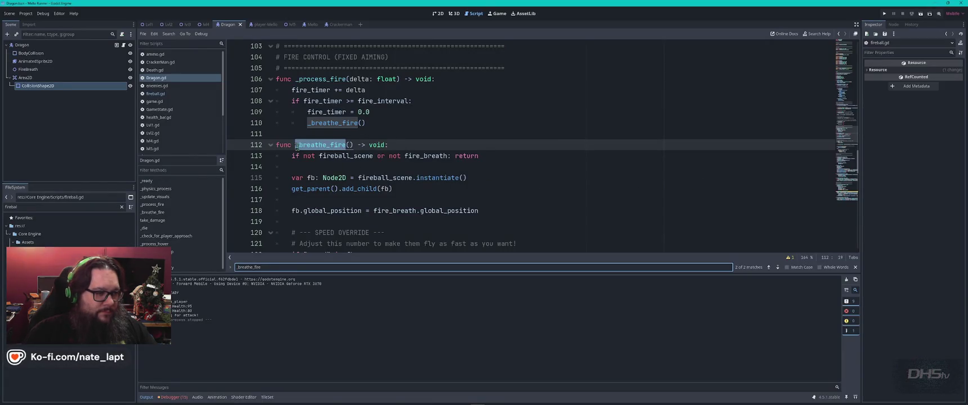
left_click(297, 147)
scroll(337, 158, "down", 6)
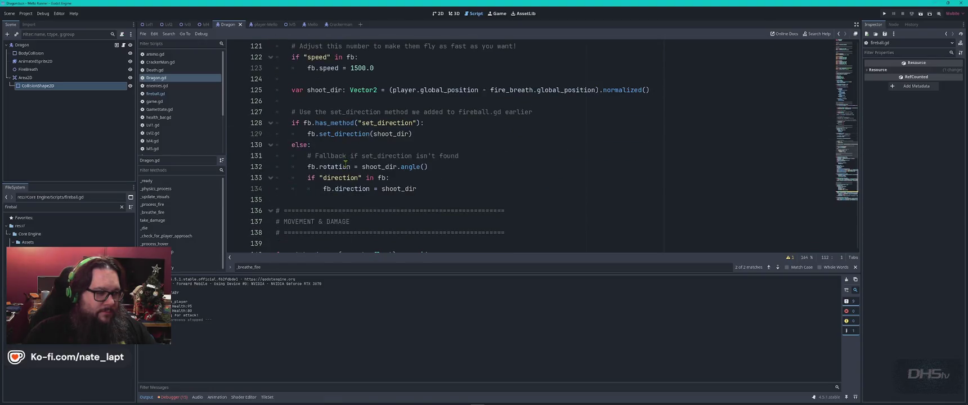
left_click(415, 189, "shift")
key("ctrl+v")
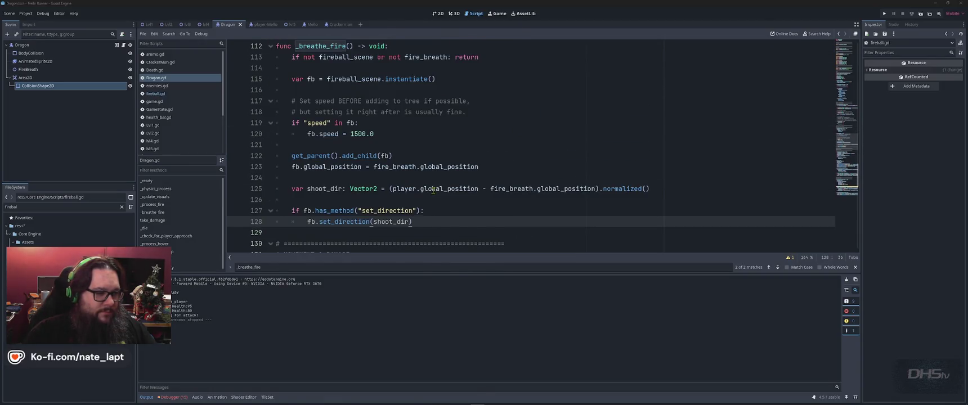
key("alt+Tab")
scroll(435, 202, "down", 3)
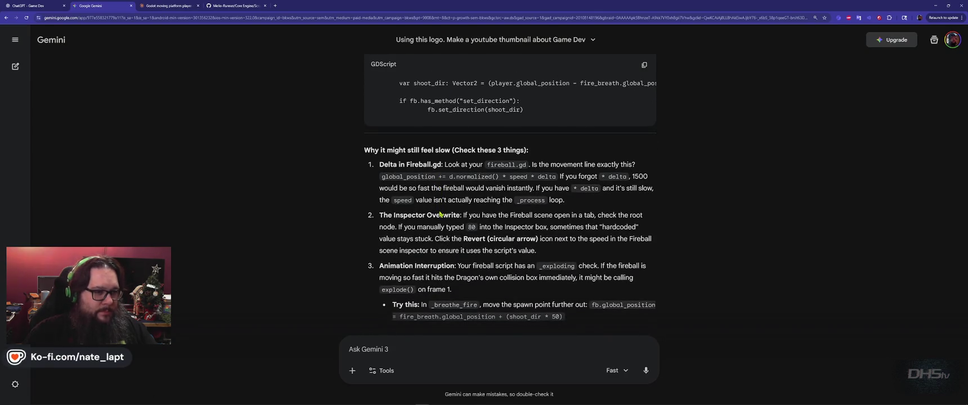
Step: Start a Gemini message asking for level fireballs, and select all of lvl5.gd's code to include
scroll(440, 215, "down", 1)
scroll(465, 287, "down", 1)
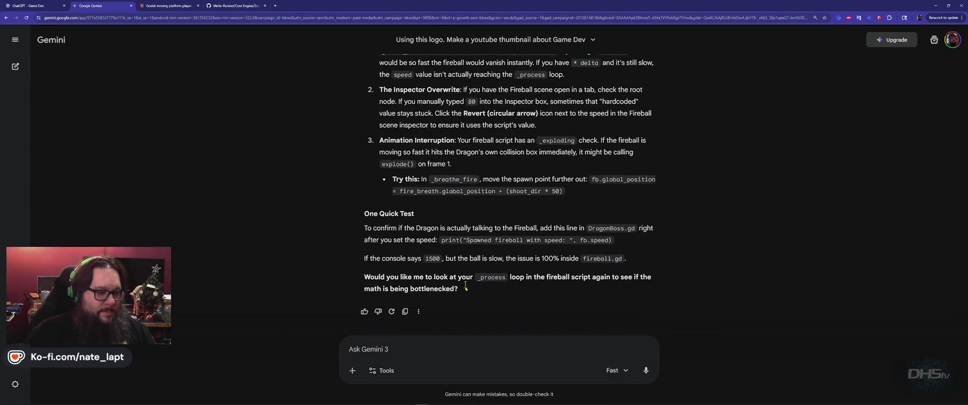
type("Al")
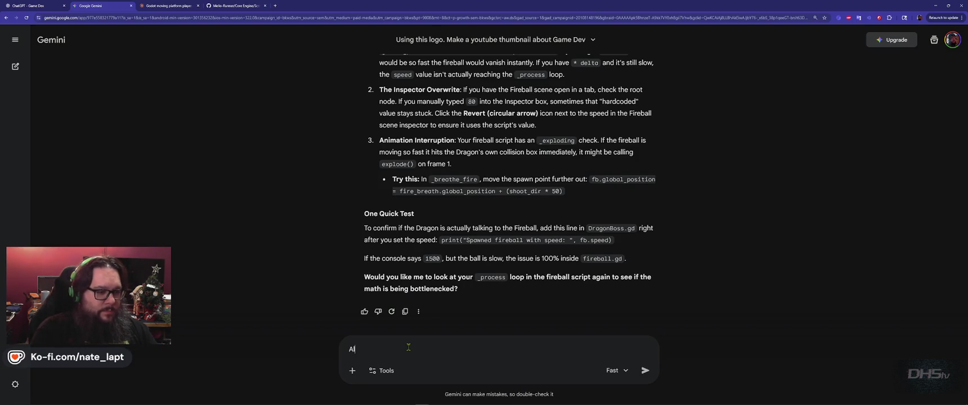
type("so, lets a")
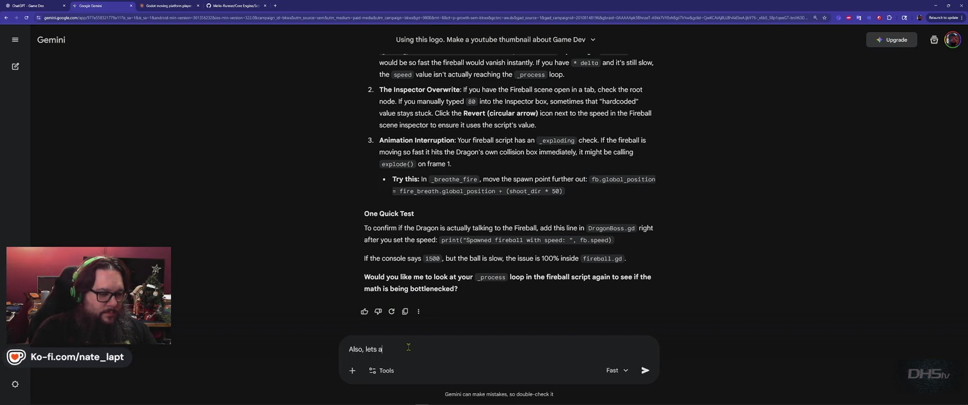
type("dd to the level")
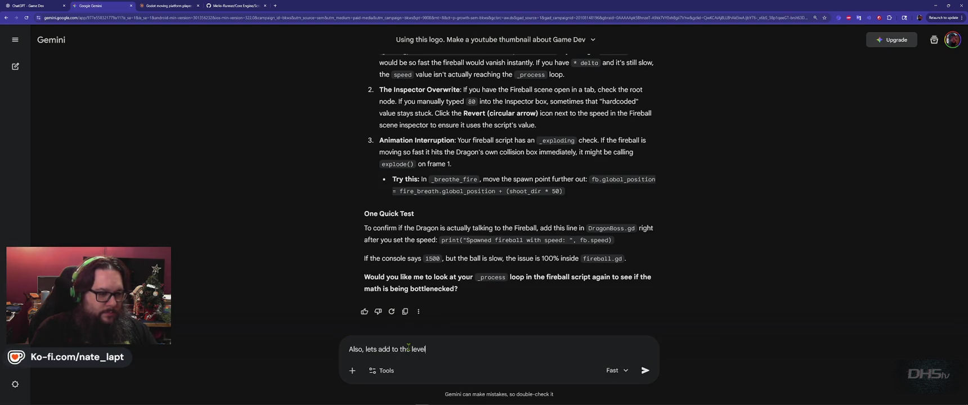
type(" that fireballs shoot to the left")
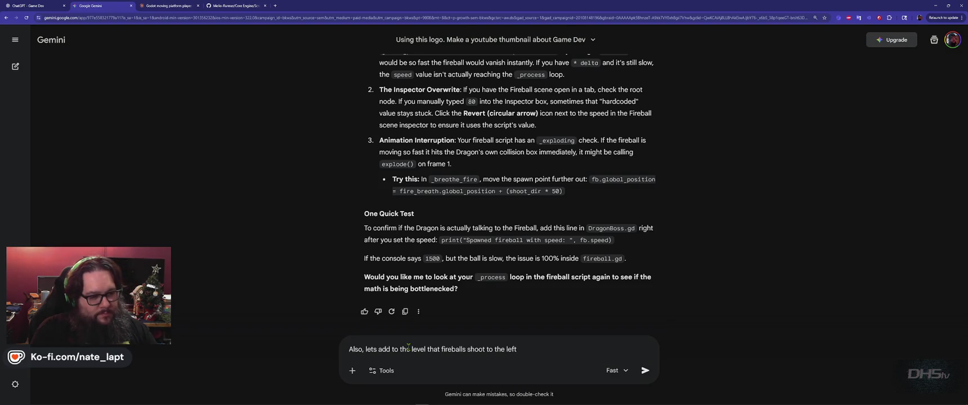
key("shift+Return")
key("alt+Tab")
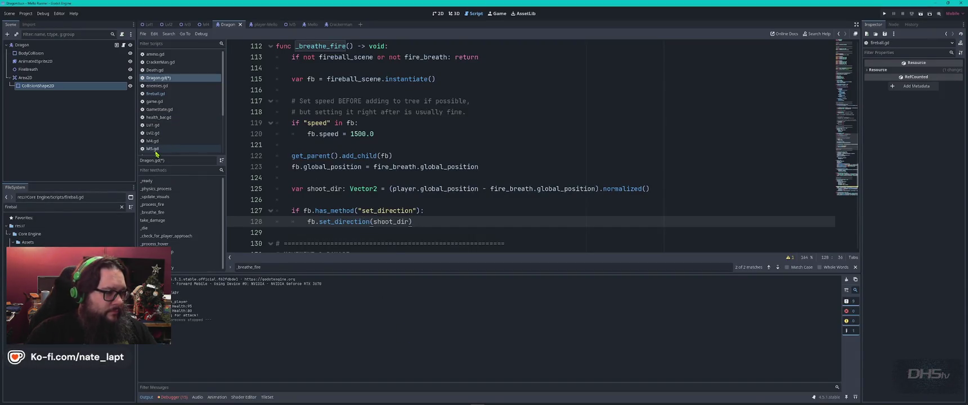
left_click(152, 149)
key("ctrl+a")
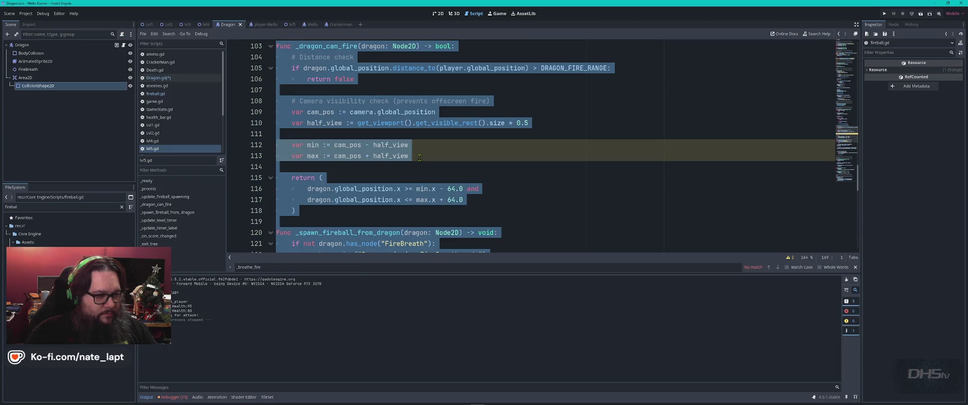
key("alt+Tab")
Step: Ask that fireballs stop auto-firing left once the player reaches the dragon and spawn from FireBreath
type("Here is the")
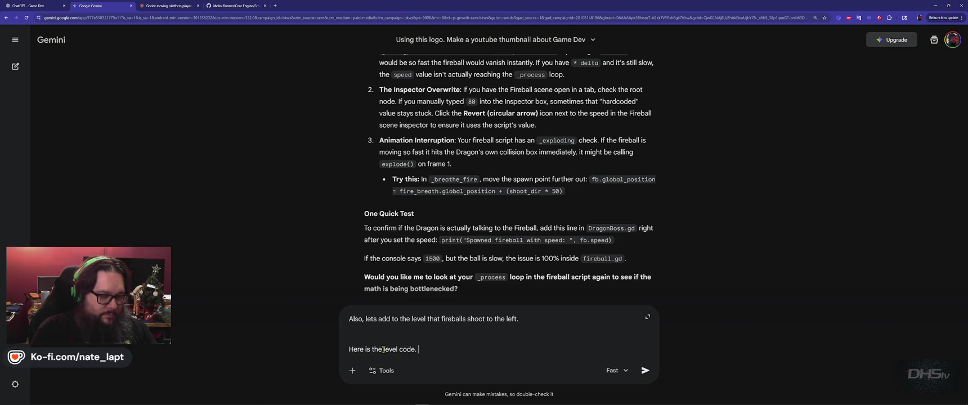
key("shift+Return")
type("Once the player reaches the dragon")
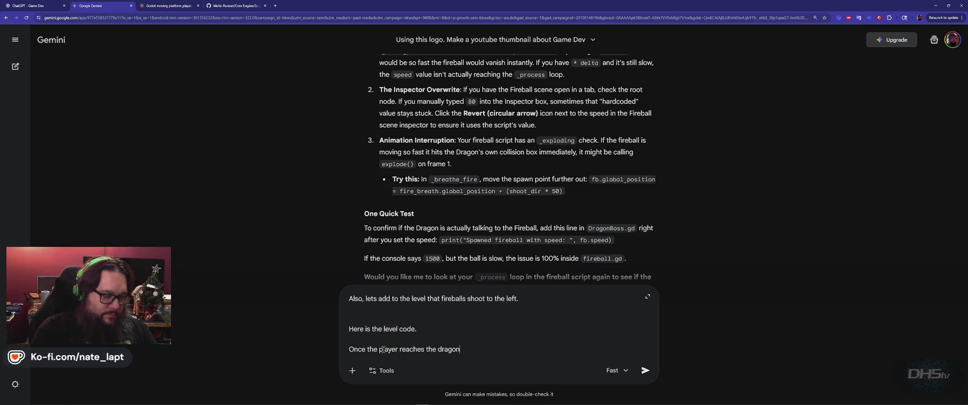
type(", ")
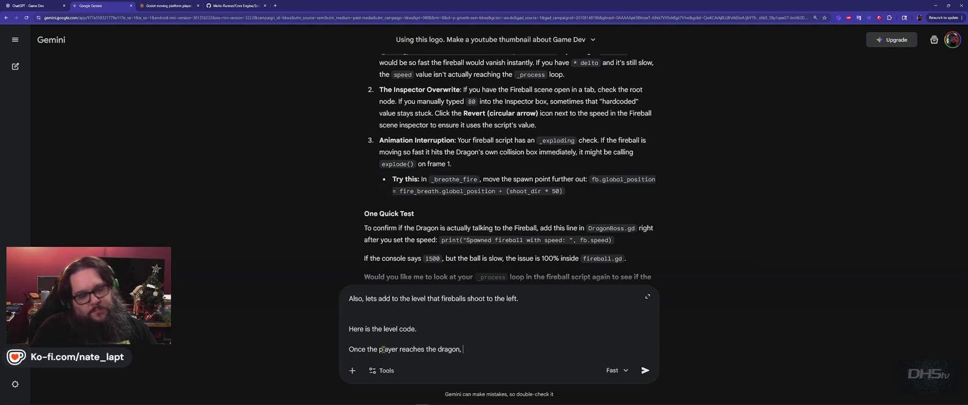
type("the fireb")
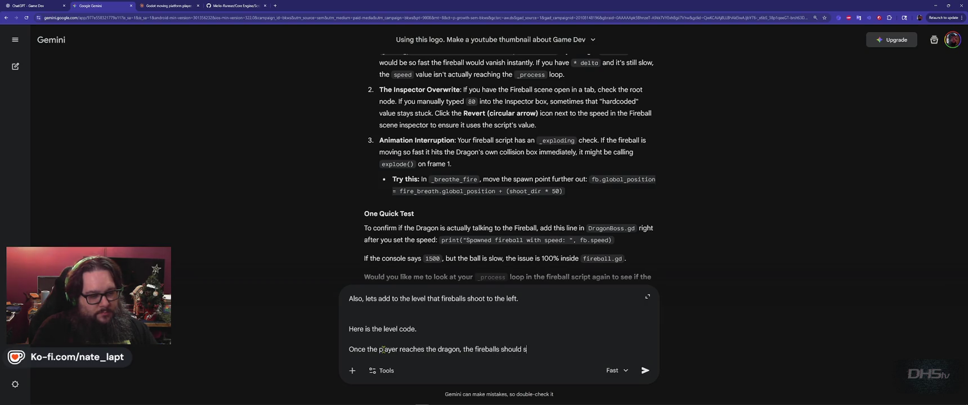
type("alls should stop auto firing left.")
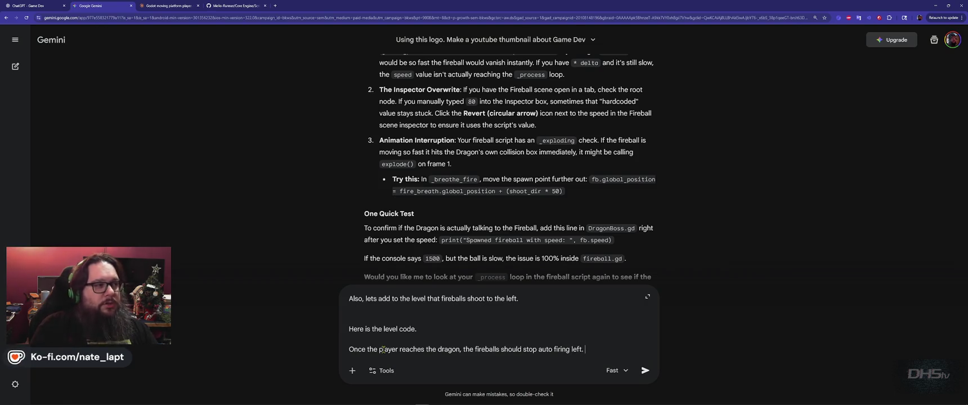
key("shift+Return")
type("I")
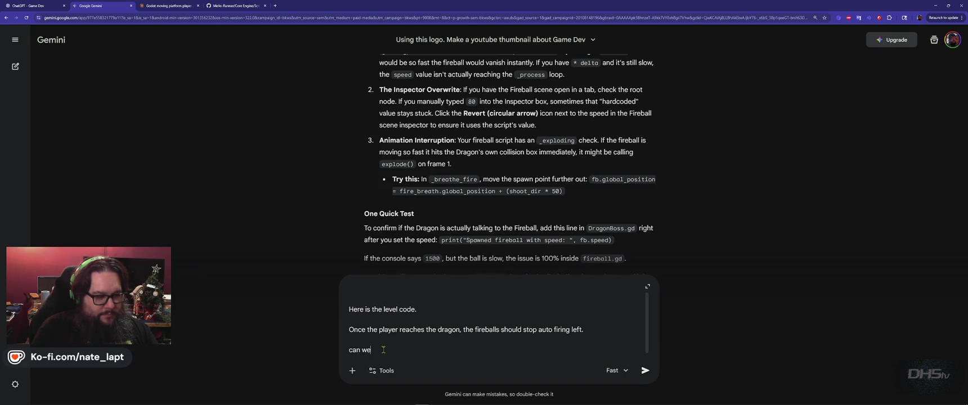
type(" this on the dragon activation?")
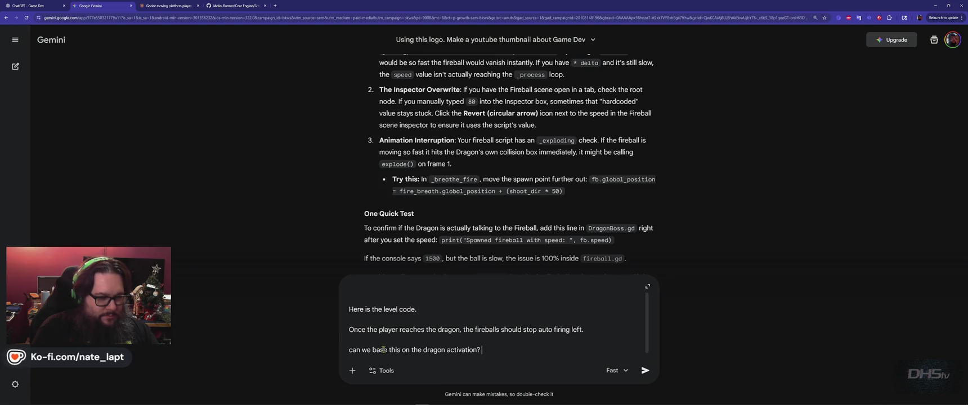
key("BackSpace")
type("config")
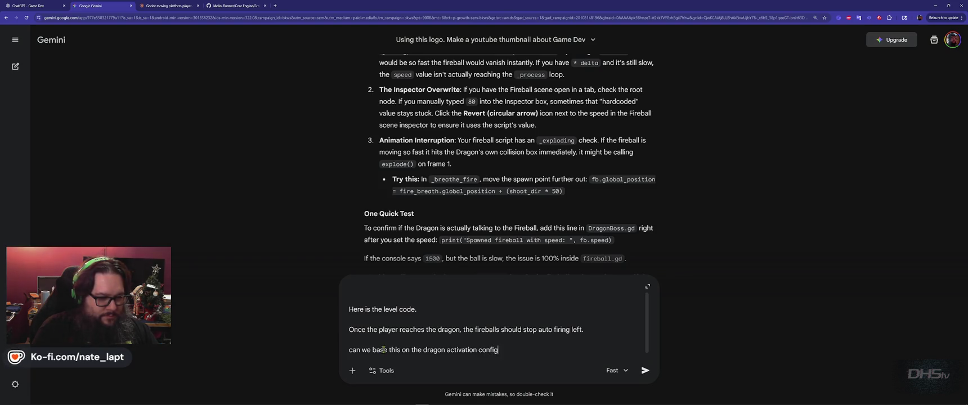
type("?")
key("shift+Return")
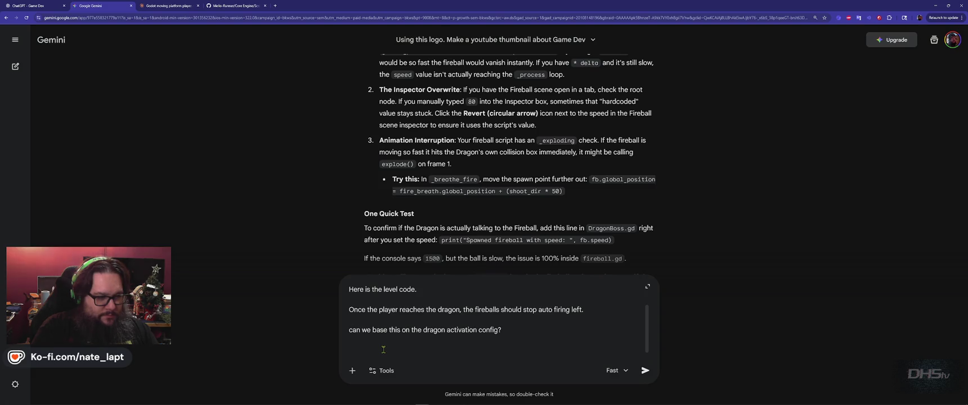
type("firebal")
type("ls when the dr")
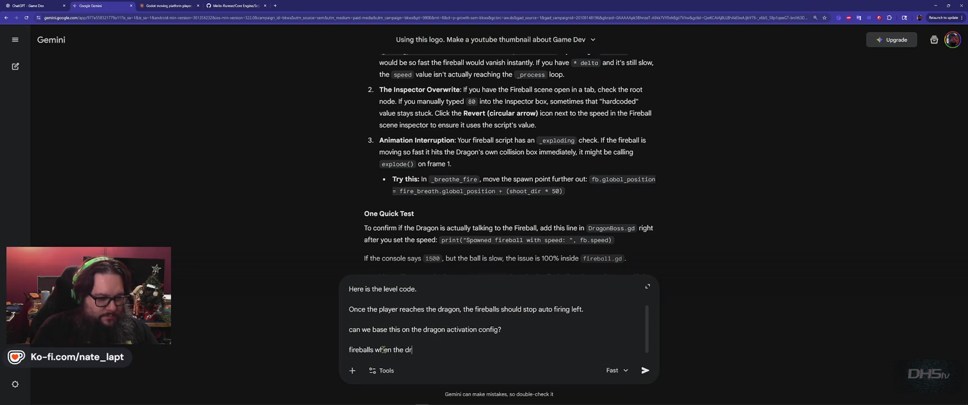
type("vi")
type("sible should be shot f")
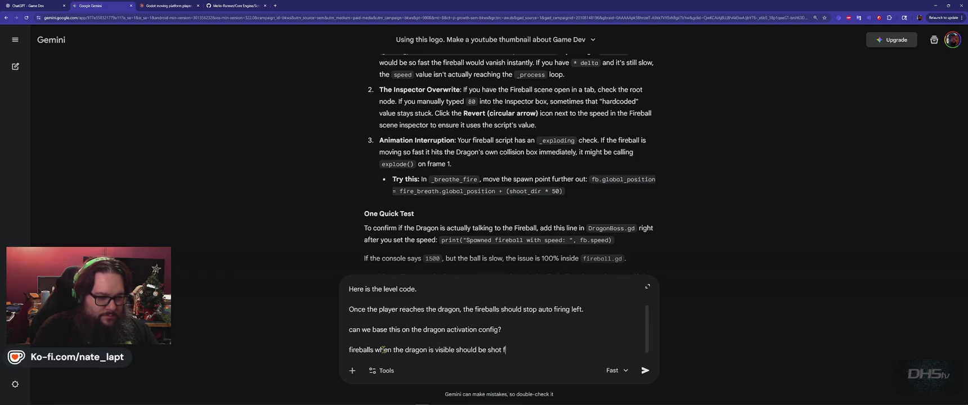
type("rom the dragons \"Fi")
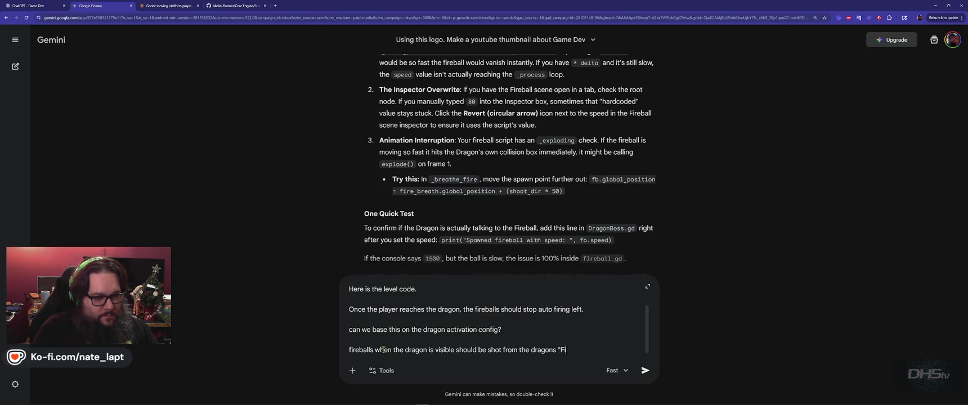
type("reBreath")
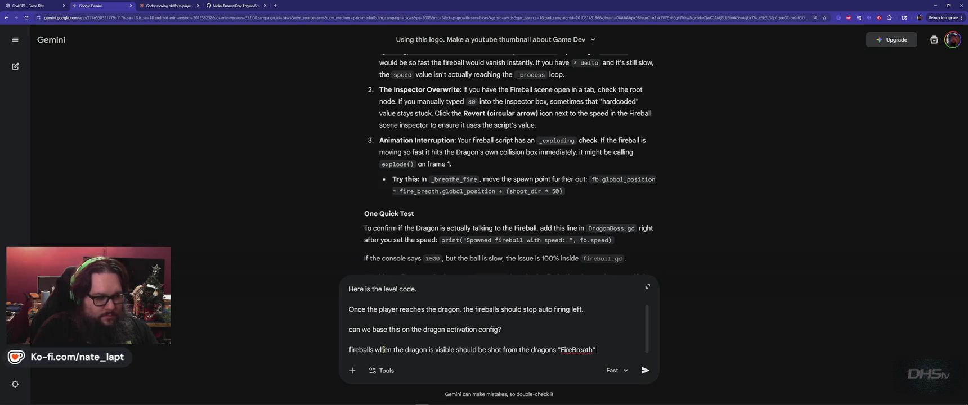
key("alt+Tab")
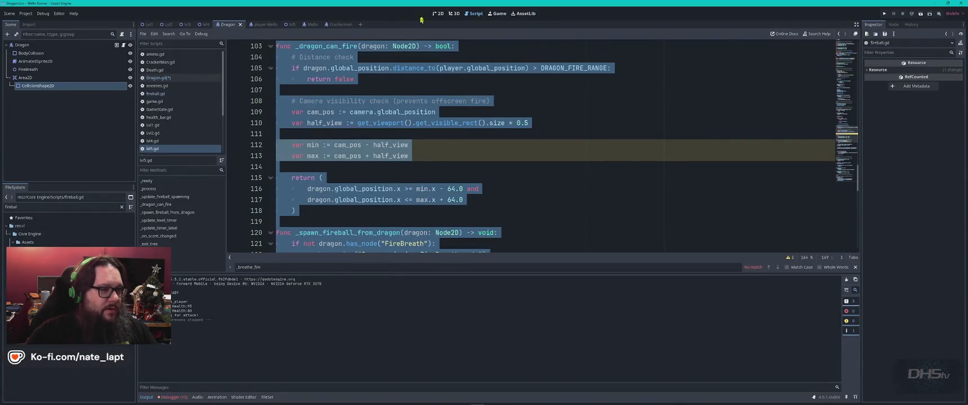
Step: Check the dragon's FireBreath node, then send Gemini the request with the pasted level code
left_click(437, 13)
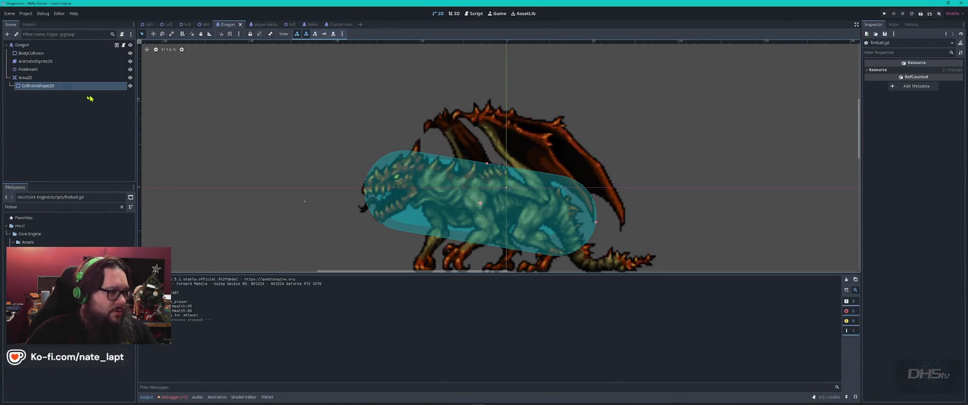
left_click(28, 69)
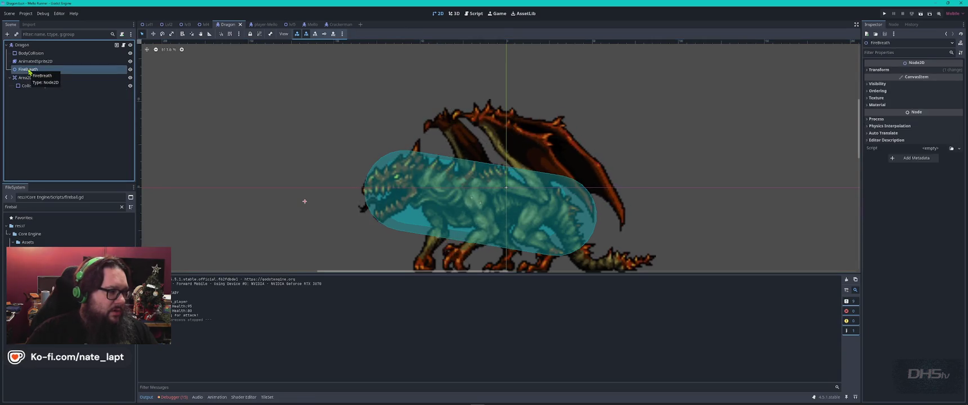
key("alt+Tab")
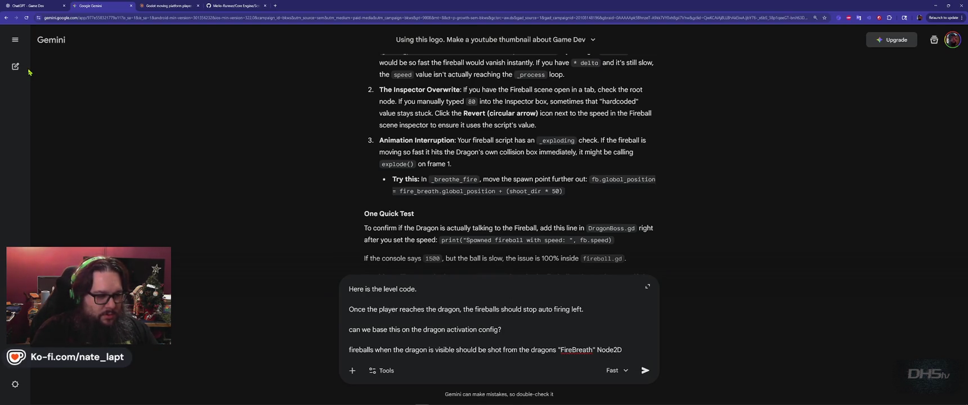
key("shift+Return")
key("shift+Return")
key("ctrl+v")
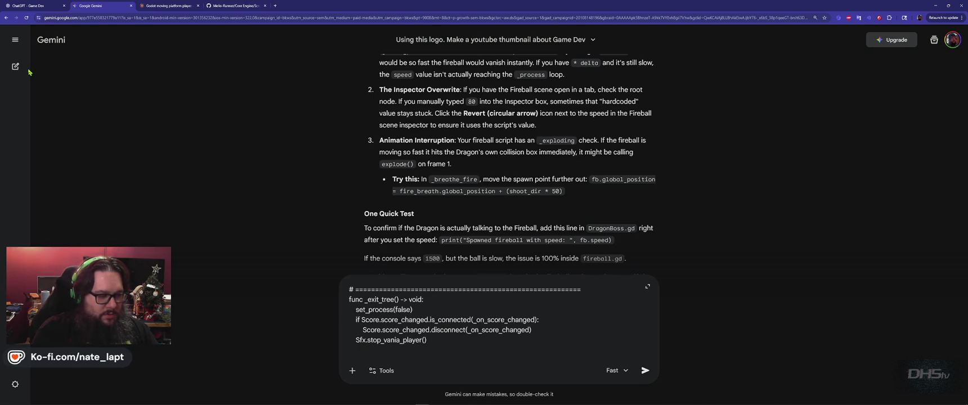
key("Return")
Step: Save the Dragon.gd script and launch the game for another playtest
key("alt+Tab")
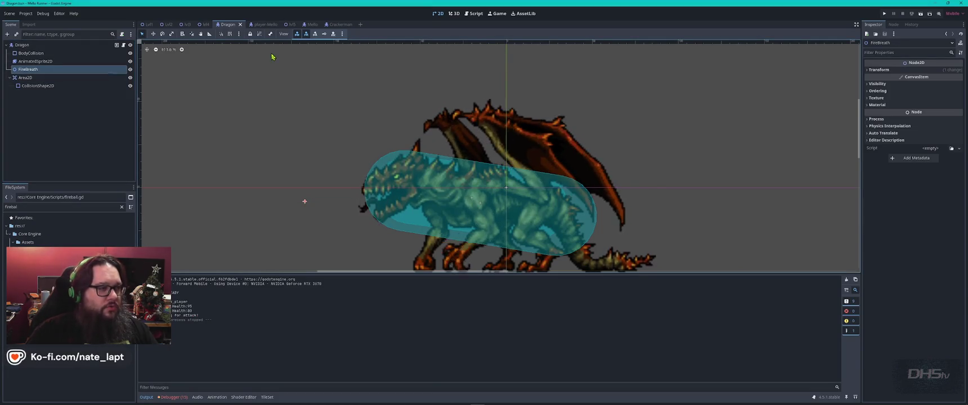
left_click(473, 13)
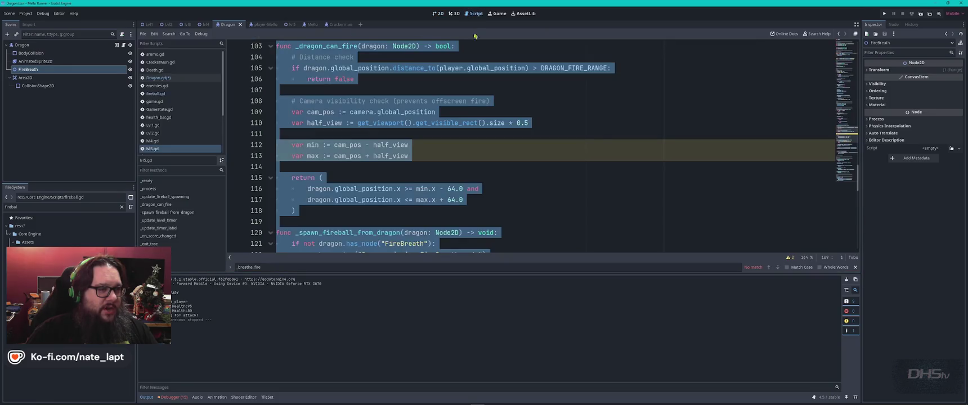
left_click(518, 140)
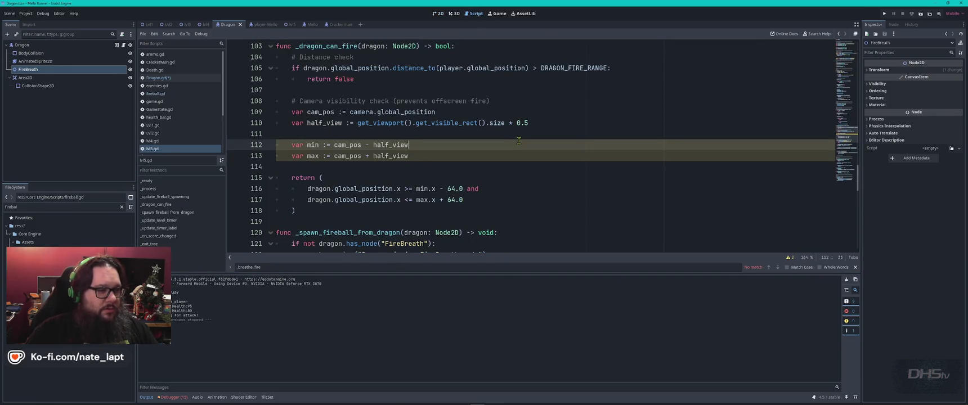
left_click(169, 78)
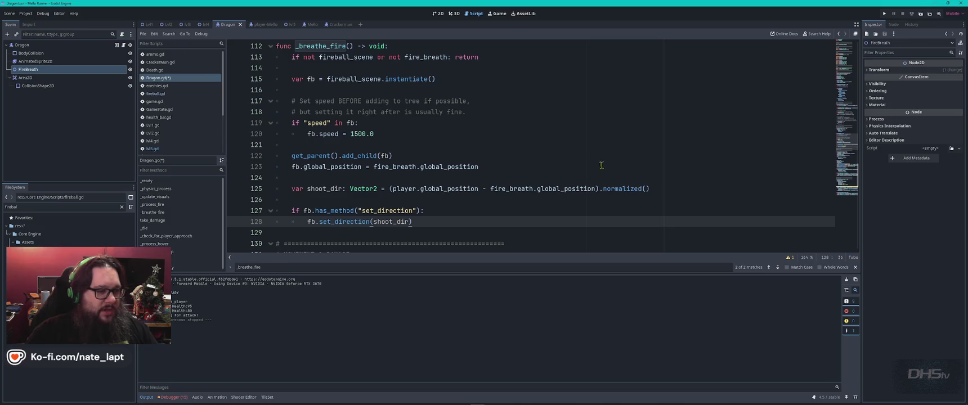
left_click(568, 148)
key("ctrl+s")
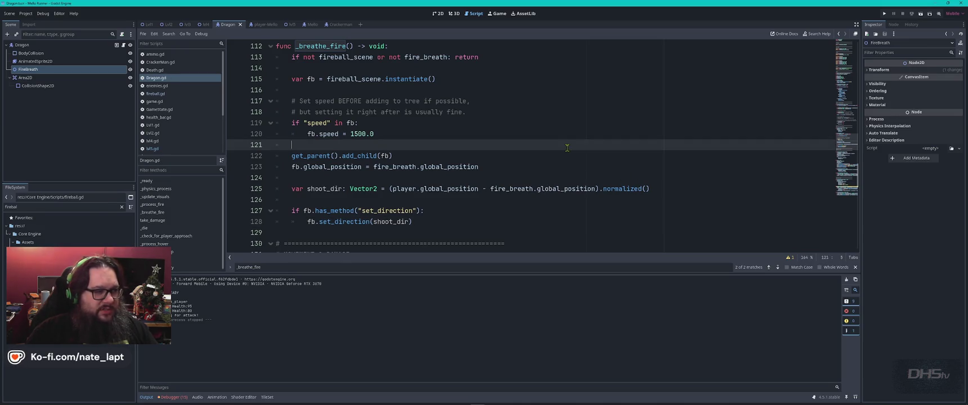
key("F5")
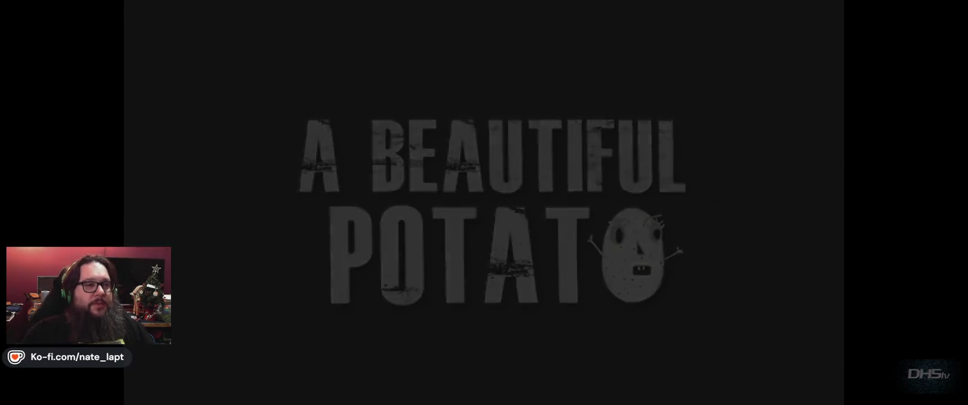
Step: Play from the title screen across the platforms, jump over the dragon to score 60, then stop
key("Return")
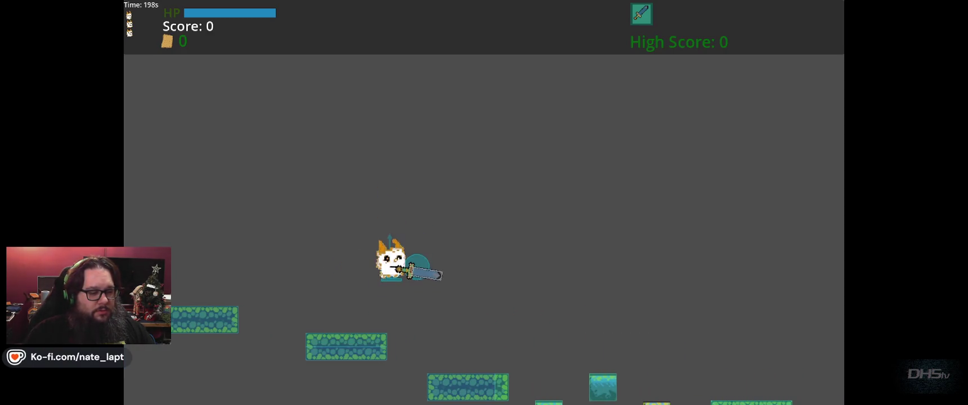
key("space")
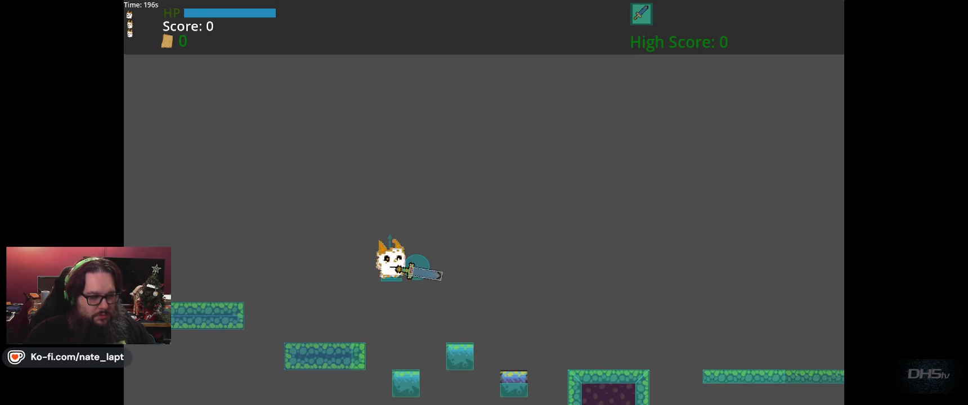
key("space")
key("space")
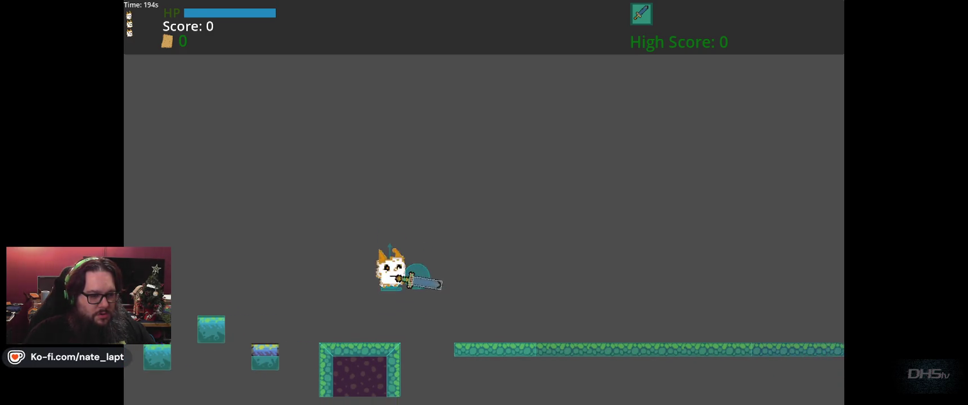
key("space")
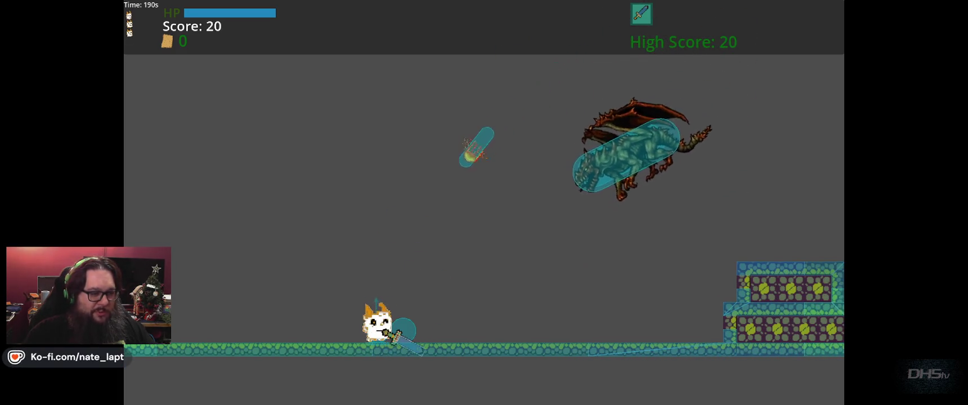
key("space")
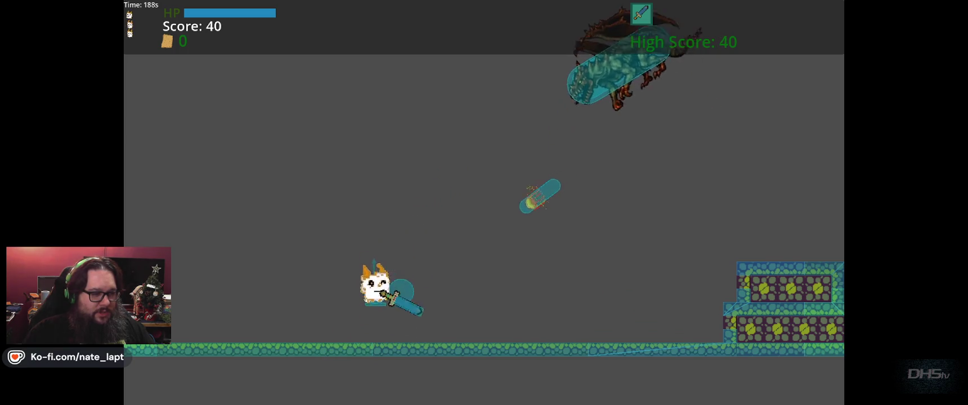
key("space")
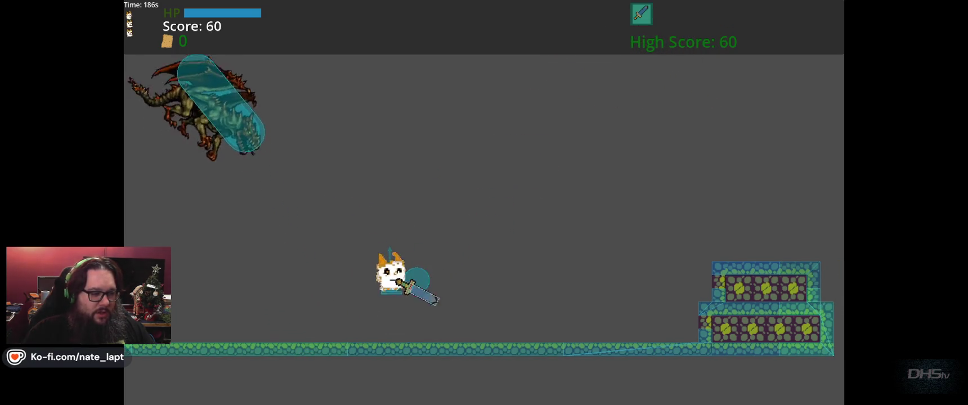
key("F8")
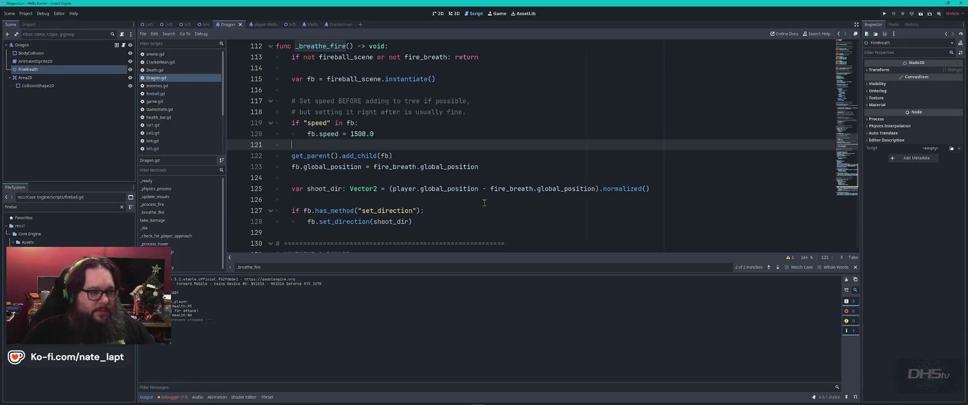
Step: Set the _breathe_fire fireball speed to 3500.0, review the 'speed' matches, and save Dragon.gd
left_click(353, 133)
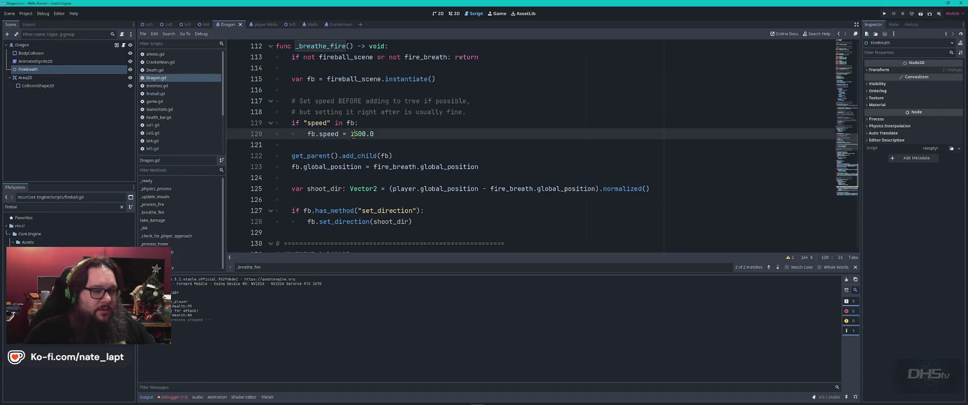
type("3")
left_click(424, 159)
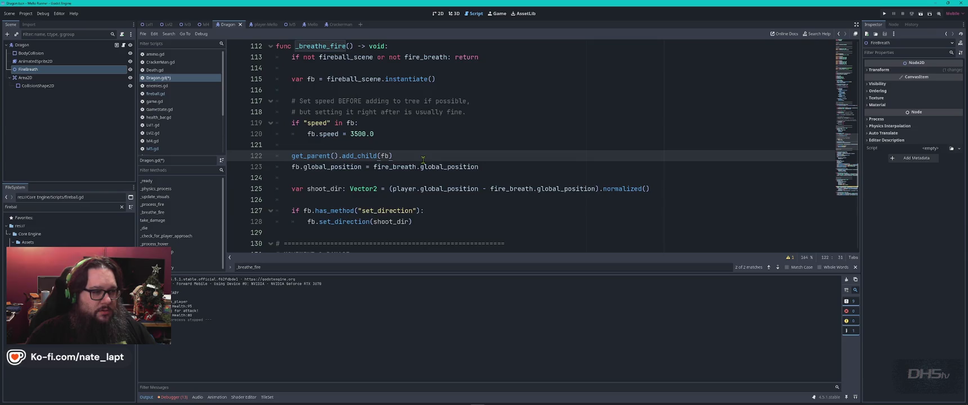
key("ctrl+Home")
key("ctrl+f")
type("speed")
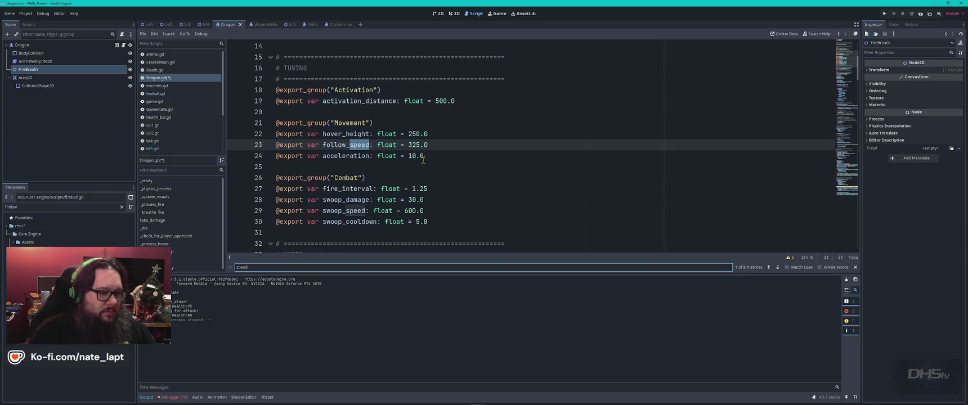
key("Escape")
key("ctrl+s")
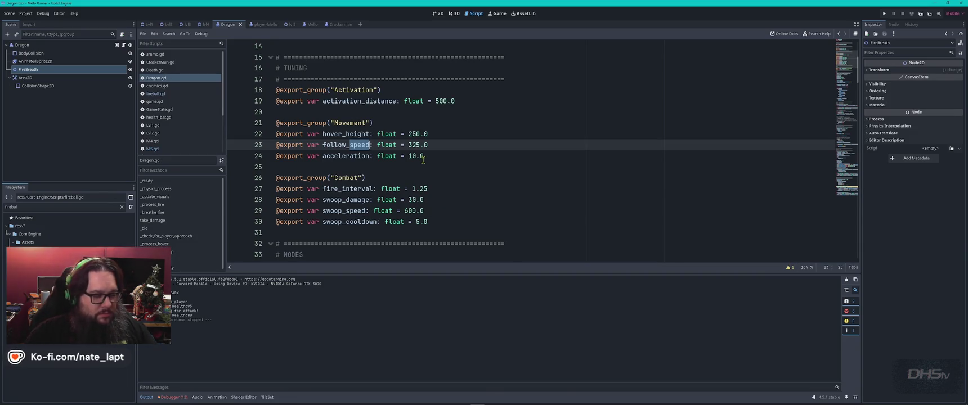
key("alt+Tab")
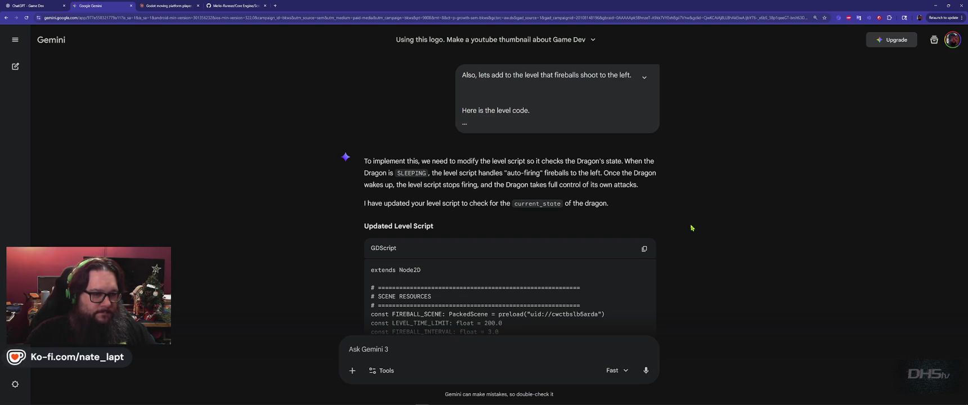
scroll(693, 228, "down", 3)
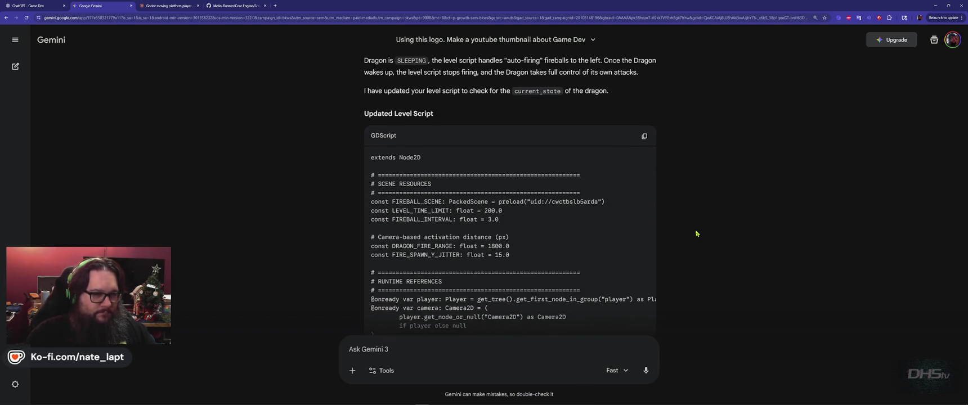
scroll(696, 233, "down", 15)
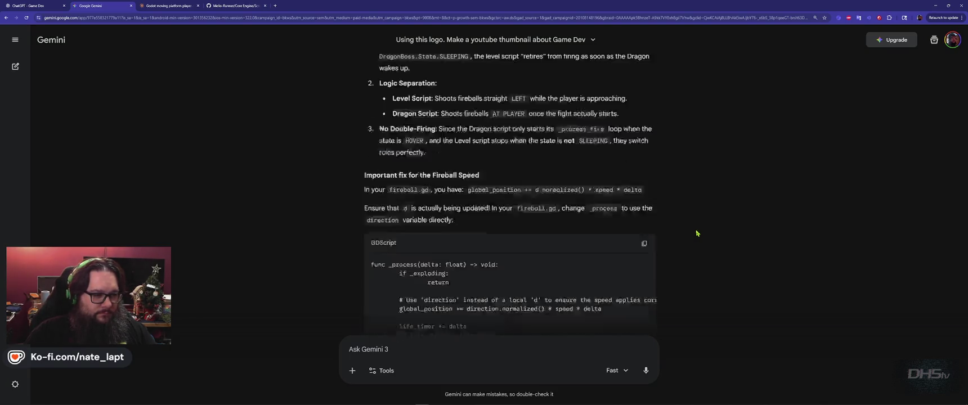
scroll(697, 233, "up", 5)
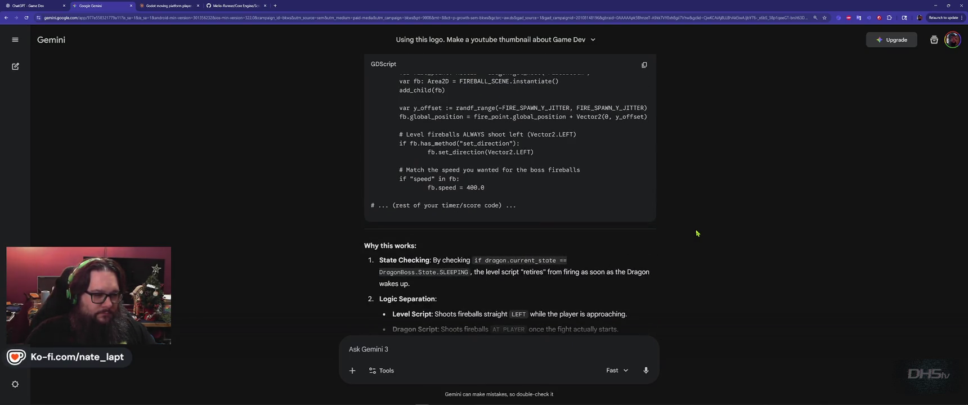
scroll(696, 233, "up", 10)
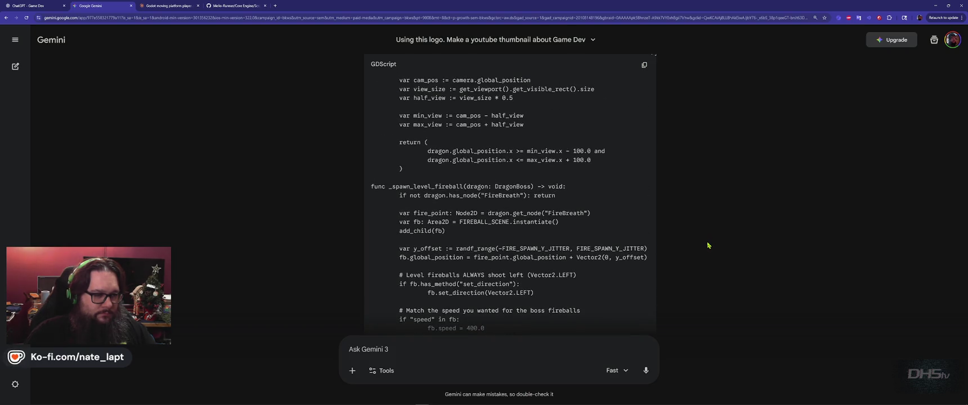
scroll(707, 245, "up", 1)
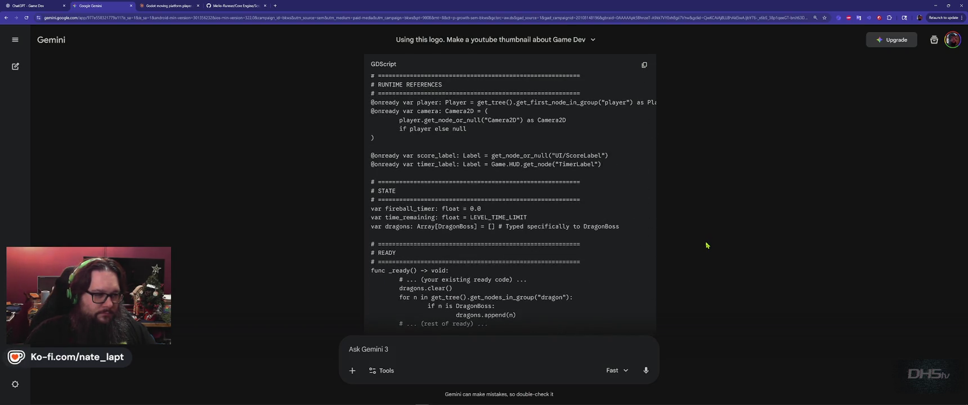
scroll(707, 245, "up", 4)
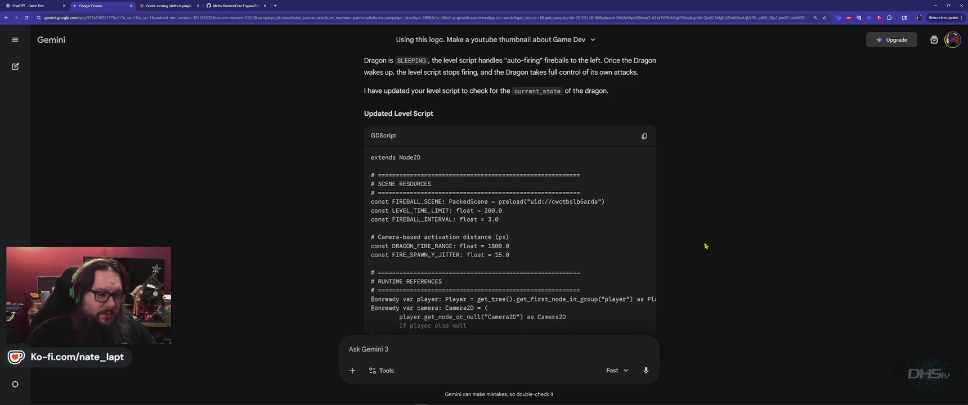
scroll(703, 244, "down", 5)
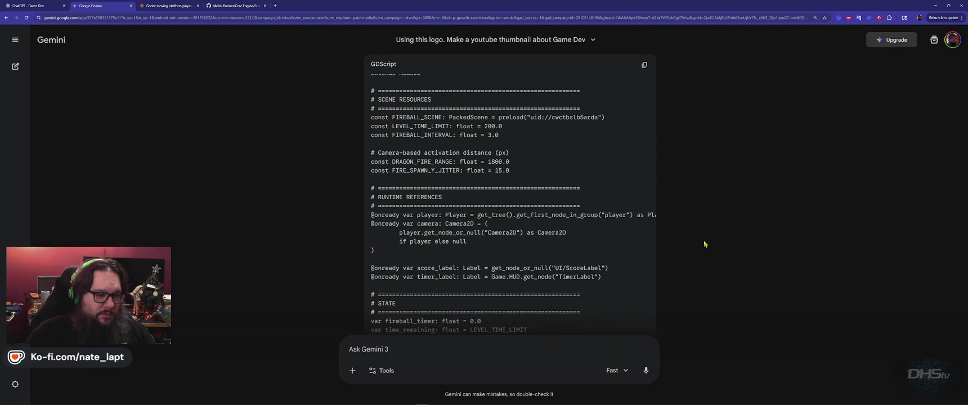
scroll(704, 244, "down", 15)
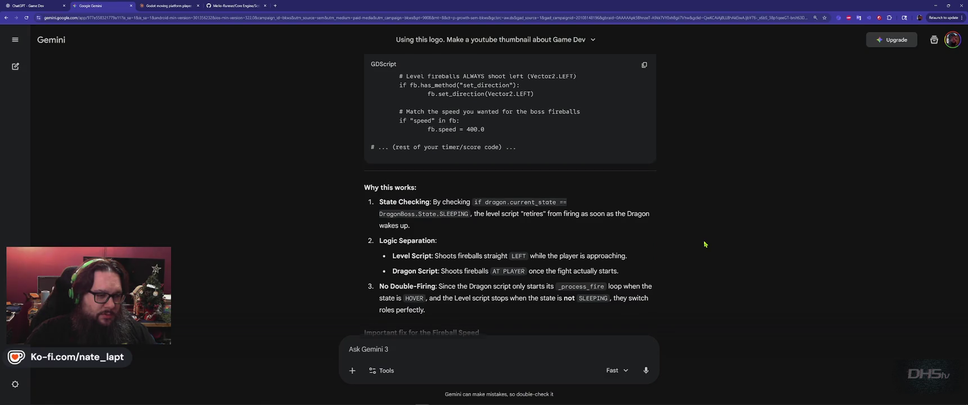
scroll(703, 244, "down", 1)
scroll(704, 244, "down", 4)
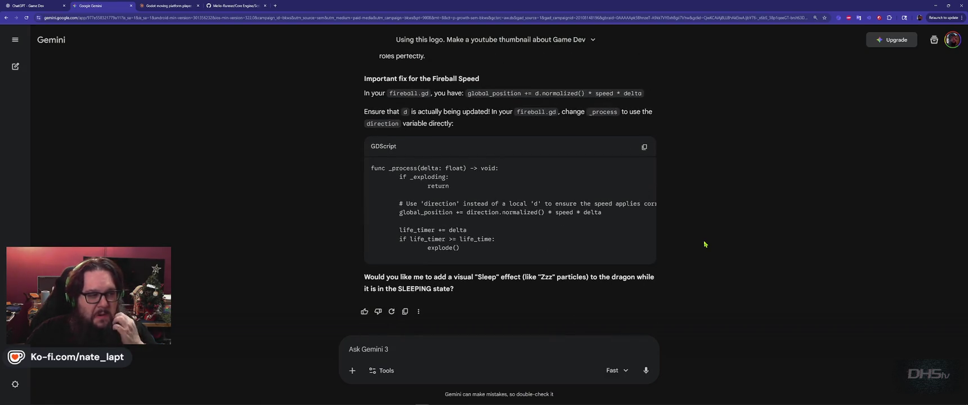
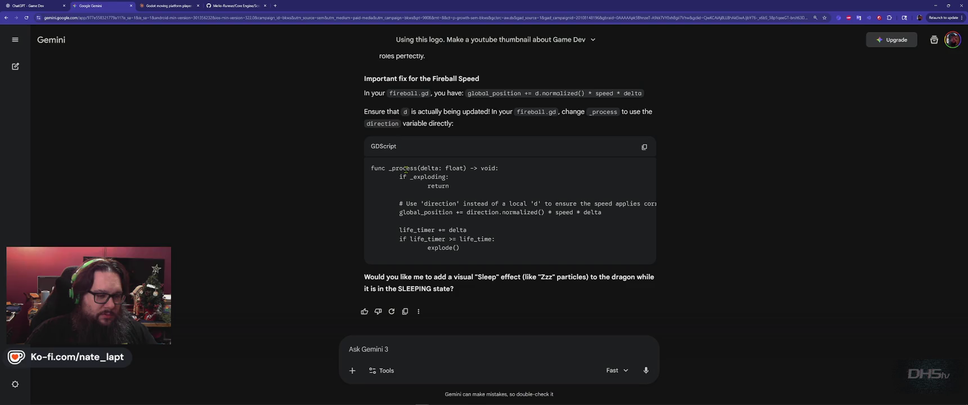
Step: Reply 'yes add the Zzz particles.' and request the full lvl5 and Dragon scripts
left_click(521, 351)
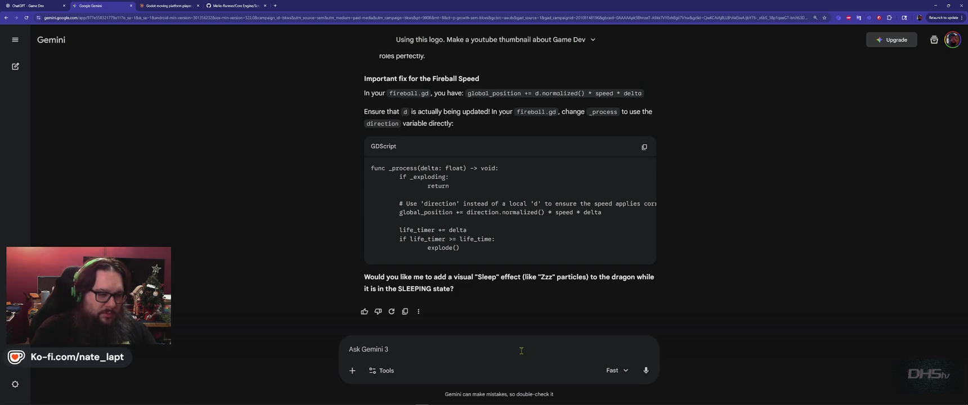
type("yes as")
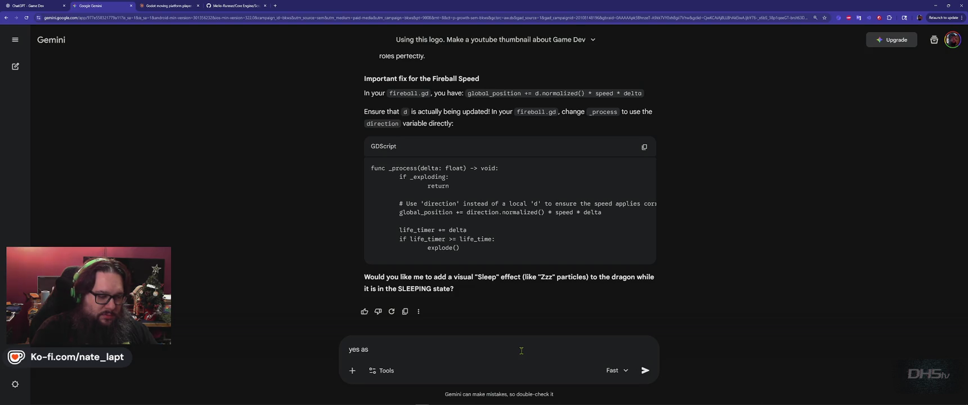
key("BackSpace")
type("dd the Zzz particles.")
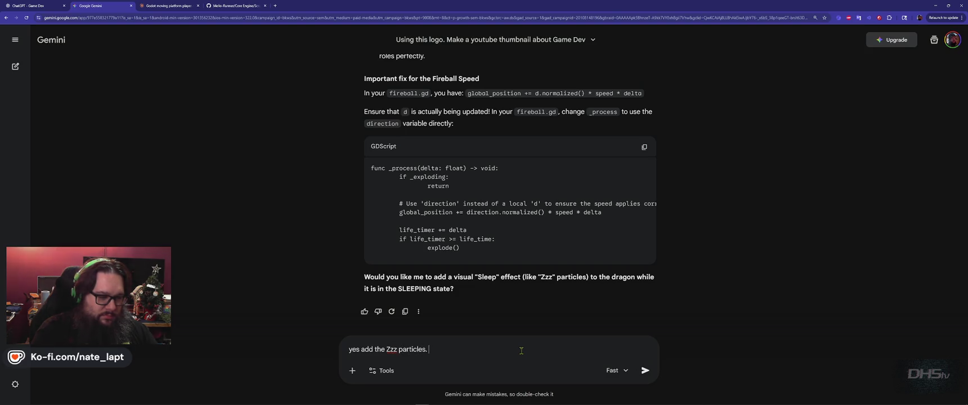
key("shift+Return")
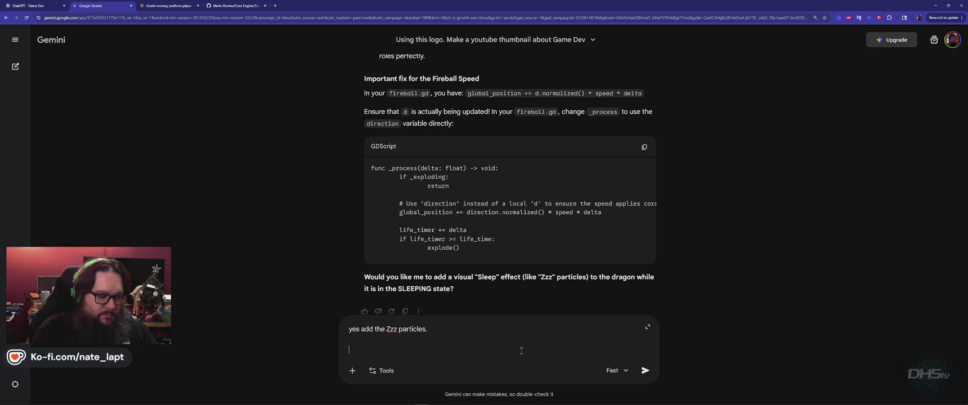
type("please output the 2")
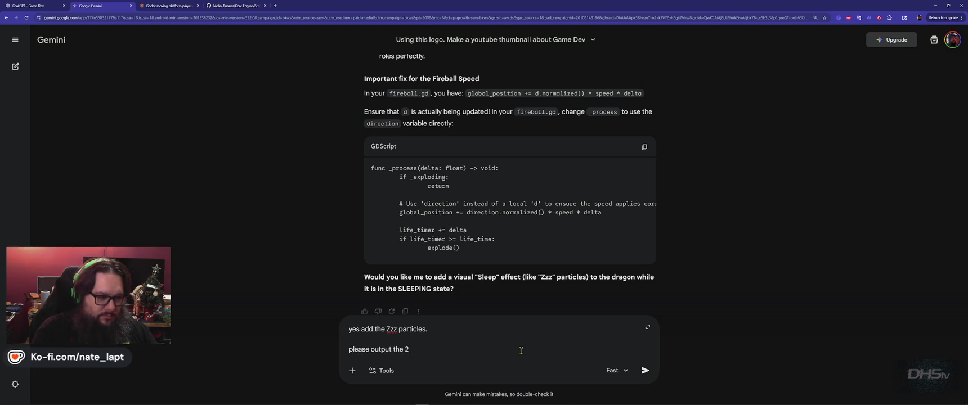
type("scripts lvl5 and Dragon in")
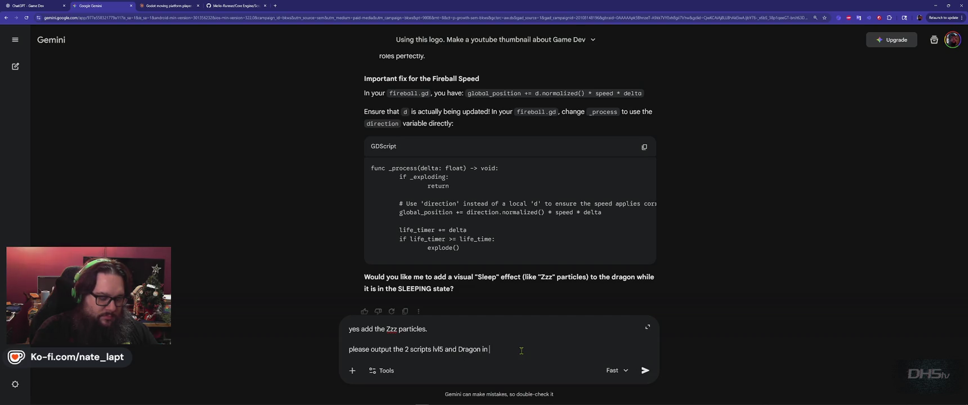
key("Return")
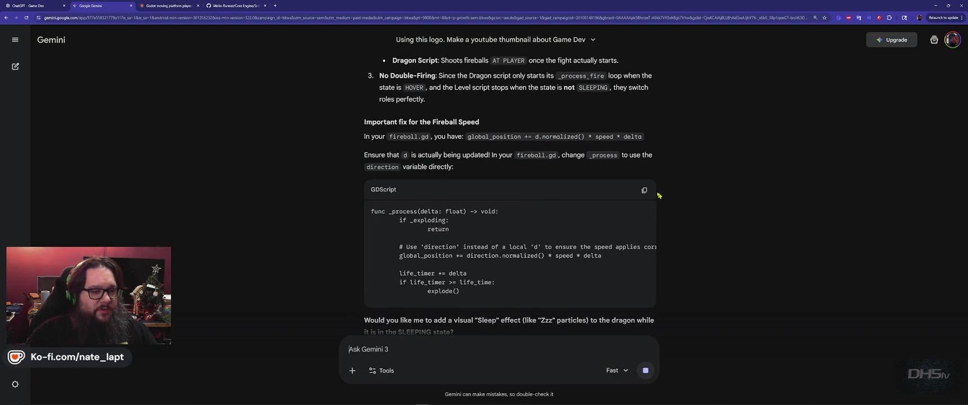
Step: Copy Gemini's fireball _process code and locate _process in fireball.gd
left_click(644, 190)
key("alt+Tab")
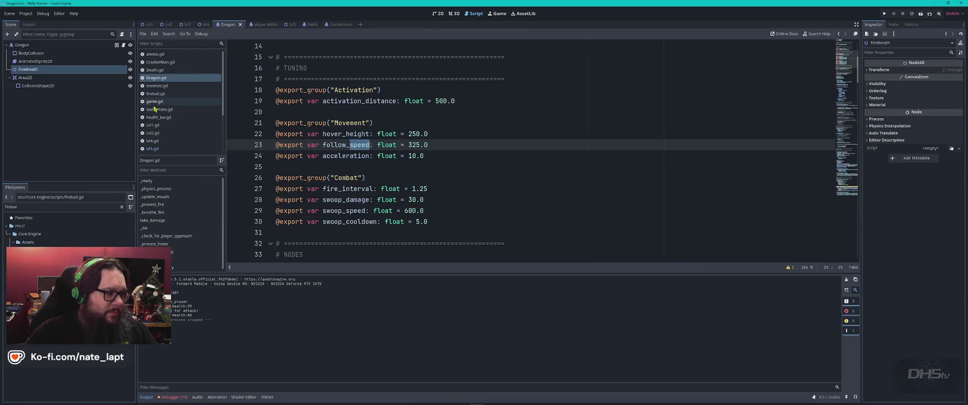
left_click(161, 95)
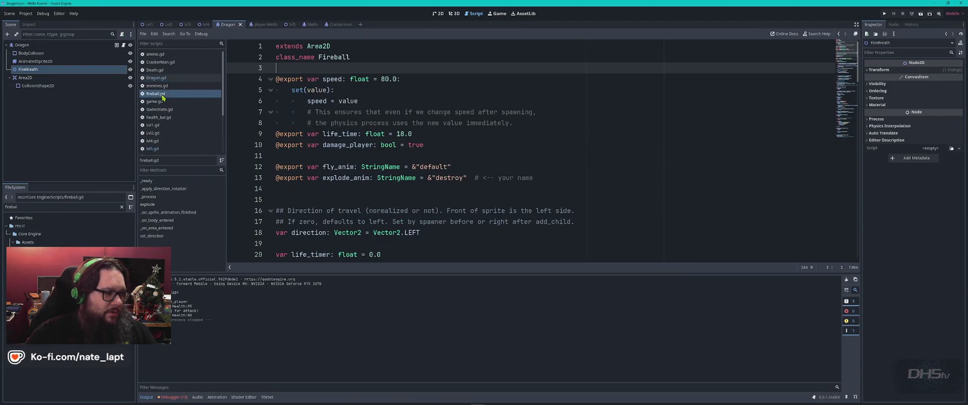
key("ctrl+f")
type("process")
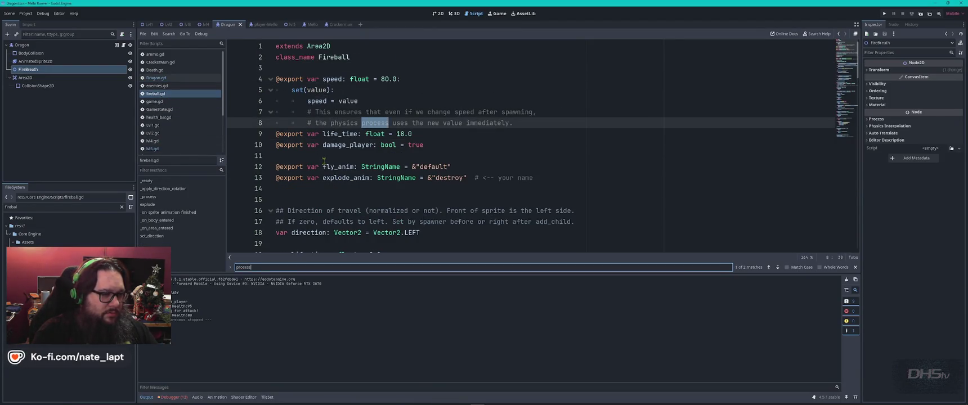
key("Return")
key("Escape")
scroll(324, 161, "down", 4)
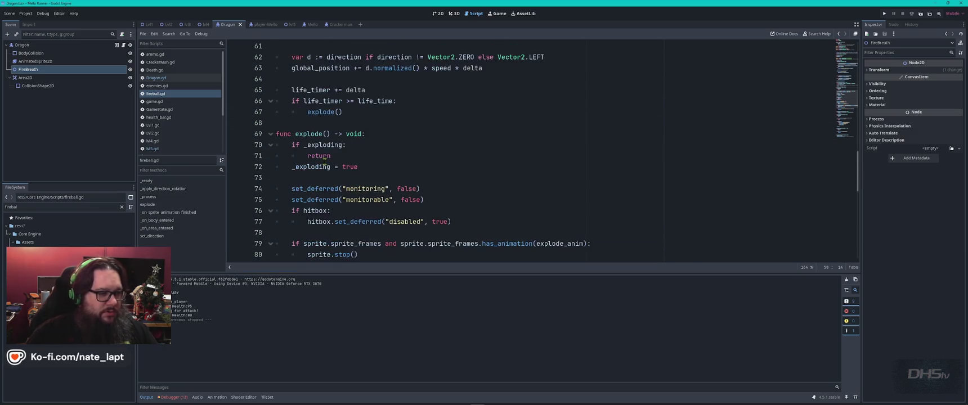
scroll(361, 163, "down", 3, "ctrl")
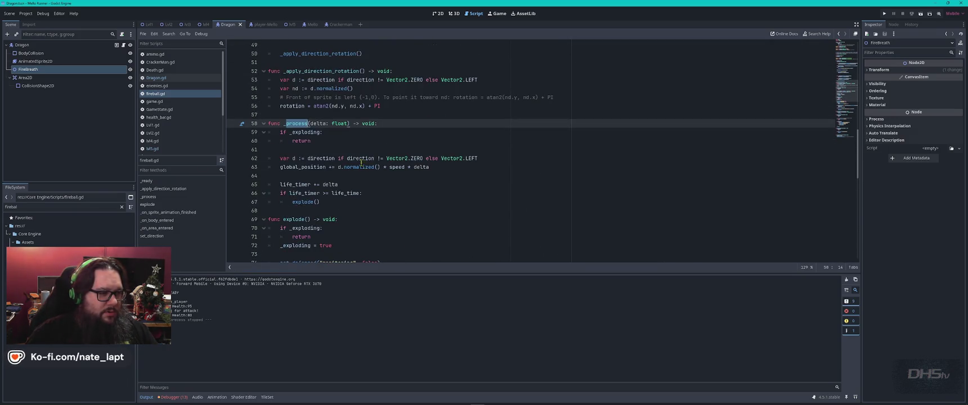
Step: Replace the old _process with the direction.normalized() version and save fireball.gd
left_click(293, 115)
key("ctrl+v")
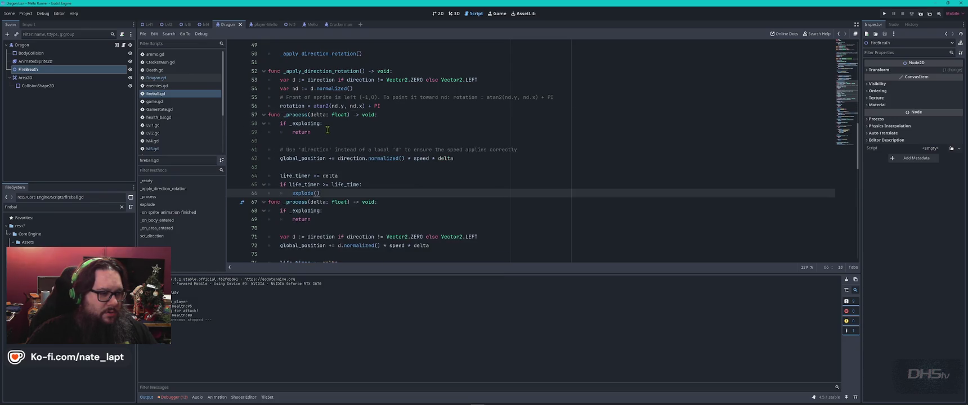
key("ctrl+z")
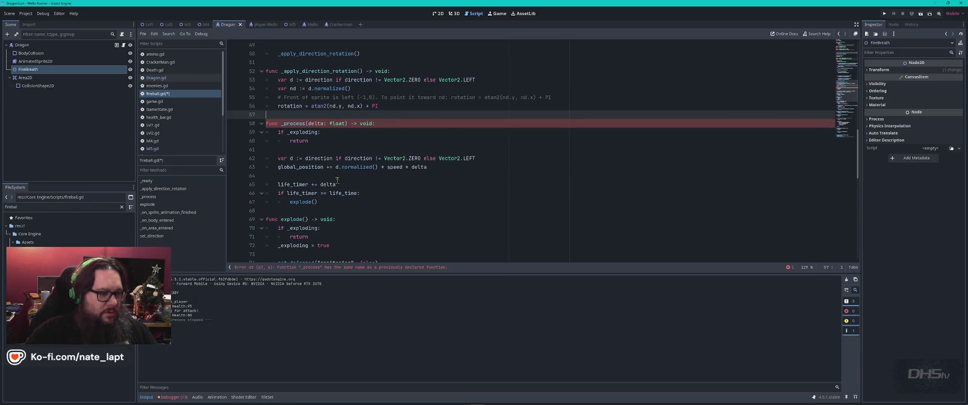
left_click_drag(323, 203, 266, 122)
key("ctrl+v")
key("ctrl+z")
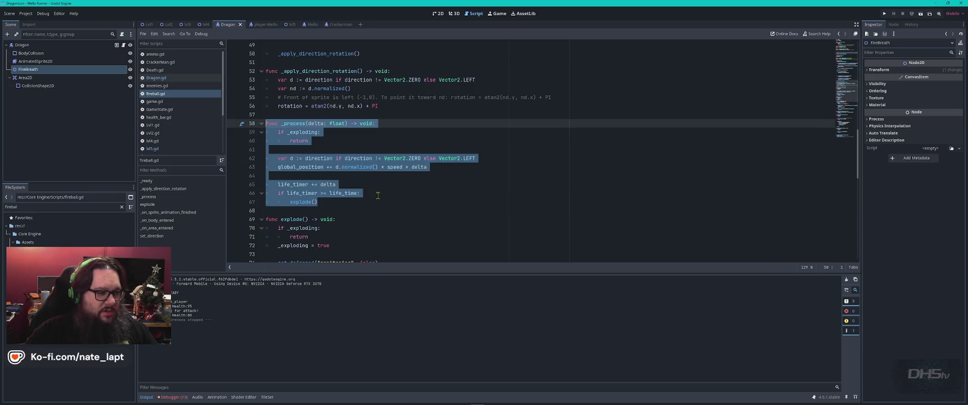
left_click(391, 199)
key("ctrl+shift+z")
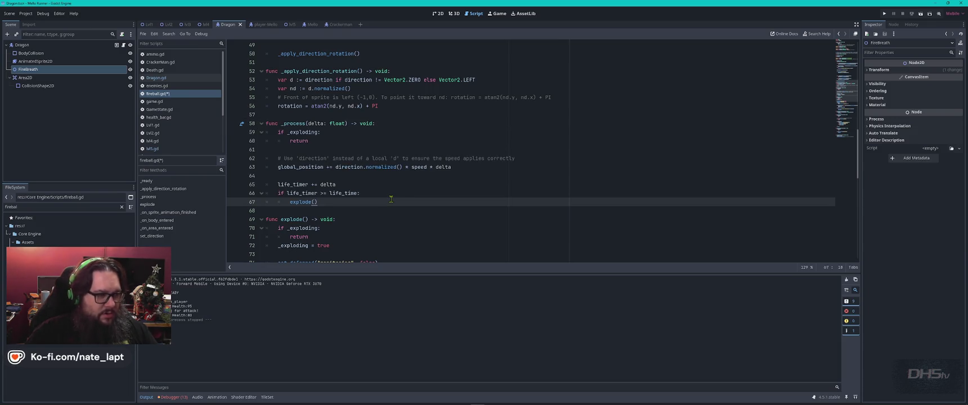
key("ctrl+z")
key("ctrl+shift+z")
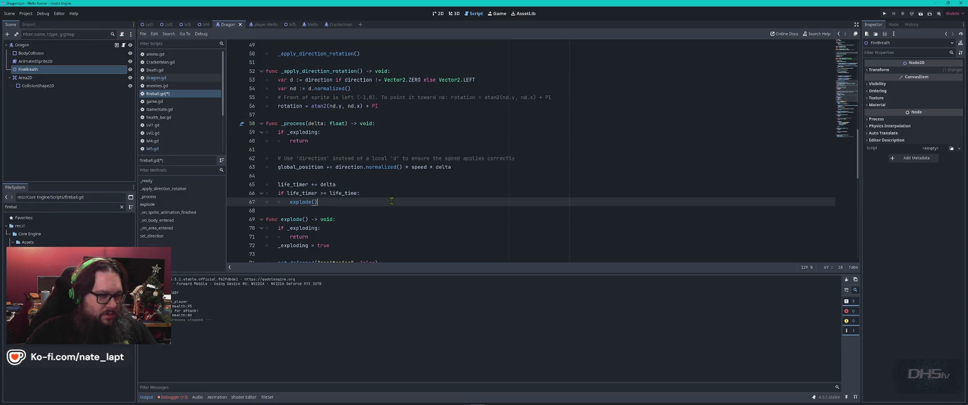
key("ctrl+s")
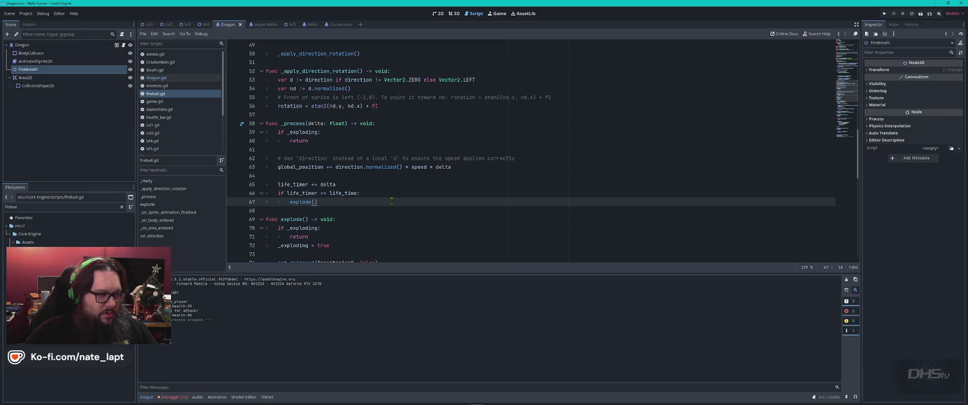
key("alt+Tab")
scroll(551, 211, "down", 10)
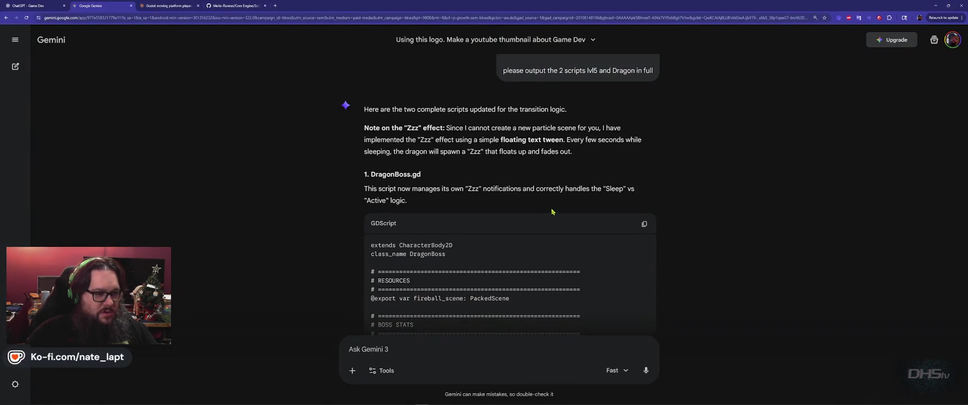
Step: Replace the Dragon script with Gemini's full DragonBoss.gd code
scroll(579, 180, "down", 15)
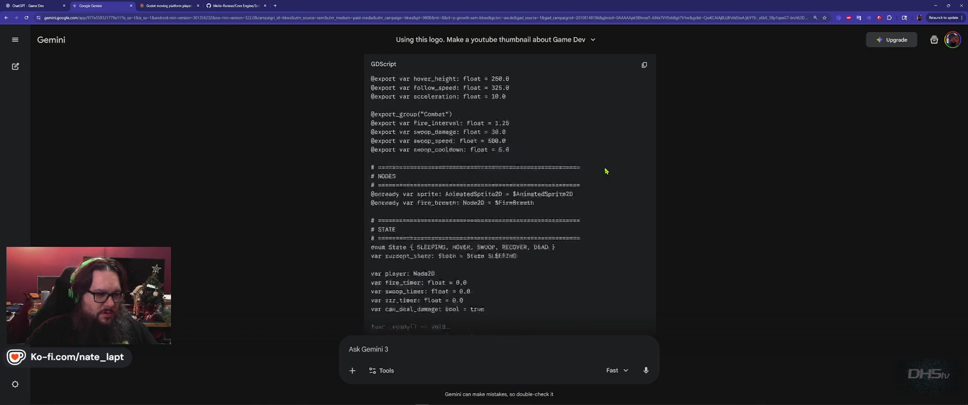
scroll(609, 164, "down", 15)
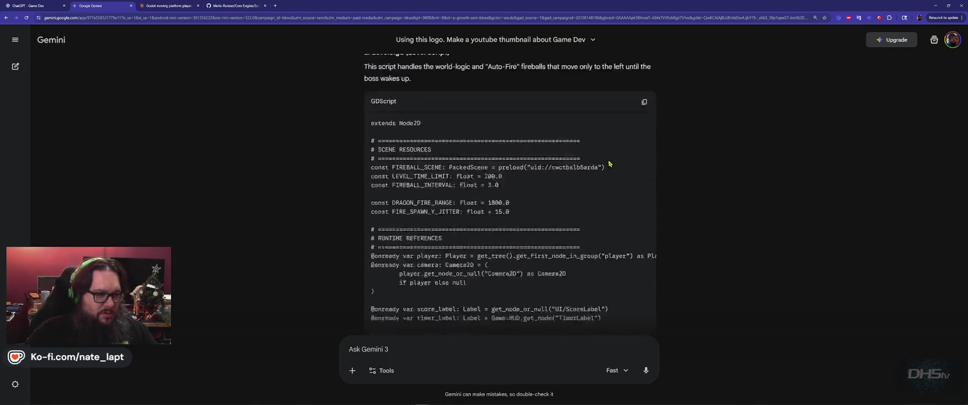
left_click(643, 65)
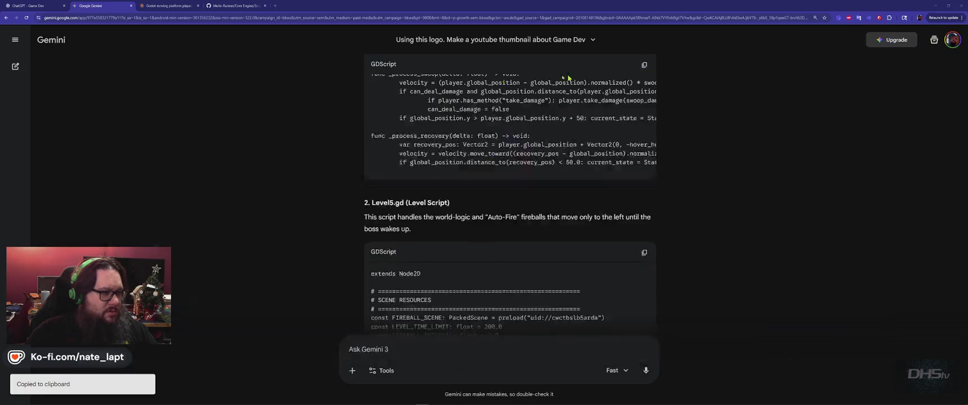
key("alt+Tab")
left_click(479, 127)
key("ctrl+a")
key("ctrl+v")
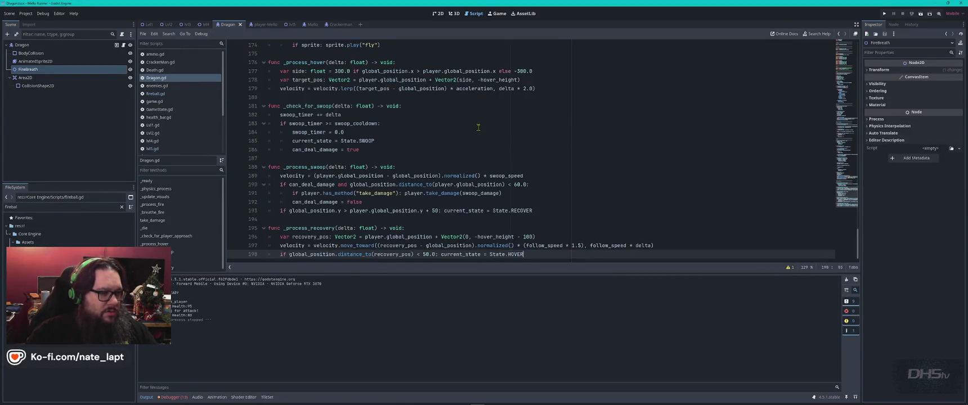
Step: Replace all of lvl5.gd with Gemini's full Level5.gd code
key("alt+Tab")
scroll(588, 193, "down", 3)
scroll(589, 192, "up", 3)
scroll(588, 192, "down", 10)
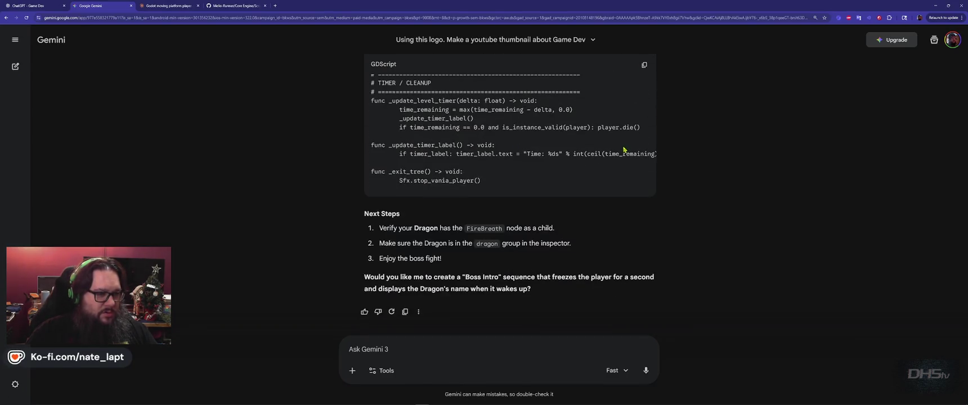
left_click(637, 76)
key("alt+Tab")
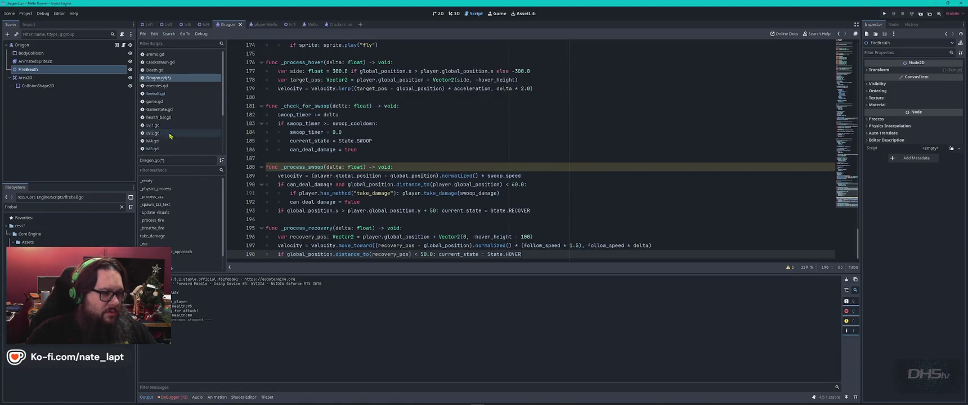
left_click(170, 148)
key("ctrl+a")
key("ctrl+v")
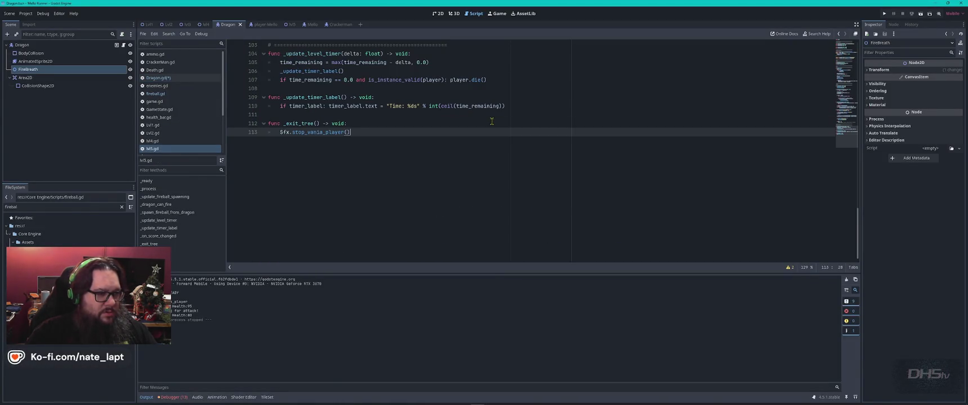
key("ctrl+z")
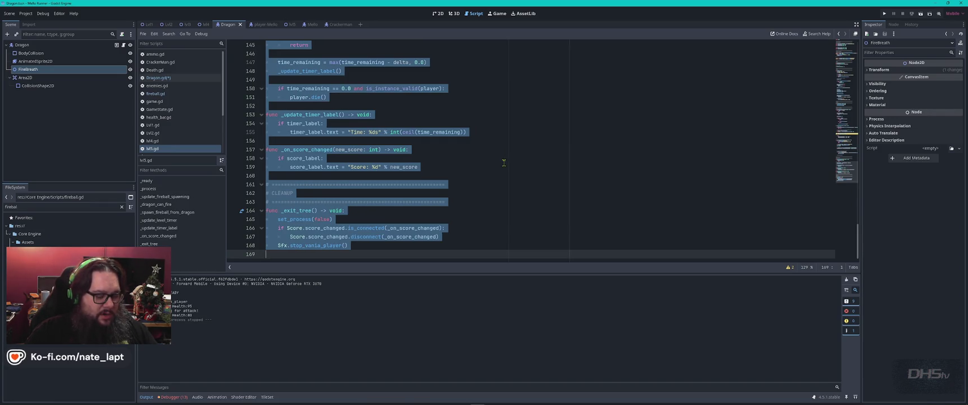
key("ctrl+v")
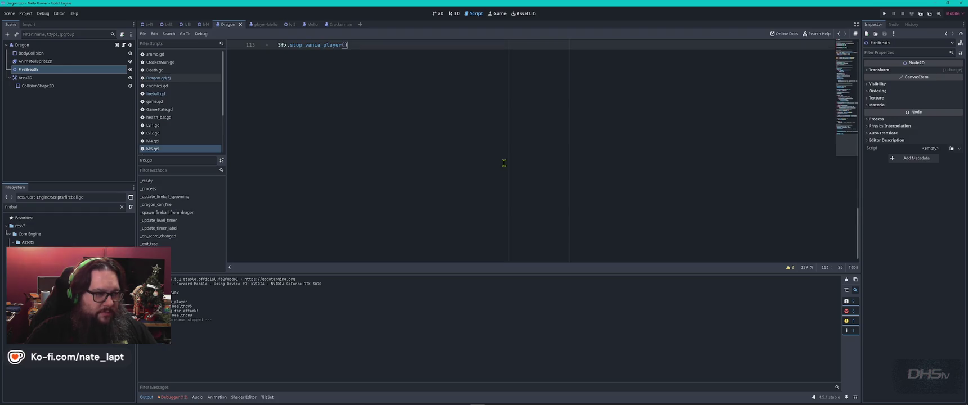
Step: Run the project with F5 to test the level
scroll(503, 163, "up", 5)
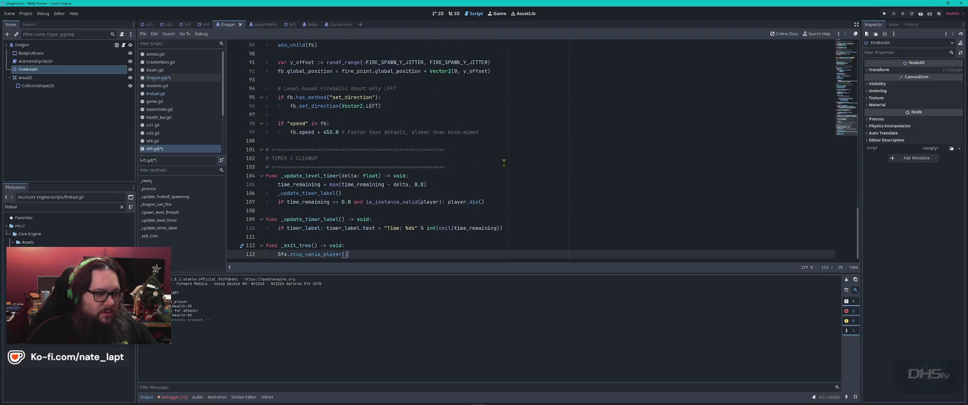
key("alt+Tab")
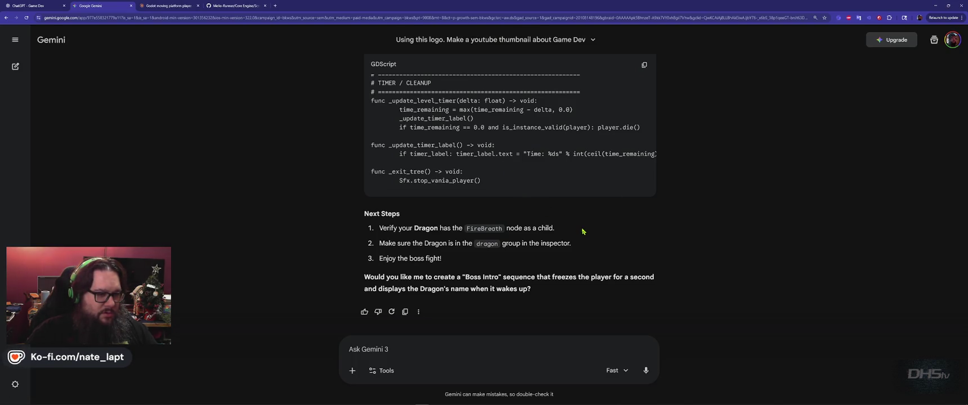
key("alt+Tab")
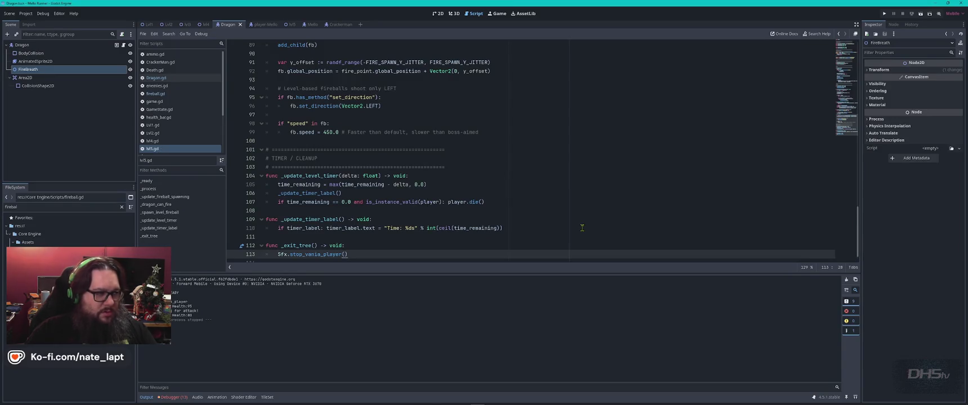
key("F5")
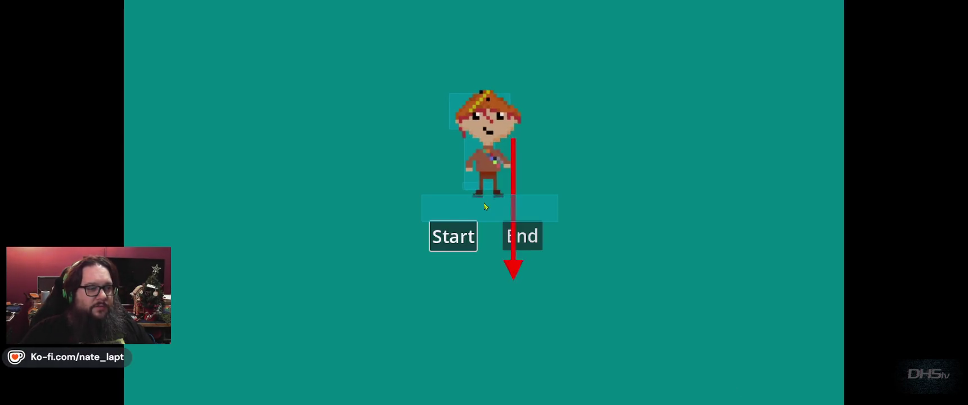
Step: Start the game, move right through the level and pick up the sword
key("Return")
key("space")
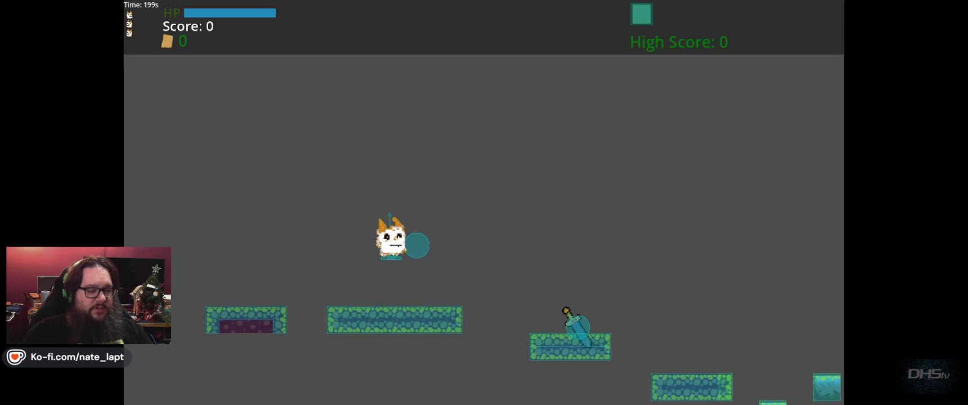
key("Right")
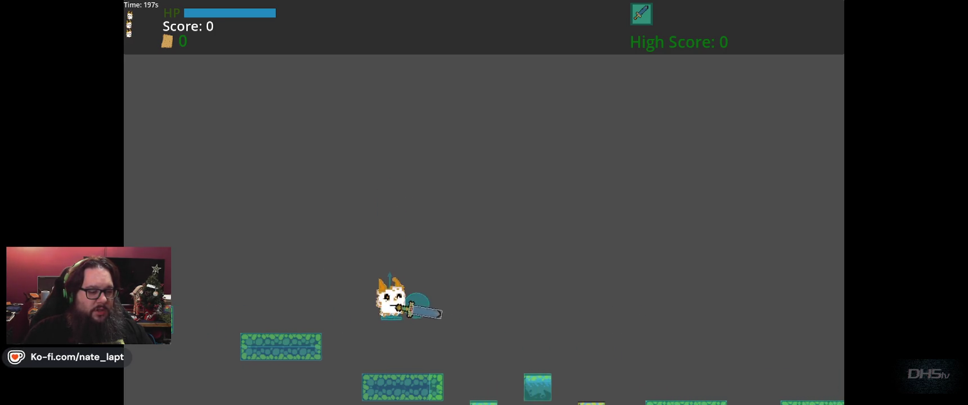
key("Right")
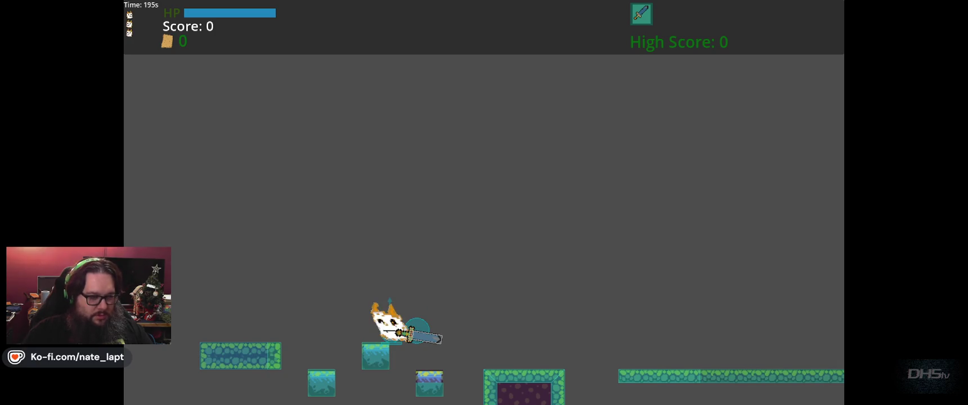
key("Right")
key("space")
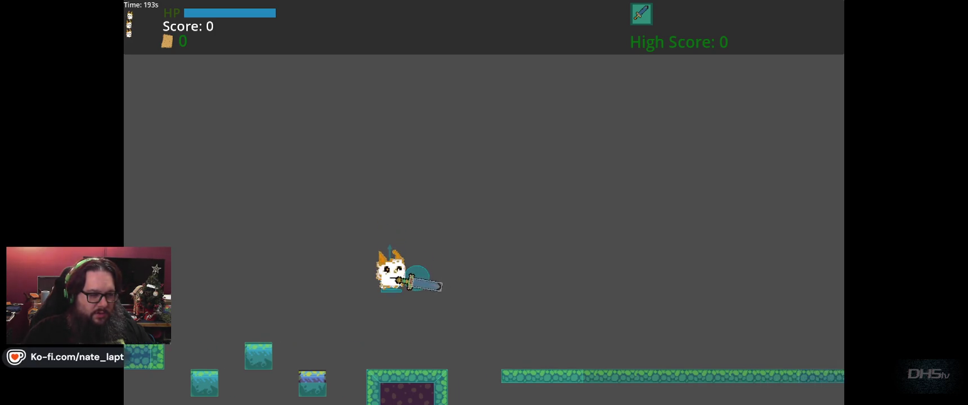
key("Right")
key("Left")
Step: Jump ahead to the dragon, fight near it, then close the game with F8
key("Right")
key("space")
key("Right")
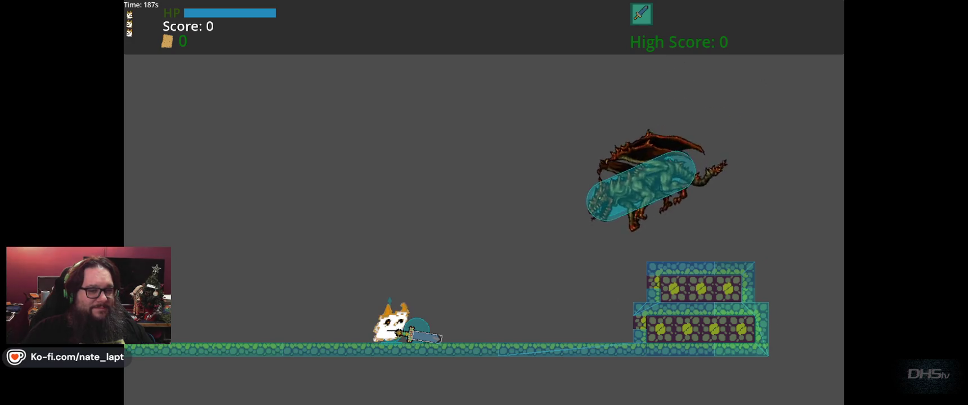
key("space")
key("Left")
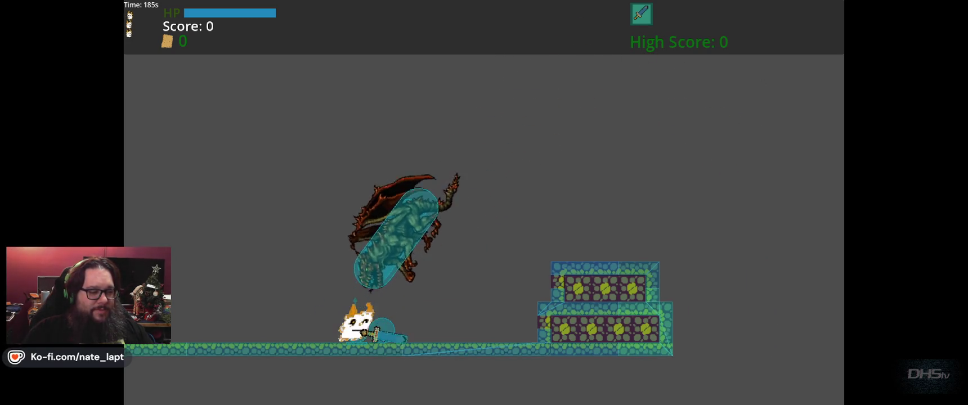
key("Left")
key("Right")
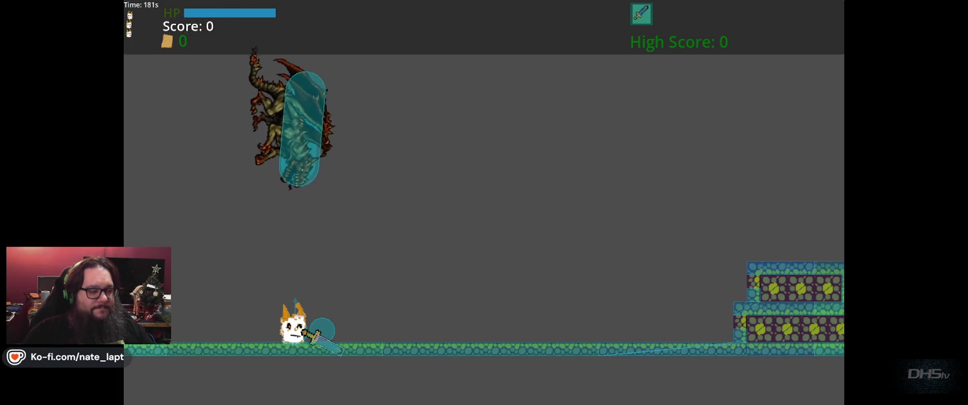
key("Right")
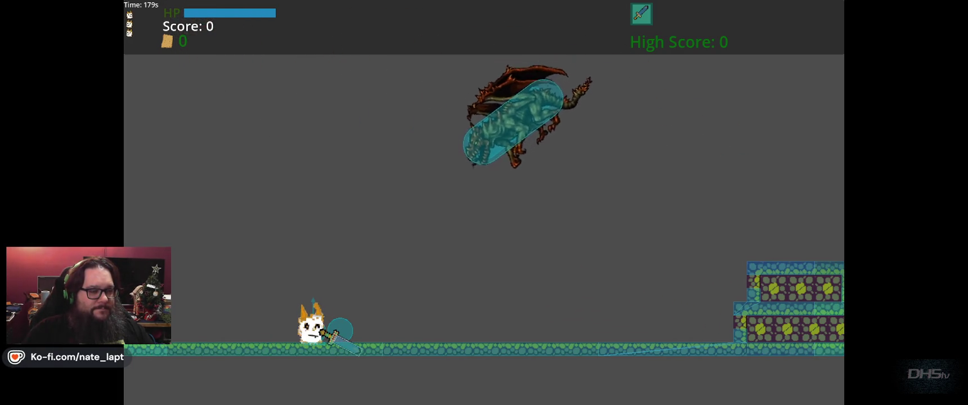
key("F8")
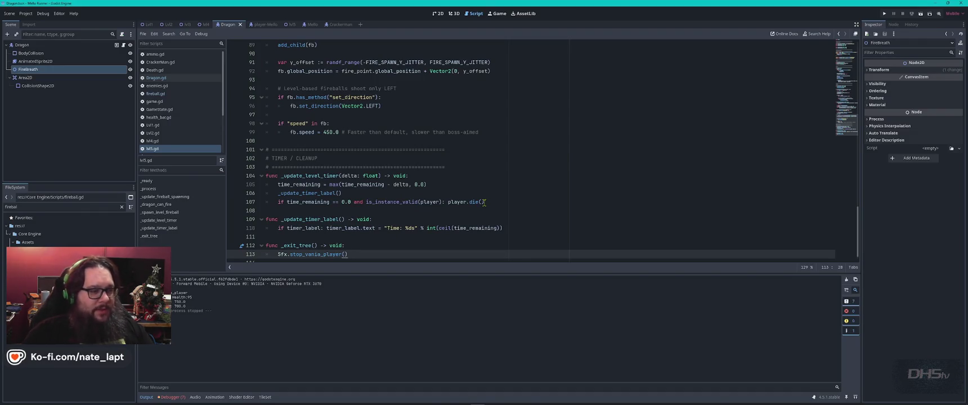
Step: Report that the Zzz particles stopped the fire and request a 5-second dragon activation delay
key("alt+Tab")
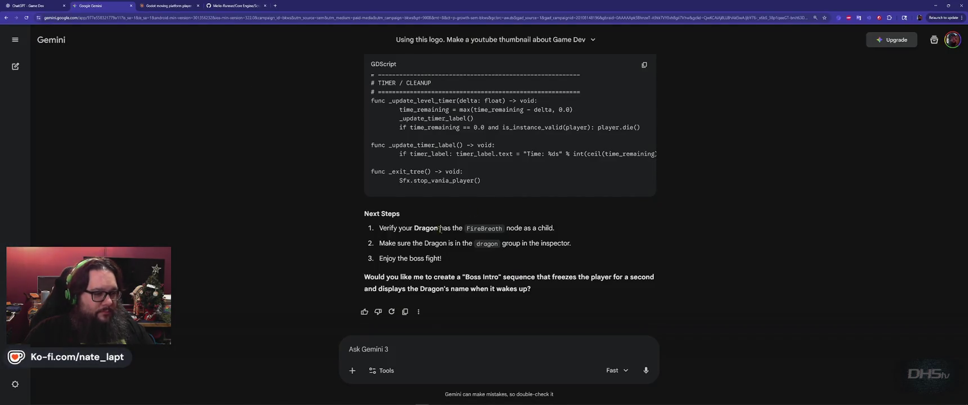
type("T")
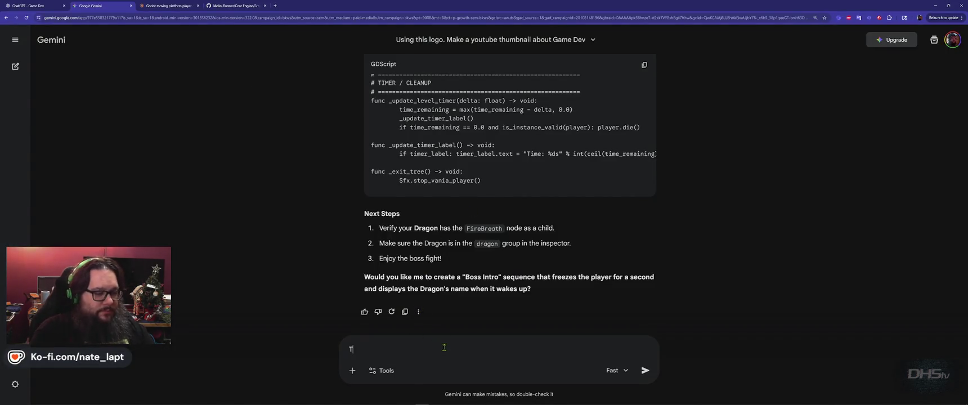
type("he Zzz par")
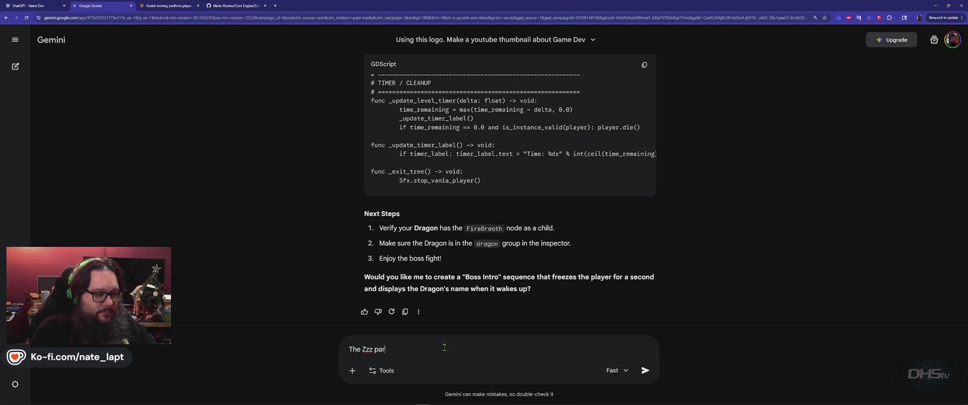
type("ticles were nice. But the ")
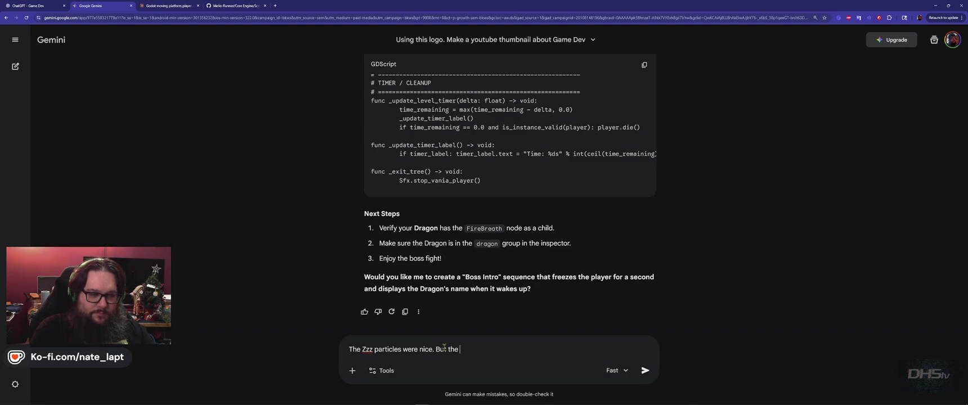
type("fire sto")
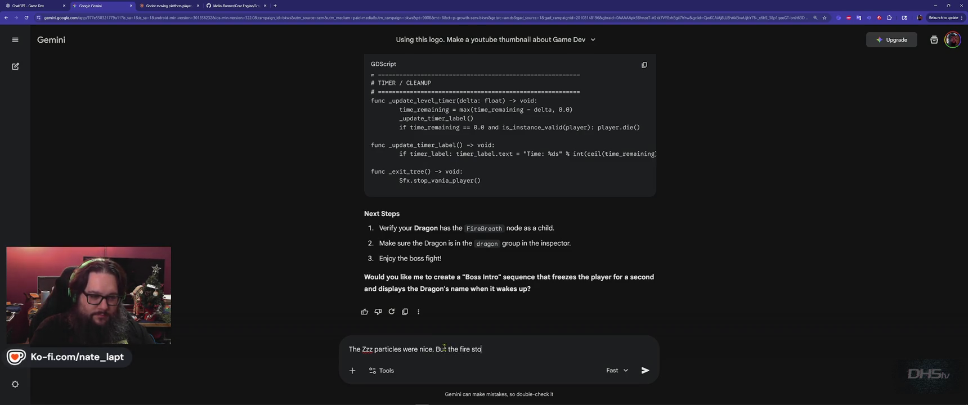
type("ppworking!")
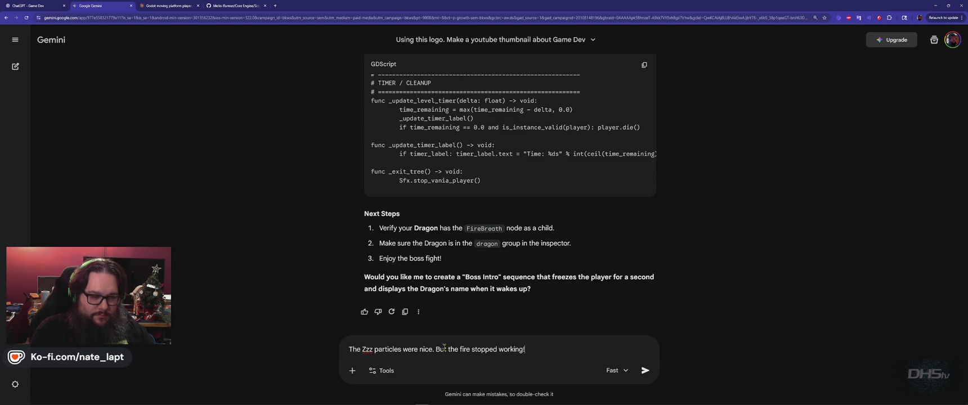
key("shift+Return")
key("shift+Return")
type("L")
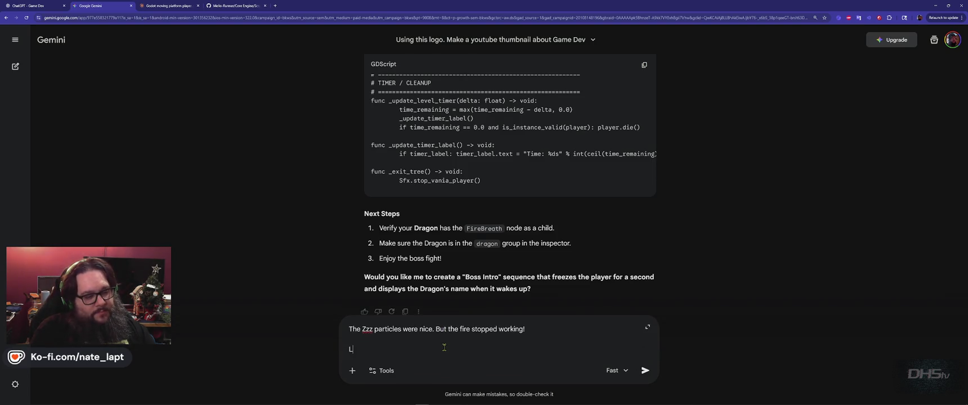
type("ets add an ")
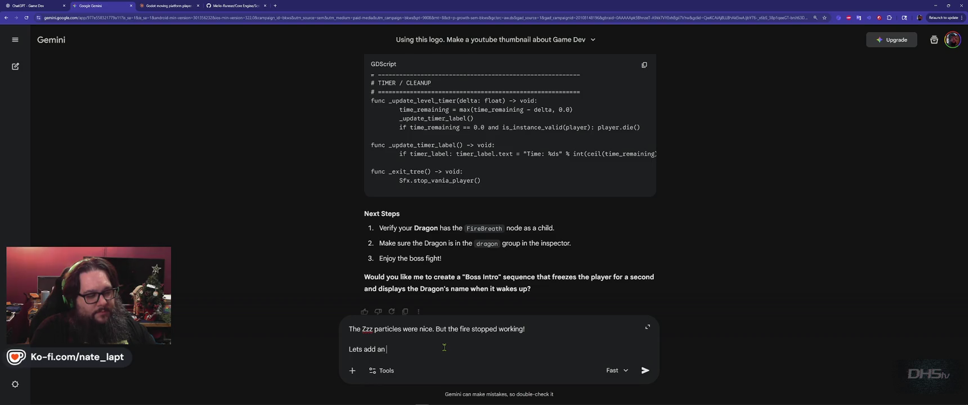
type("activation delay.")
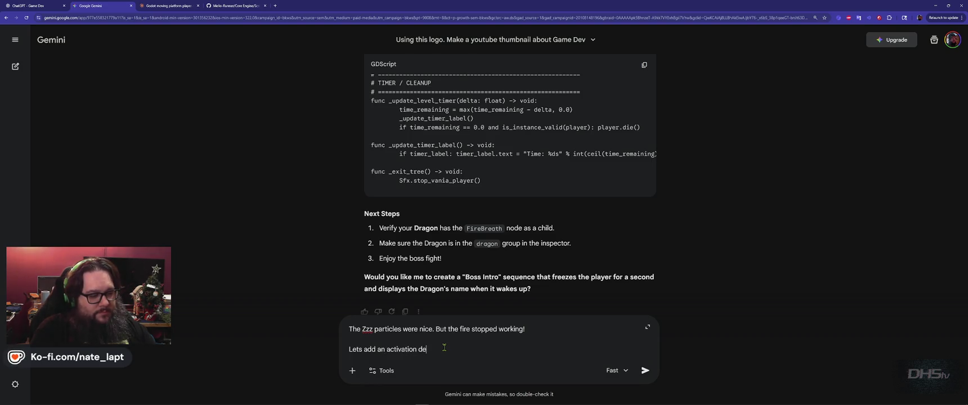
key("shift+Return")
type("When")
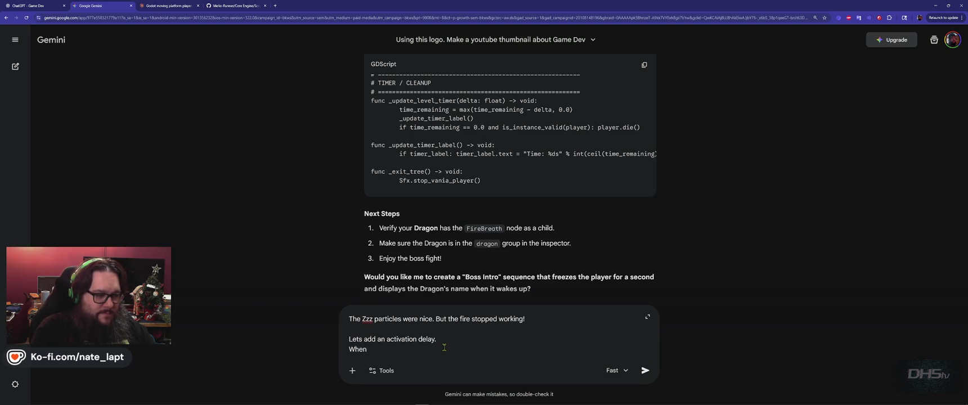
type(" the")
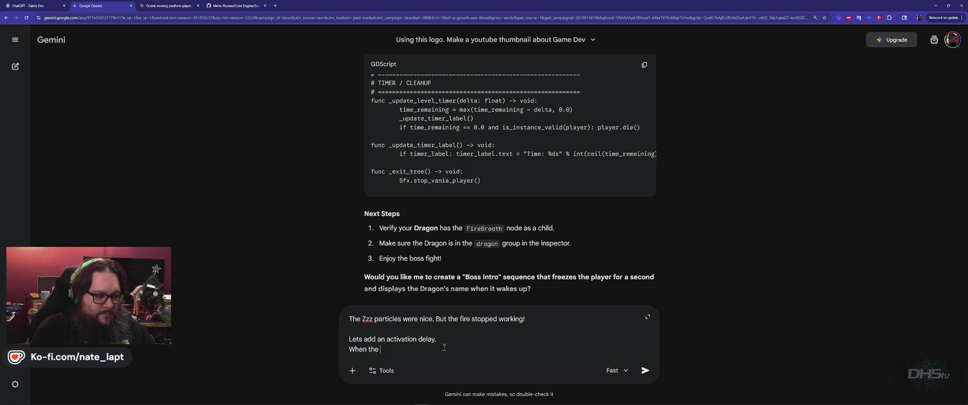
type(" dragon is activated, play the Zzz")
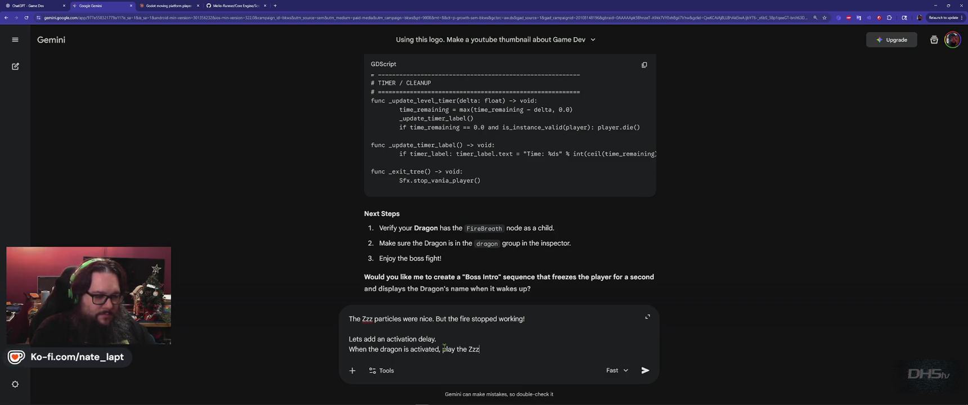
type(" particles for")
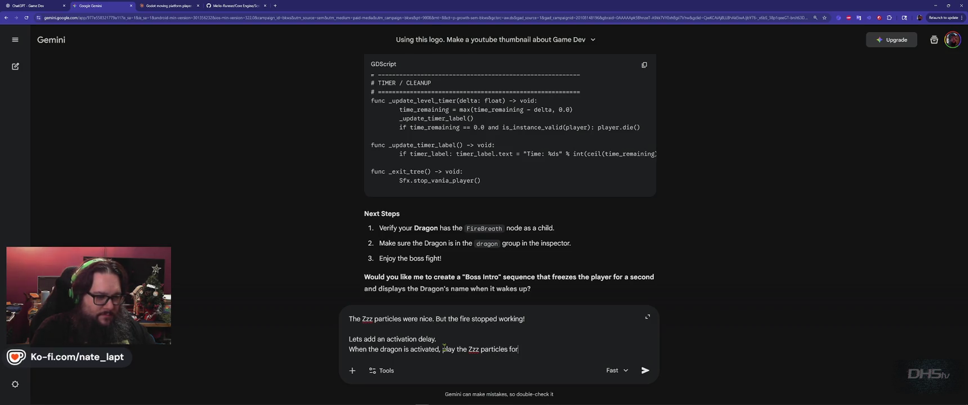
type(" another 5 seconds")
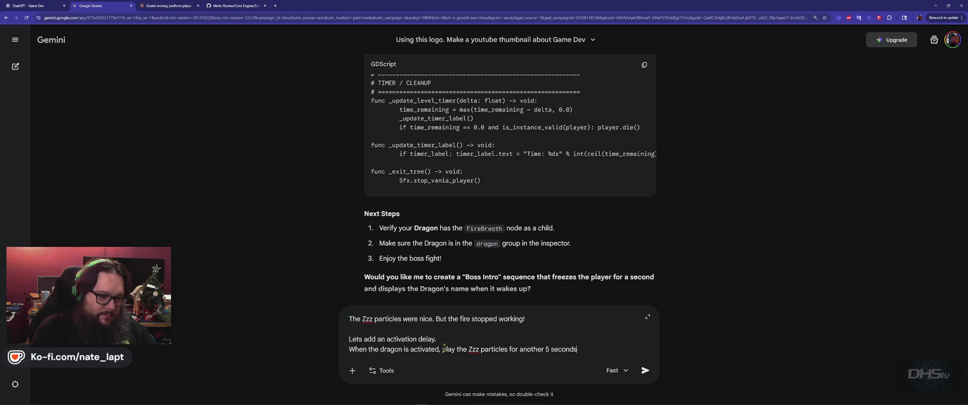
type(" then activate!")
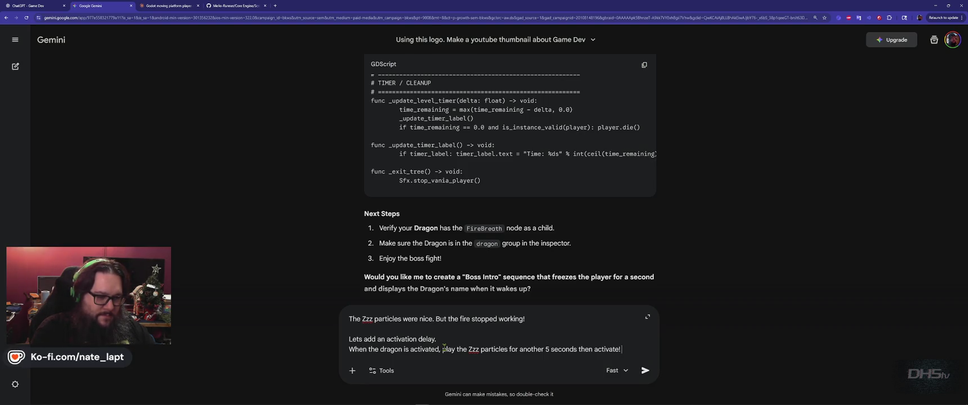
key("Return")
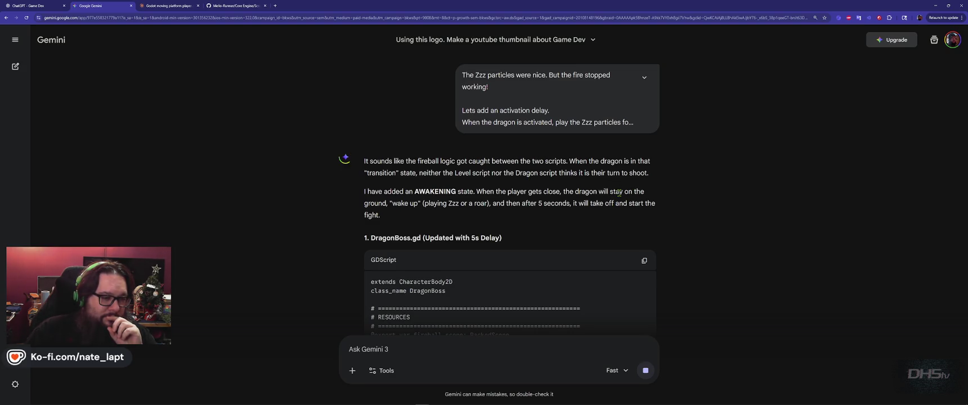
Step: Copy the updated DragonBoss.gd code block from Gemini's awakening-delay reply
scroll(660, 178, "down", 3)
scroll(689, 170, "down", 15)
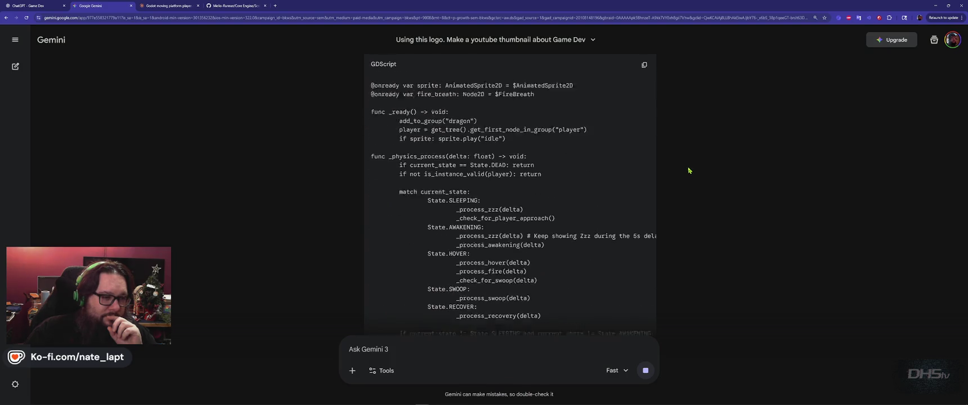
scroll(664, 138, "down", 8)
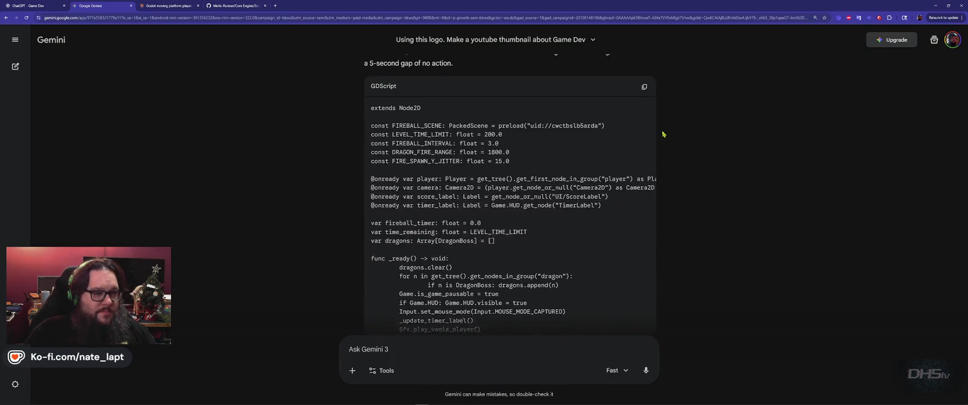
scroll(659, 123, "up", 3)
left_click(644, 64)
key("alt+Tab")
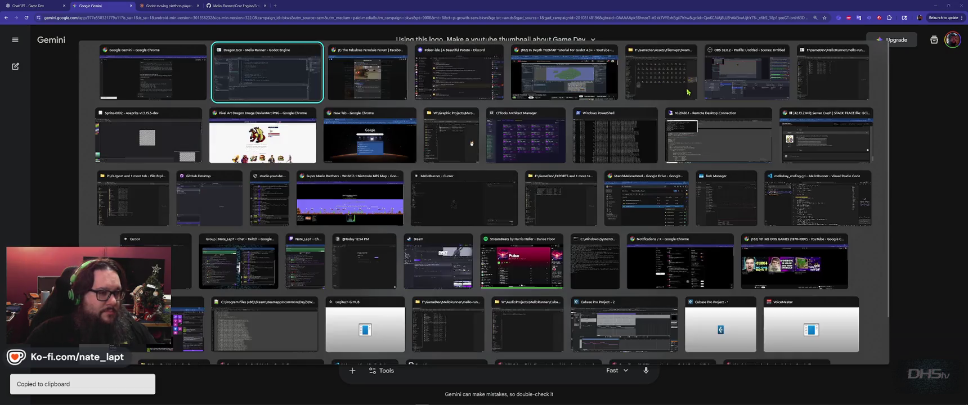
Step: Replace Dragon.gd's contents with the copied awakening-delay code
left_click(156, 77)
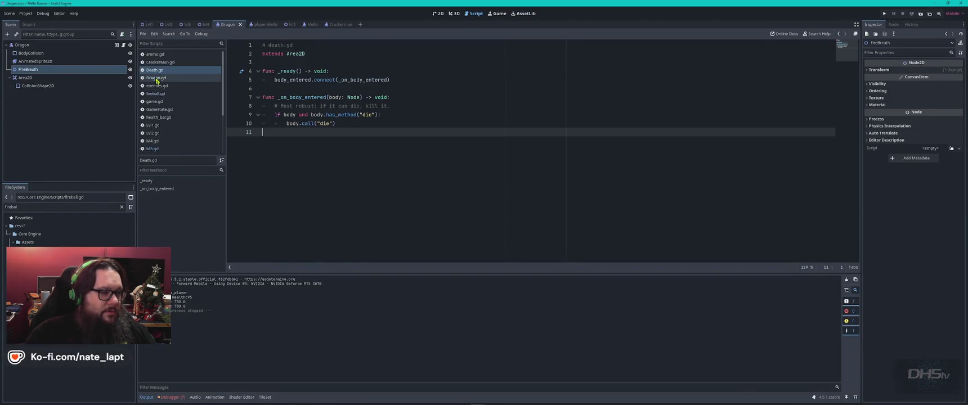
key("ctrl+a")
key("ctrl+v")
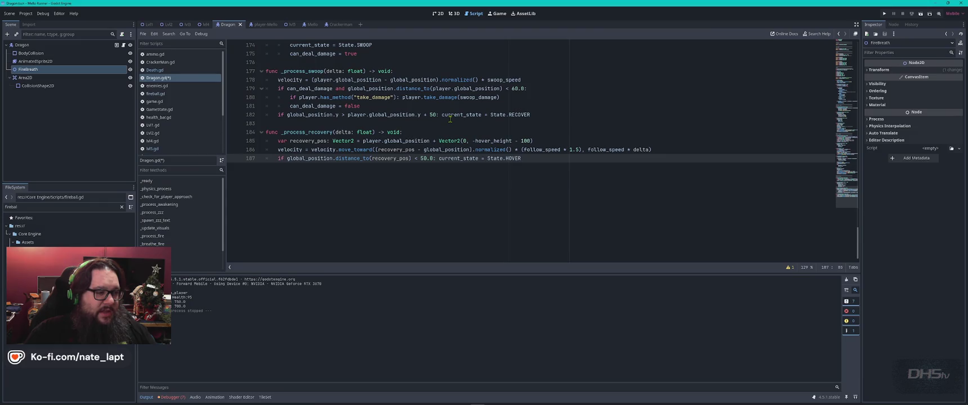
Step: Replace lvl5.gd with Gemini's updated Level5.gd code
key("alt+Tab")
left_click(652, 222)
key("alt+Tab")
left_click(152, 149)
key("ctrl+a")
key("ctrl+v")
key("ctrl+a")
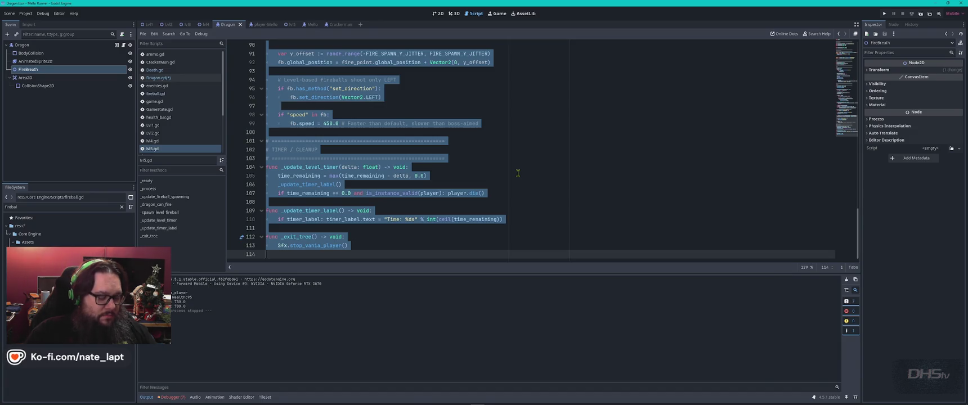
key("Delete")
key("alt+Tab")
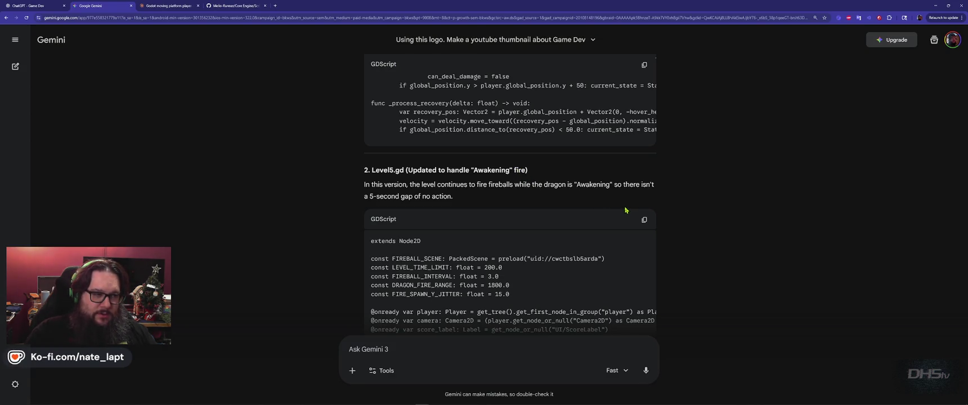
scroll(626, 210, "down", 20)
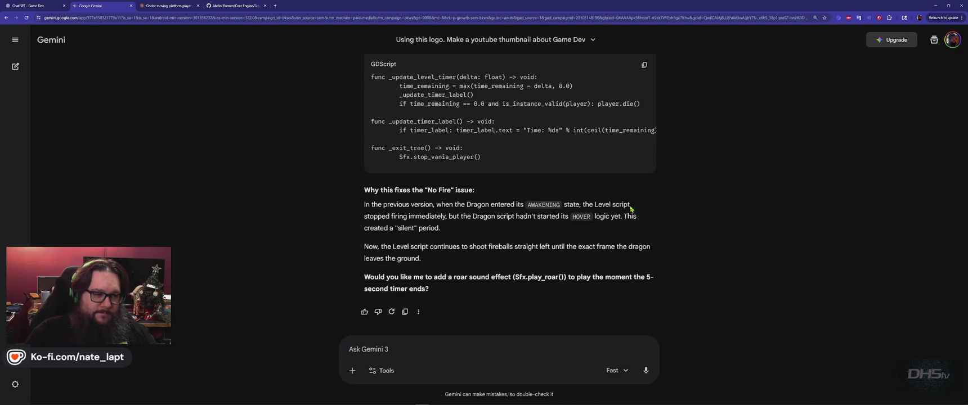
key("alt+Tab")
key("ctrl+v")
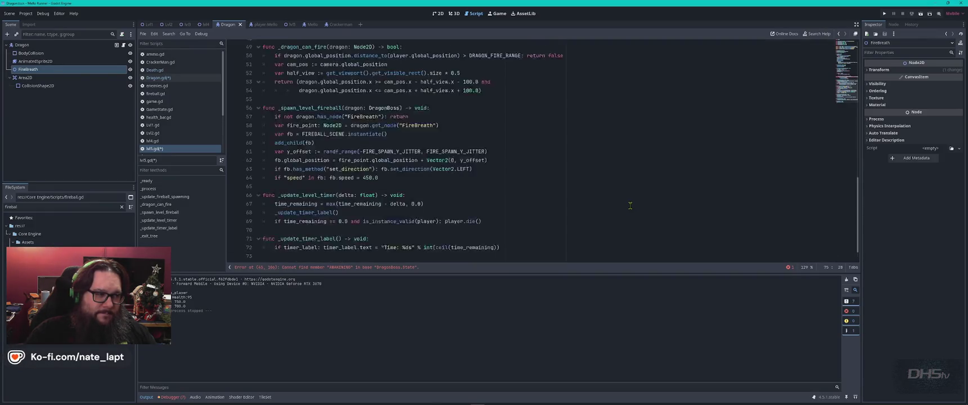
Step: Save lvl5.gd and launch the game
scroll(629, 205, "up", 1)
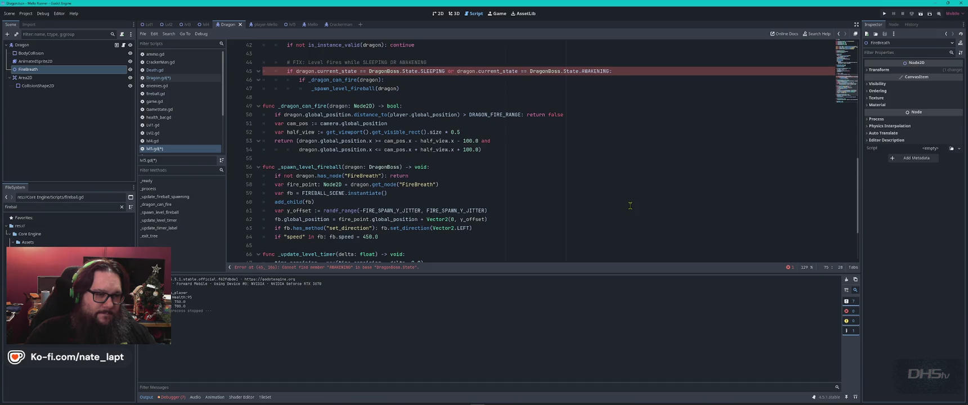
key("alt+Tab")
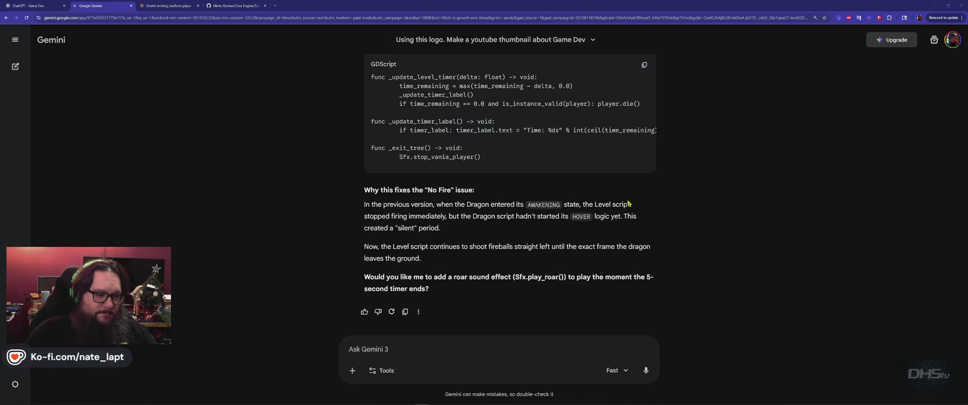
key("alt+Tab")
key("ctrl+s")
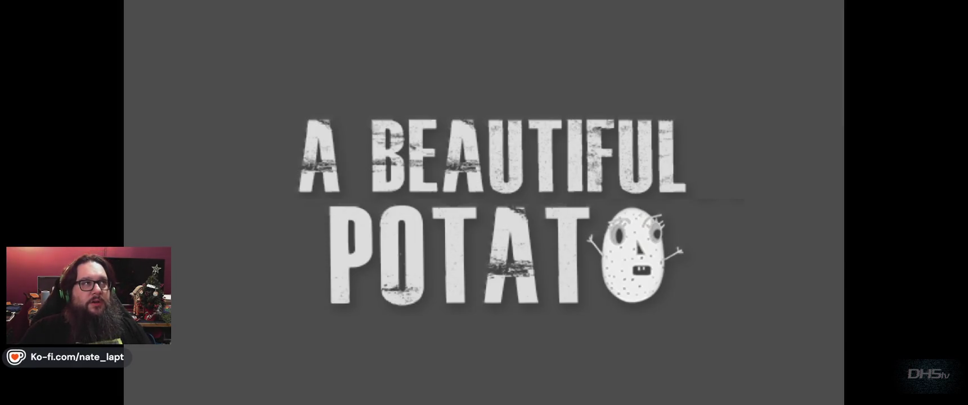
Step: Run and jump to the sleeping dragon, then watch it wake and take flight
key("Return")
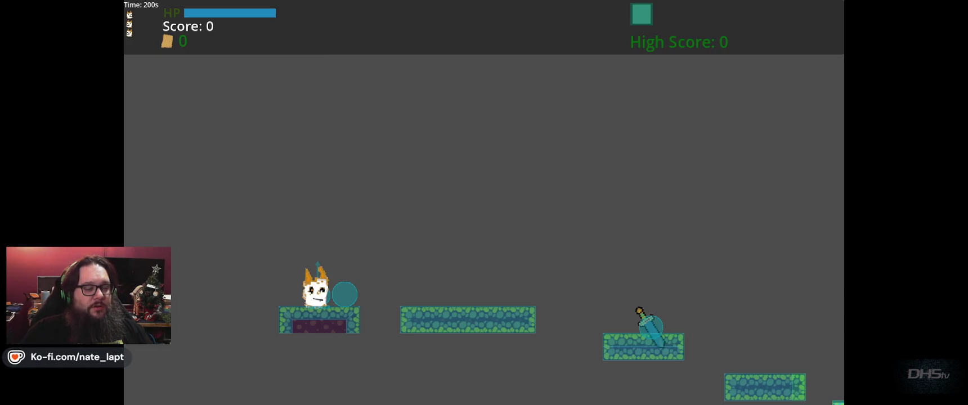
key("space")
key("Right")
key("space")
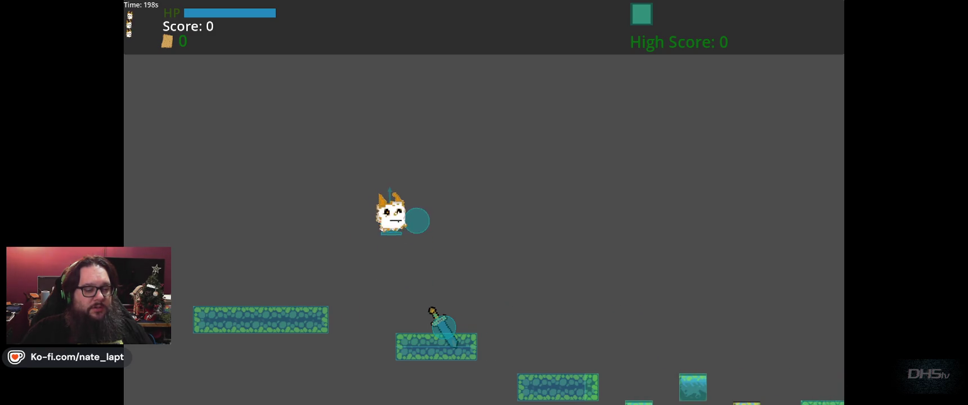
key("space")
key("space")
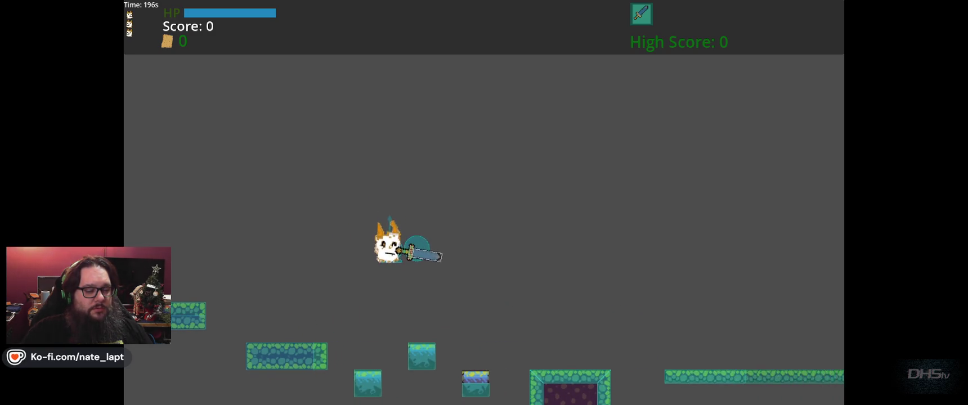
key("space")
key("space")
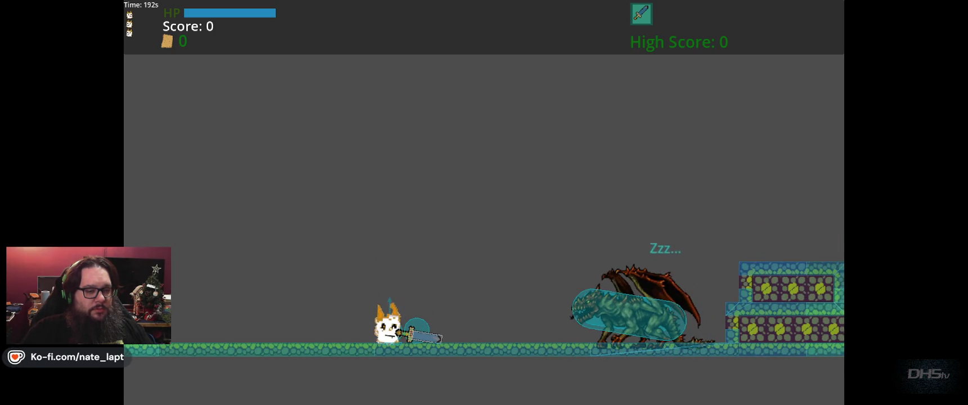
key("Right")
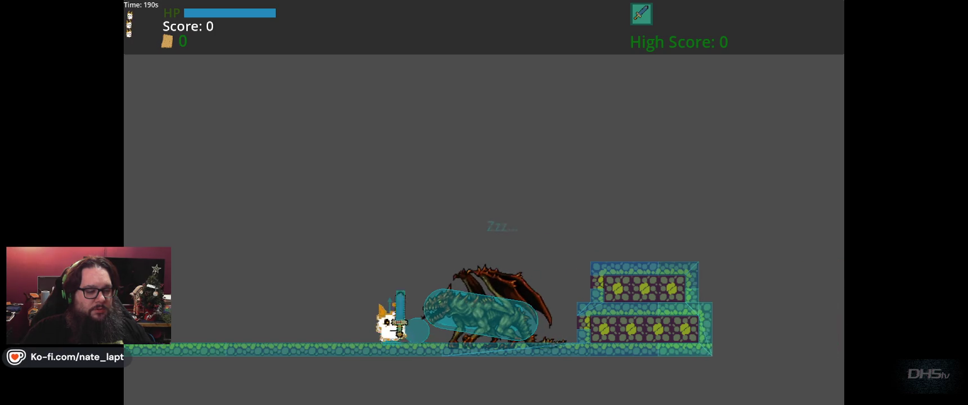
key("Left")
key("Left")
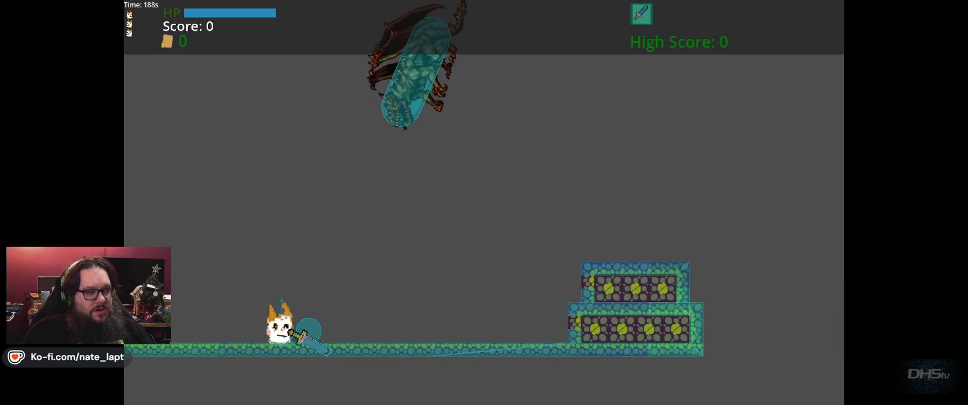
key("Right")
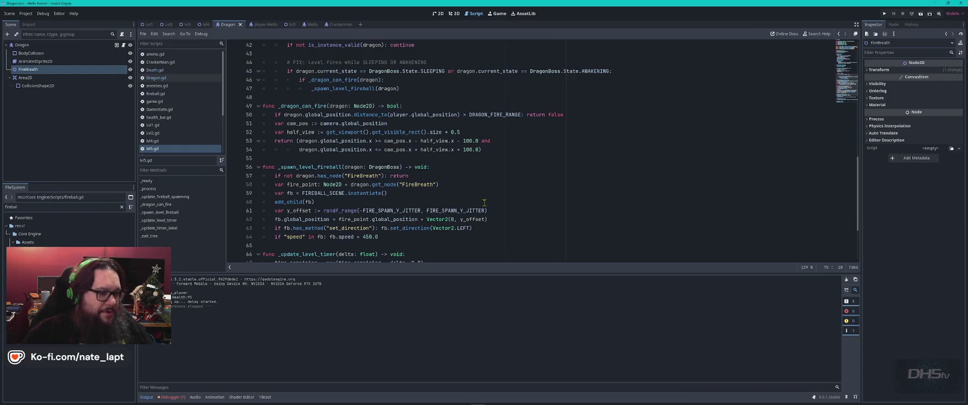
key("alt+Tab")
key("Tab")
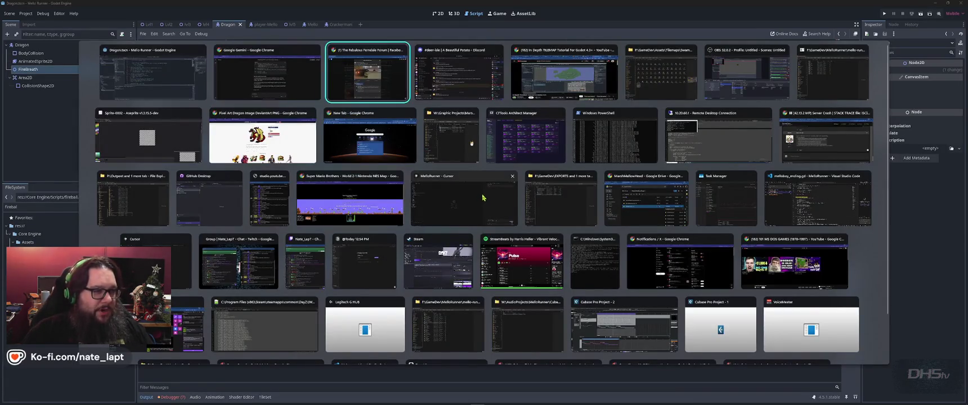
key("Escape")
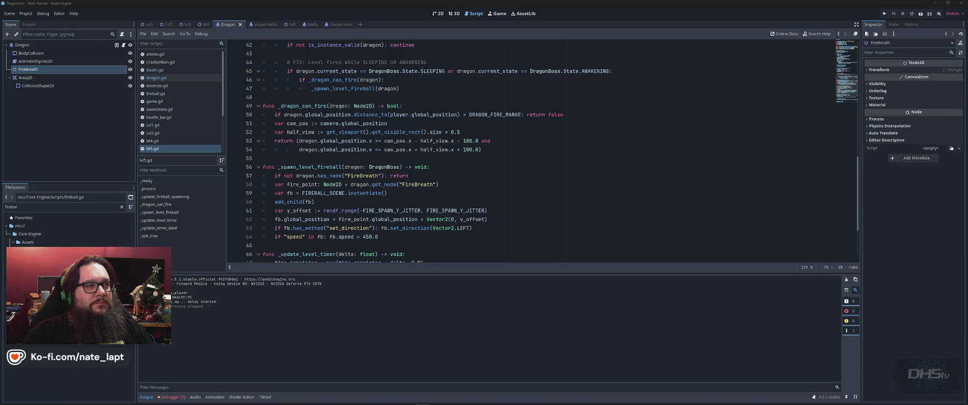
key("super")
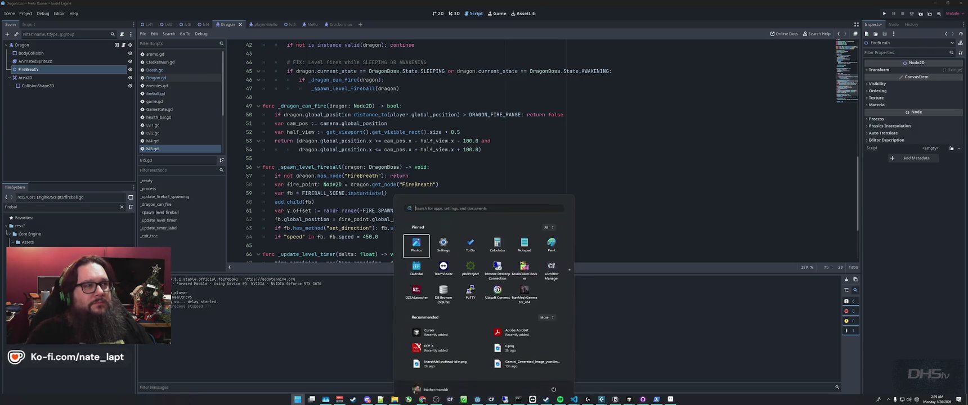
key("Escape")
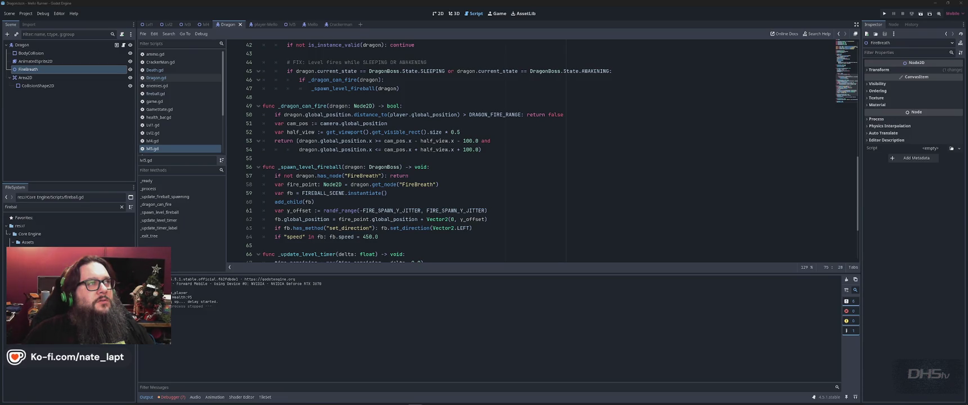
mouse_move(415, 404)
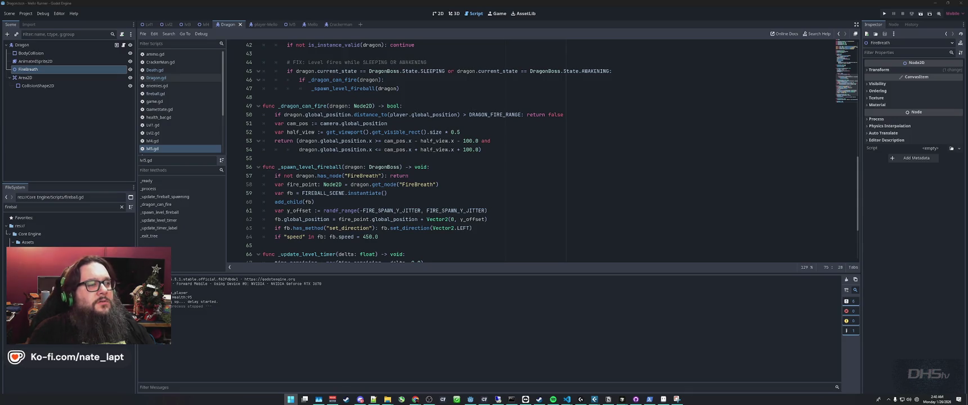
key("super")
type("sn")
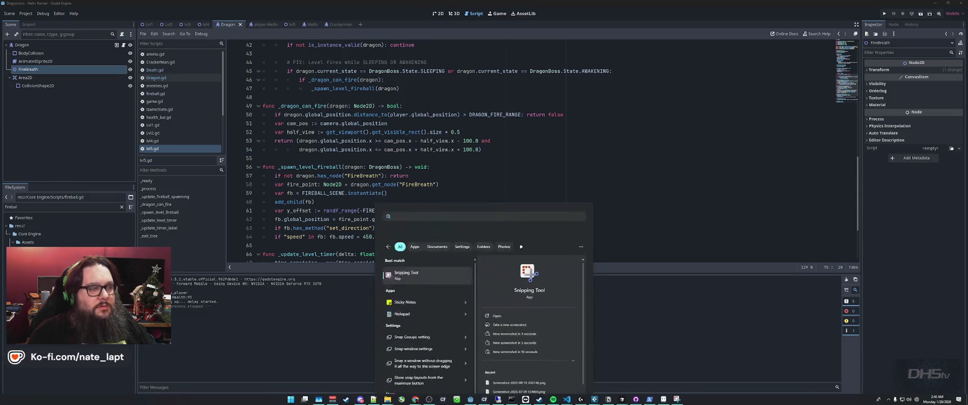
key("Return")
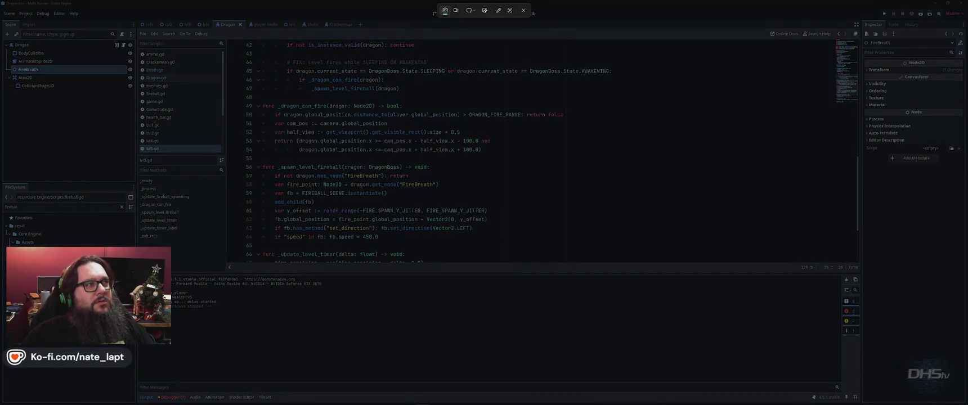
key("Escape")
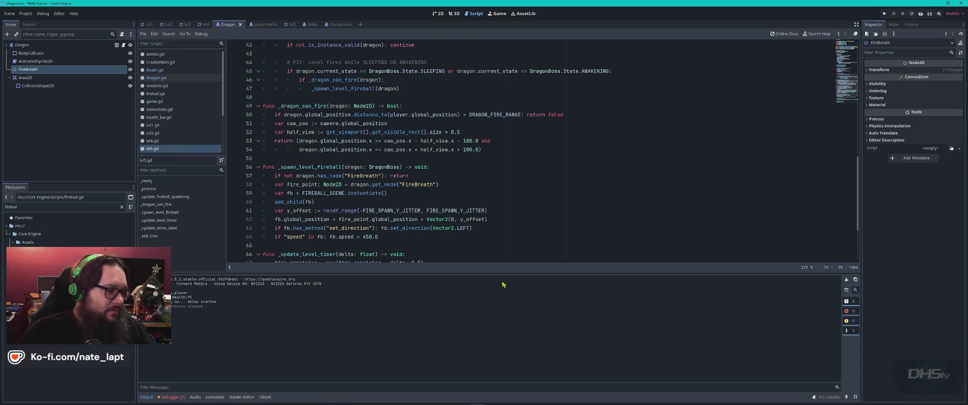
Step: Read Gemini's 'No Fire' fix: fireballs keep shooting until the dragon leaves the ground
key("alt+Tab")
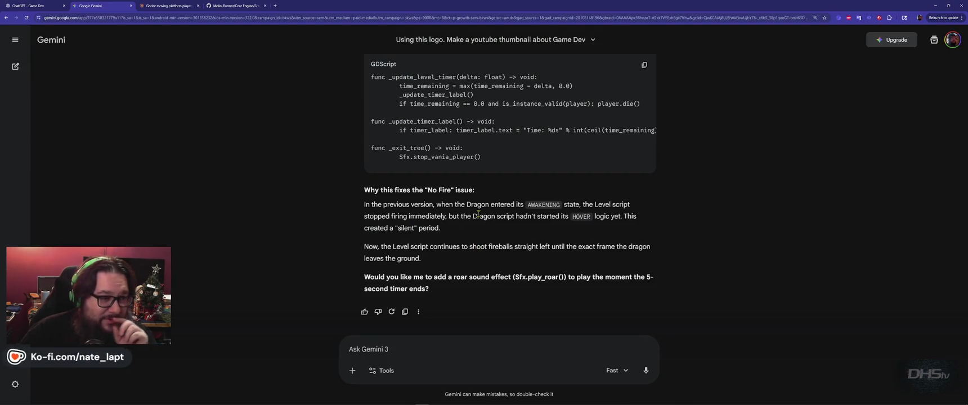
scroll(478, 214, "up", 2)
scroll(478, 213, "up", 2)
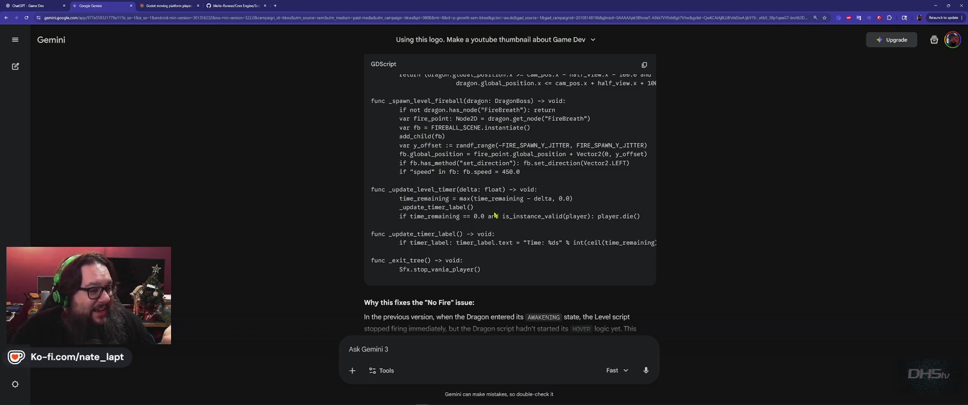
scroll(306, 263, "up", 2)
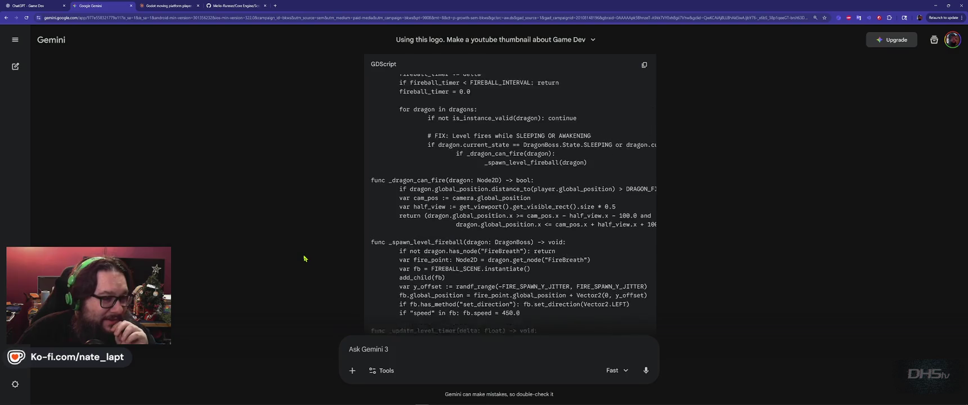
scroll(304, 260, "down", 4)
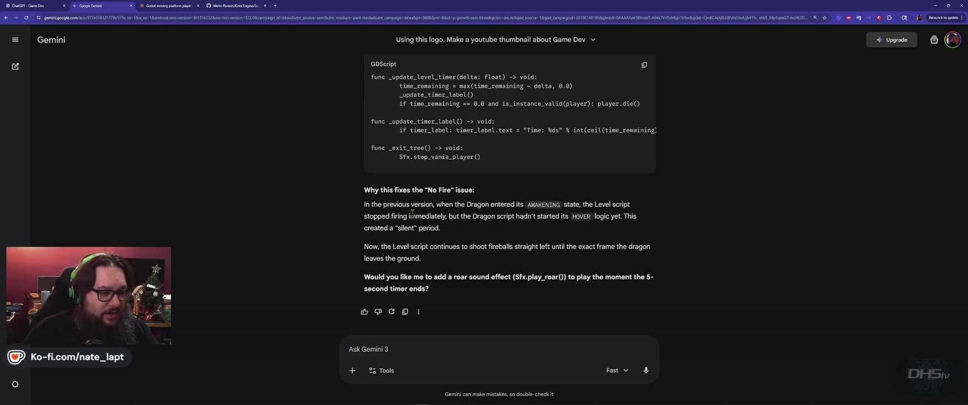
key("alt+Tab")
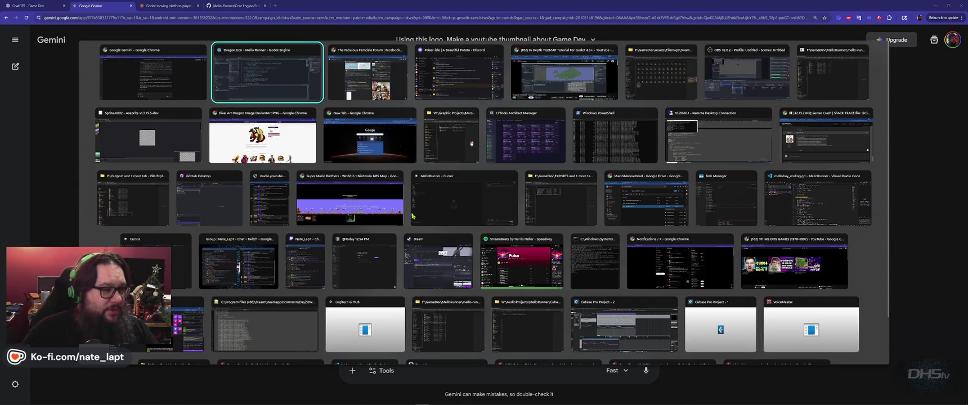
Step: Run the project with F5 to show the 'A Beautiful Potato' splash screen
left_click(44, 13)
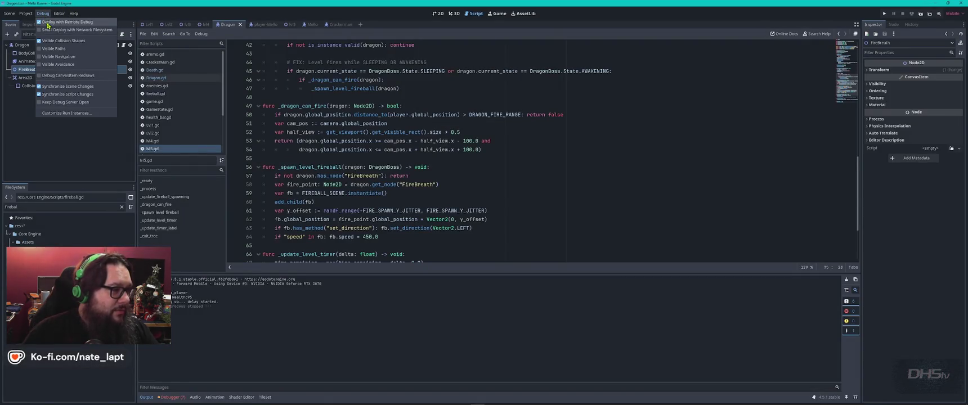
left_click(492, 154)
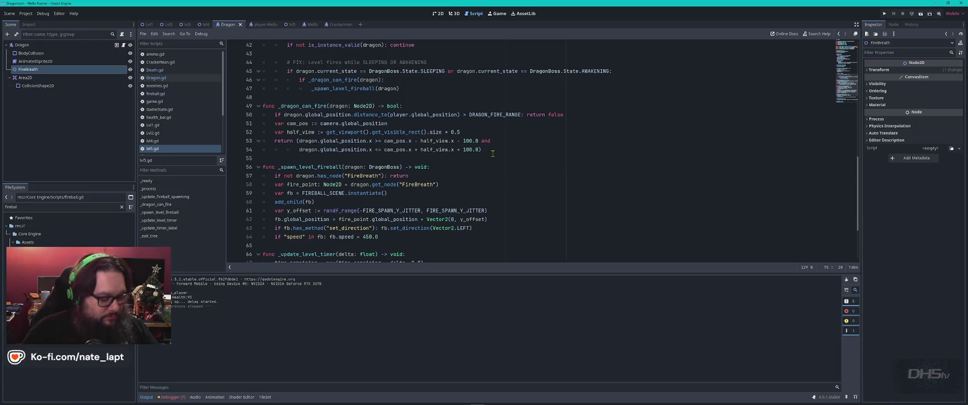
key("F5")
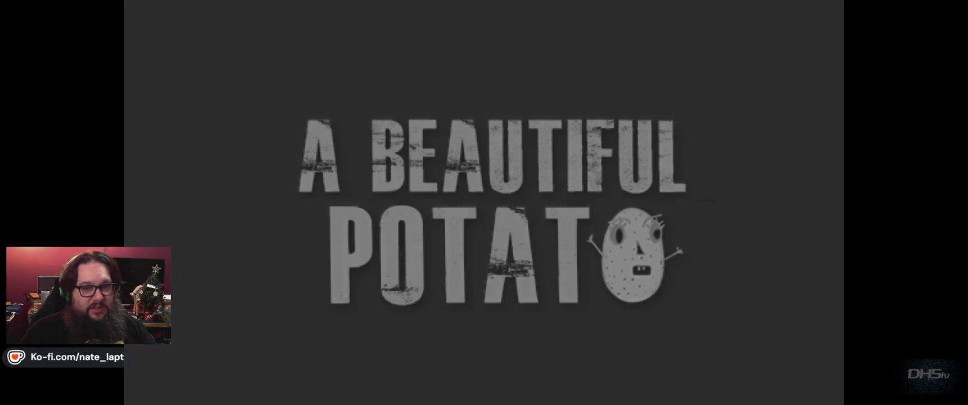
Step: Playtest from the title menu, jumping right across the platforms to the dragon, then stop the game
key("Return")
key("space")
key("Right")
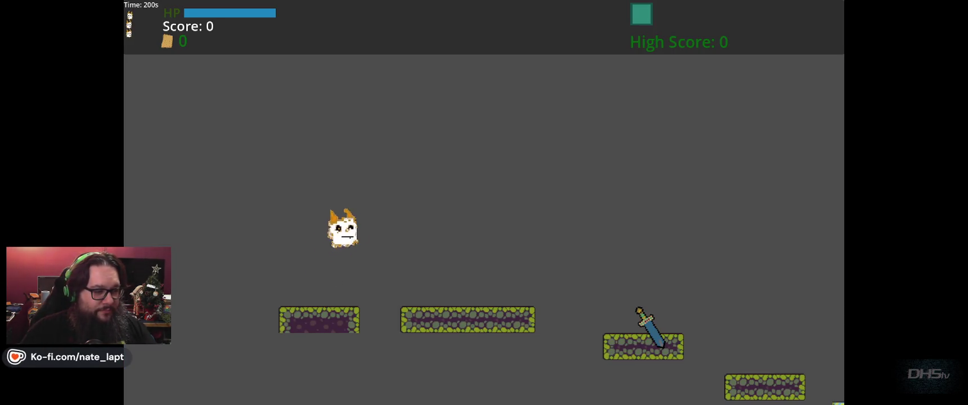
key("space")
key("space")
key("space")
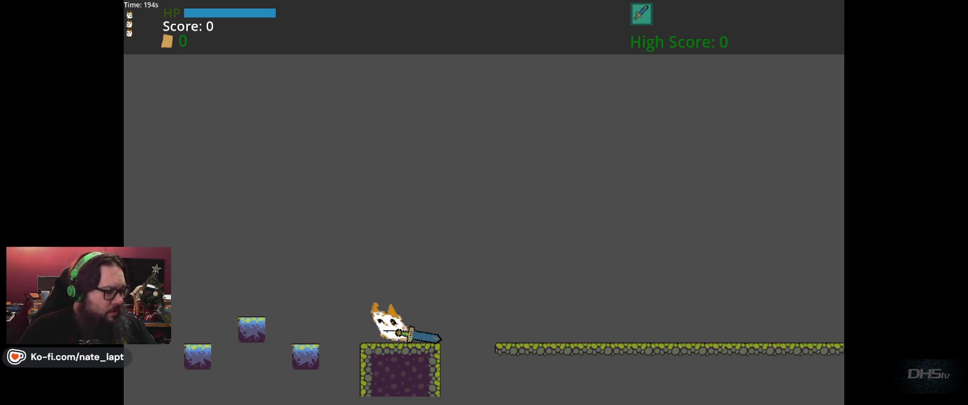
key("space")
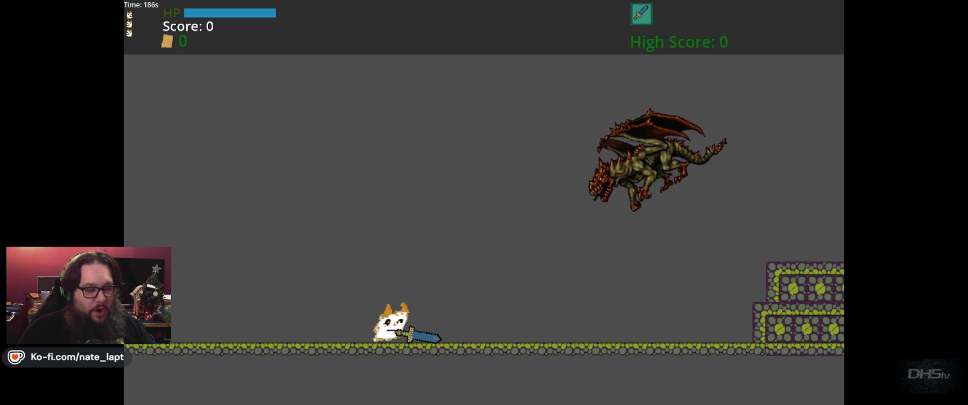
key("Right")
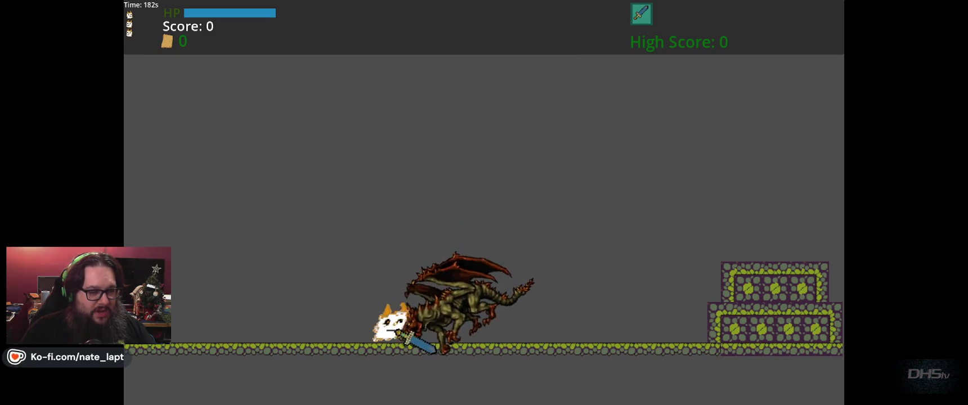
key("Escape")
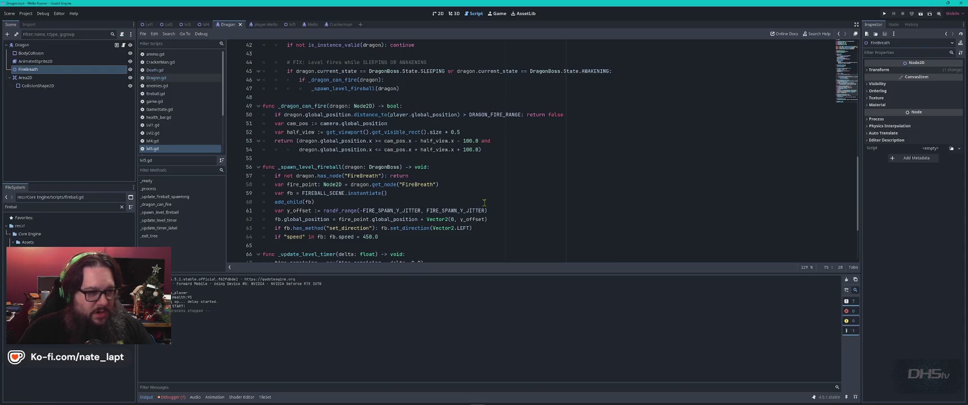
Step: In the Ask Gemini box, start the complaint that the dragon still isn't firing, adding 'DRAGON MUST SHOOT FIRE' in capitals
key("alt+Tab")
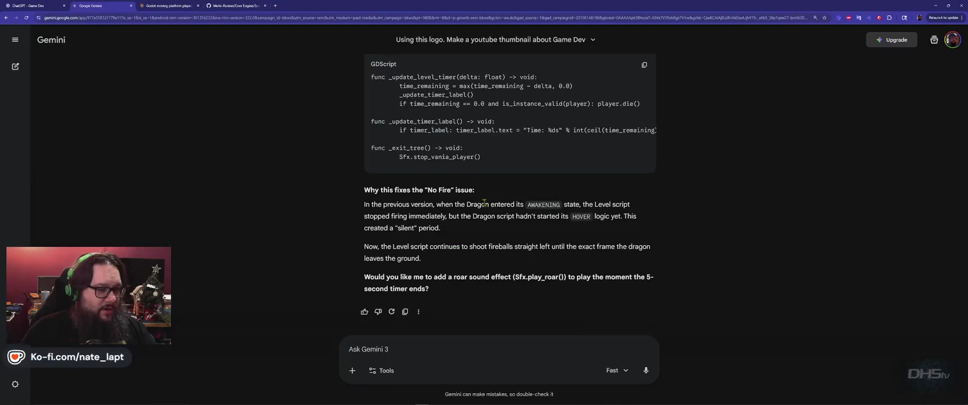
left_click(435, 348)
type("still not shoo")
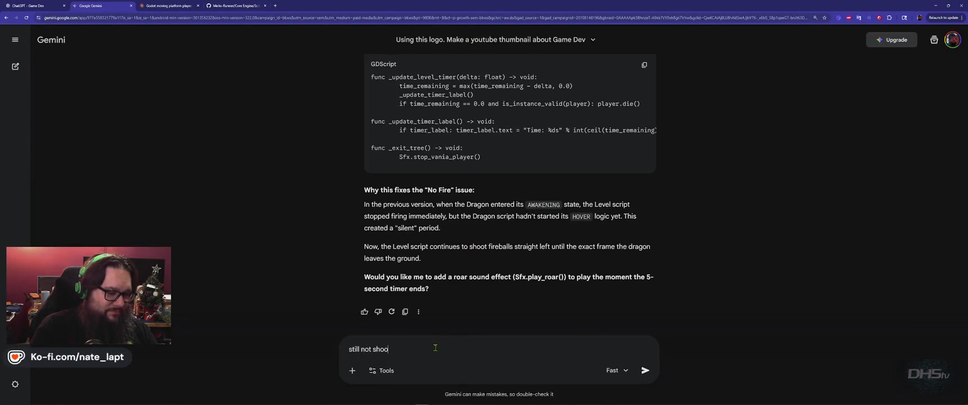
type("...")
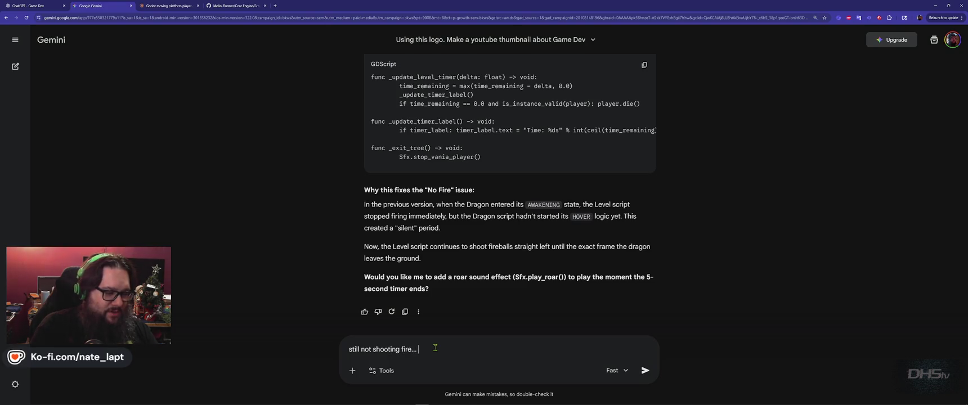
key("shift+Return")
key("Caps_Lock")
type("DRAGON MUST SHOOT FIRE")
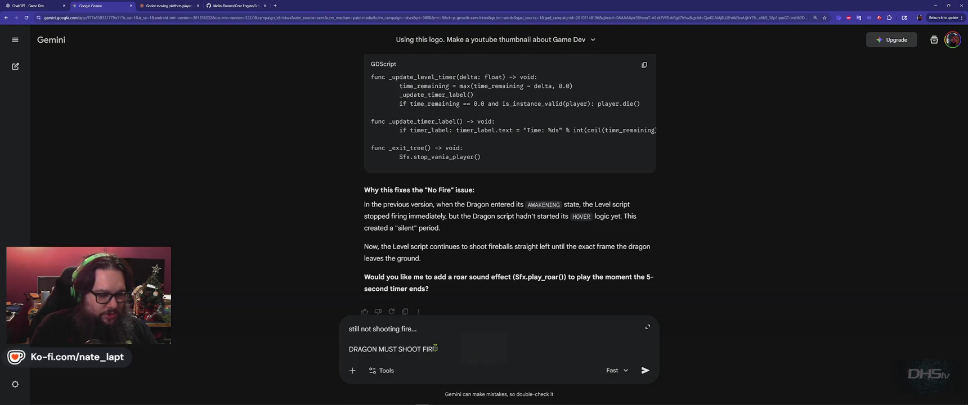
key("Caps_Lock")
Step: Add the request 'Also, lets make the dragon cause damage when it collides with the player!'
key("shift+Return")
key("shift+Return")
type("Also, l")
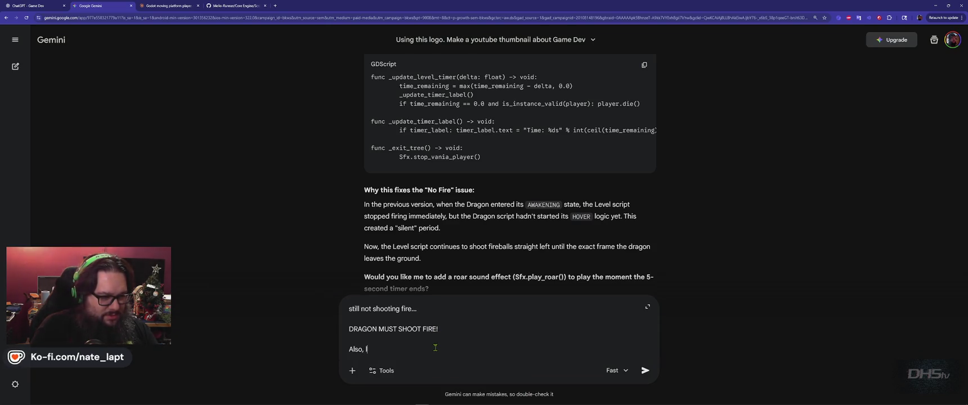
type("ets make the ")
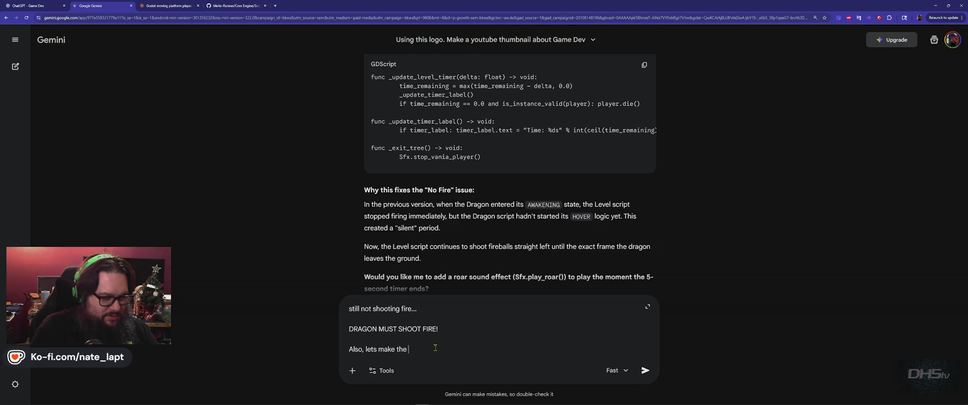
type("dragon cause damage when it col")
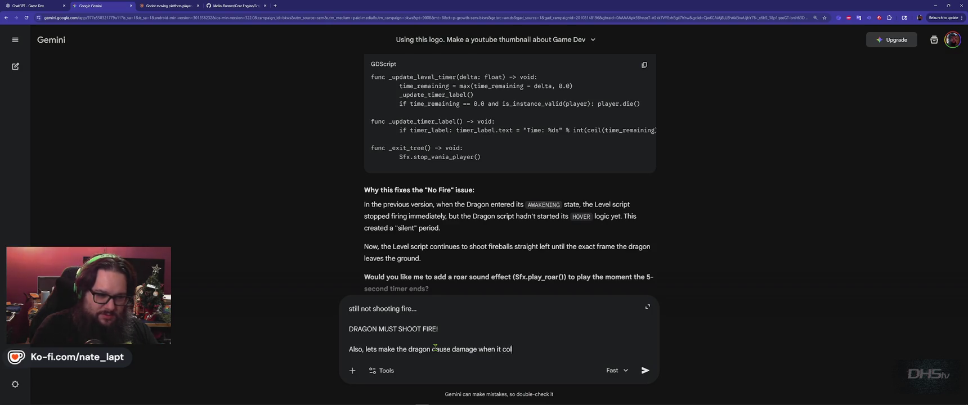
type("lides with the player!")
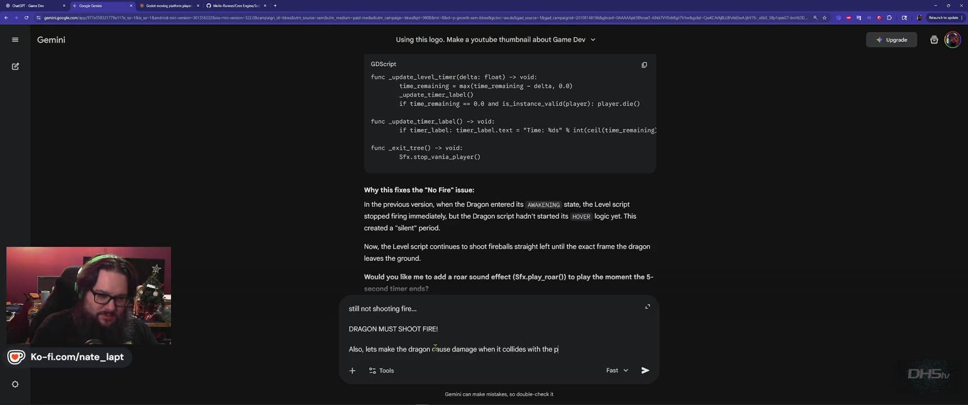
key("shift+Return")
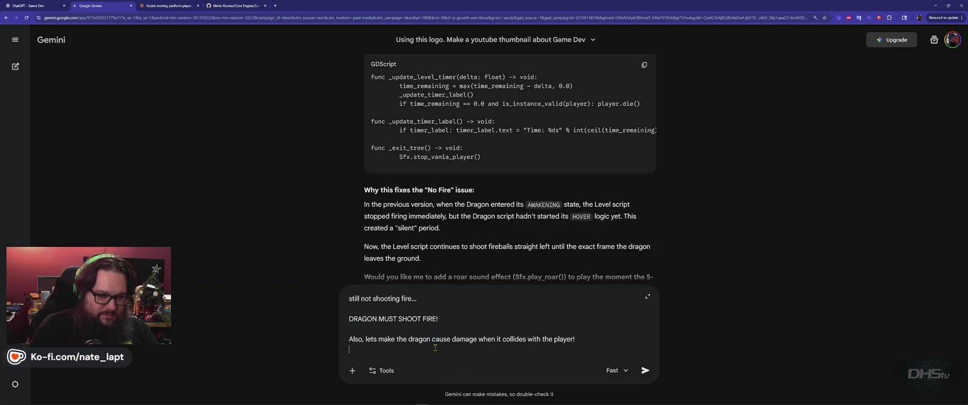